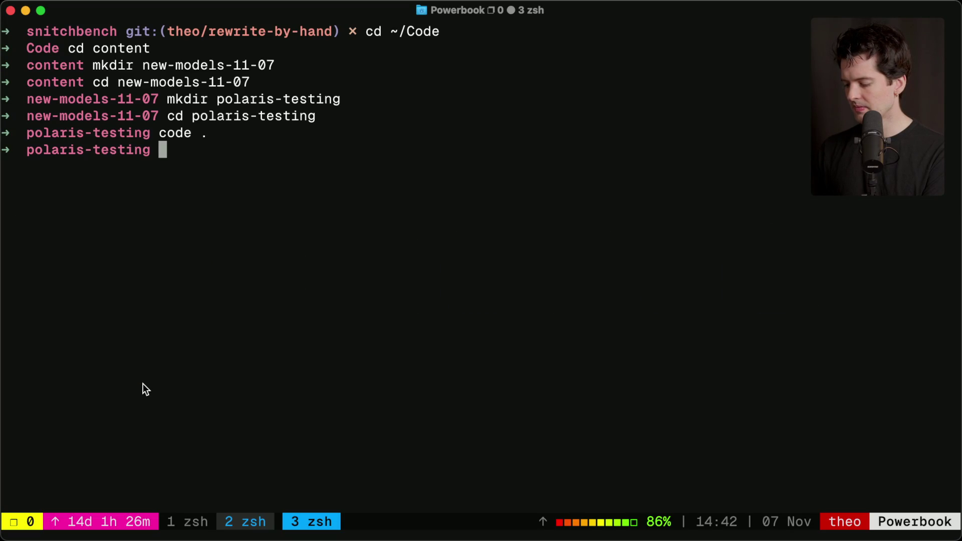
# - Scaffold the image-gen-polaris Next.js app with bunx create-next-app defaults and open it with code
pyautogui.hotkey('ctrl', 'r')
pyautogui.write('bunx ')
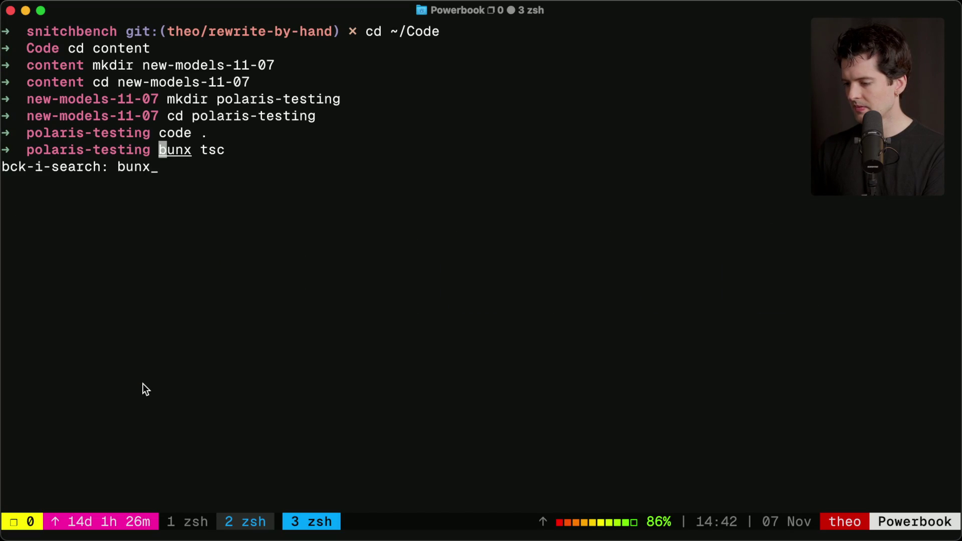
pyautogui.write('c')
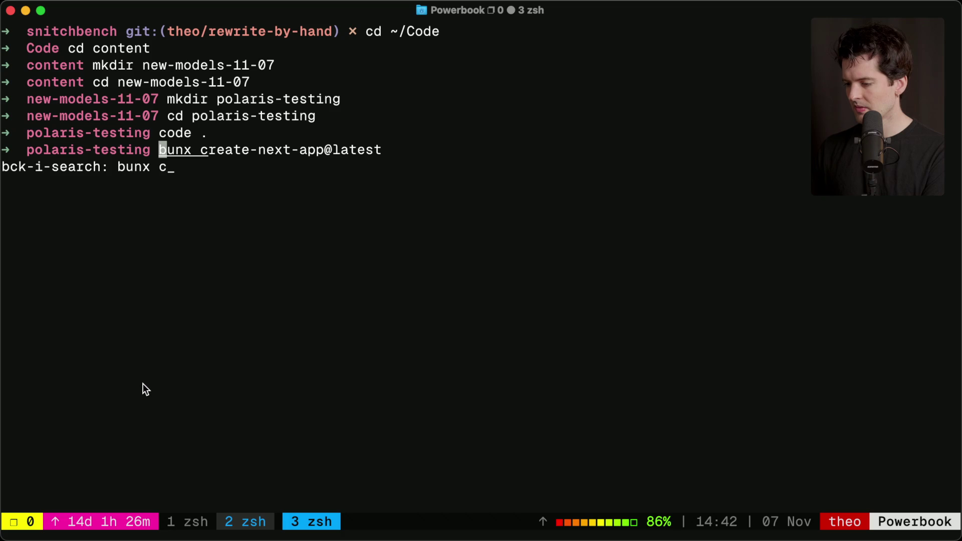
pyautogui.press('Return')
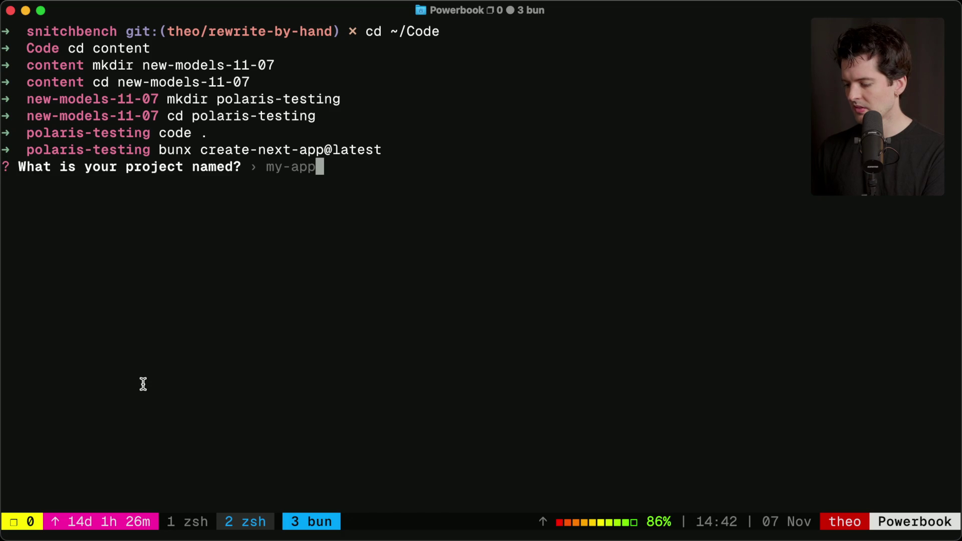
pyautogui.write('image-gen-p')
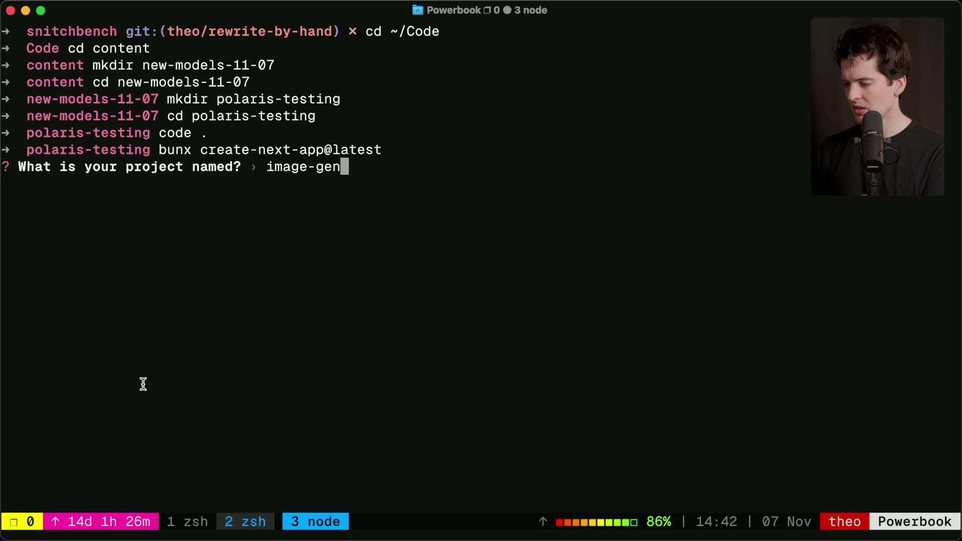
pyautogui.write('olaris')
pyautogui.press('Return')
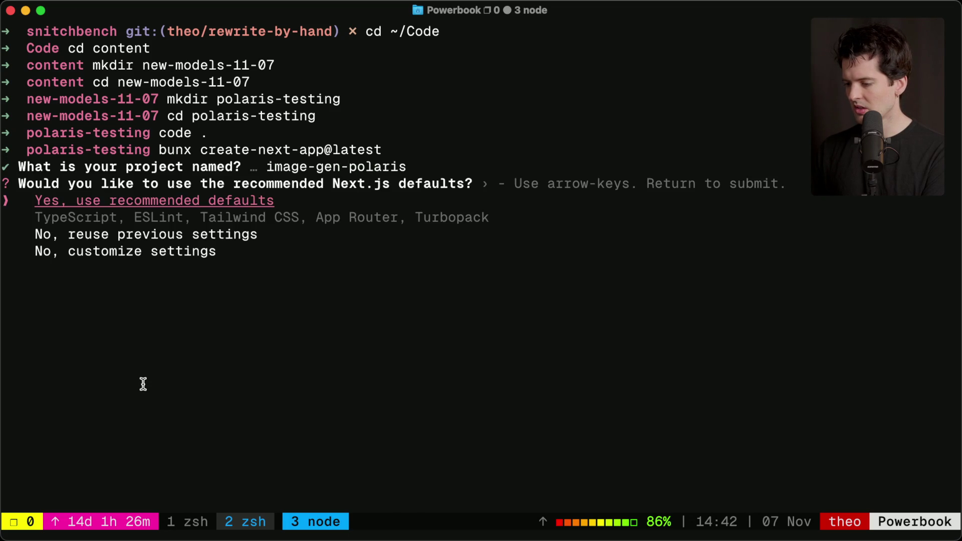
pyautogui.press('Return')
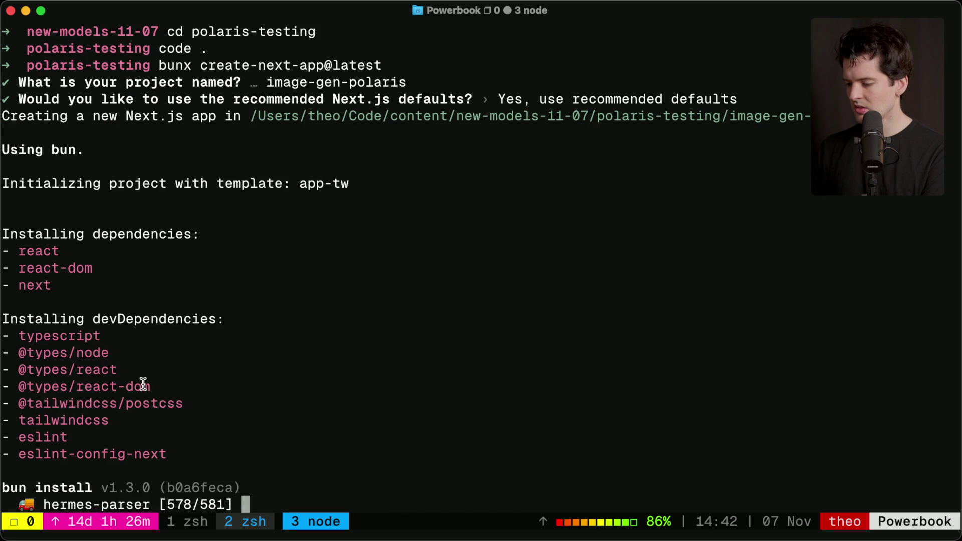
pyautogui.write('cd image-gen-polaris')
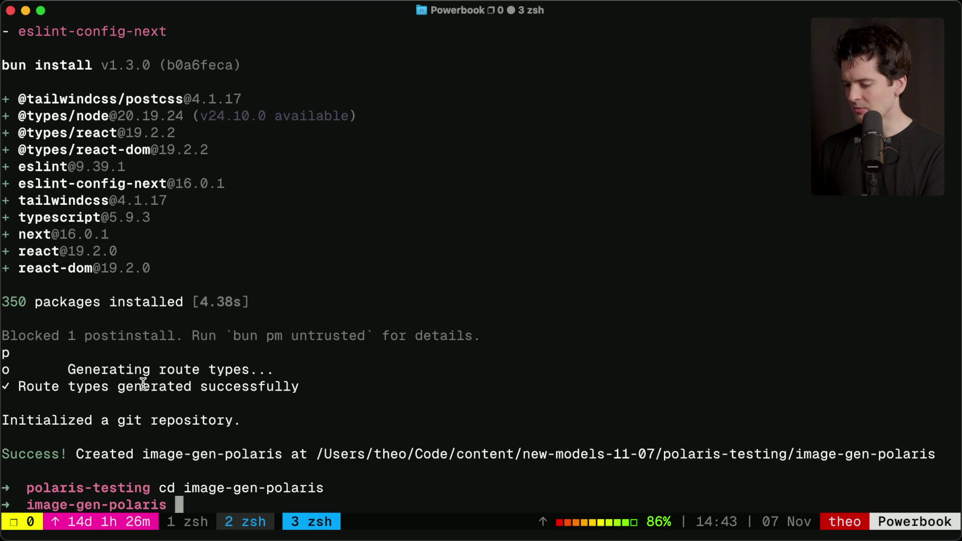
pyautogui.write('code .')
pyautogui.press('Return')
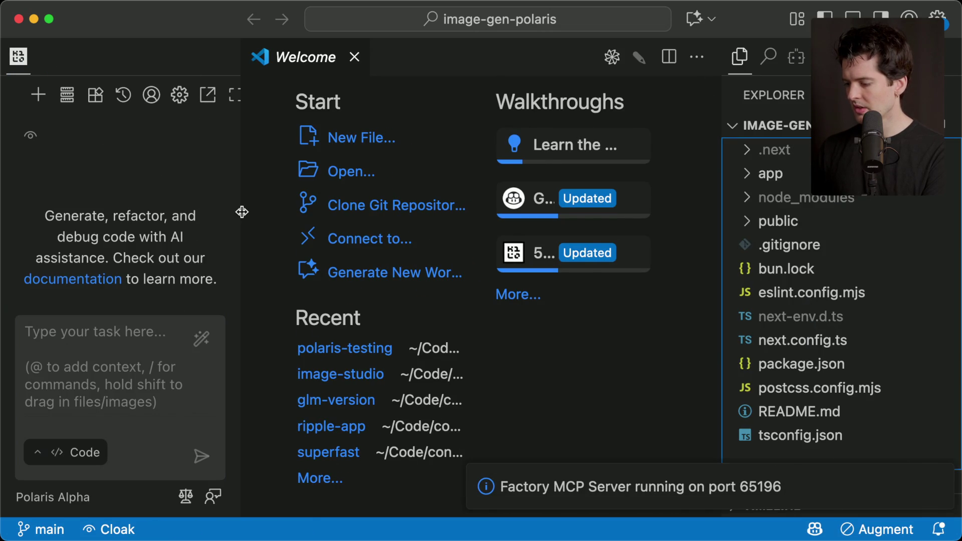
# - Zoom out the VS Code interface, widen the Kilo Code panel, and switch to Cursor
pyautogui.press('super+minus')
pyautogui.press('super+minus')
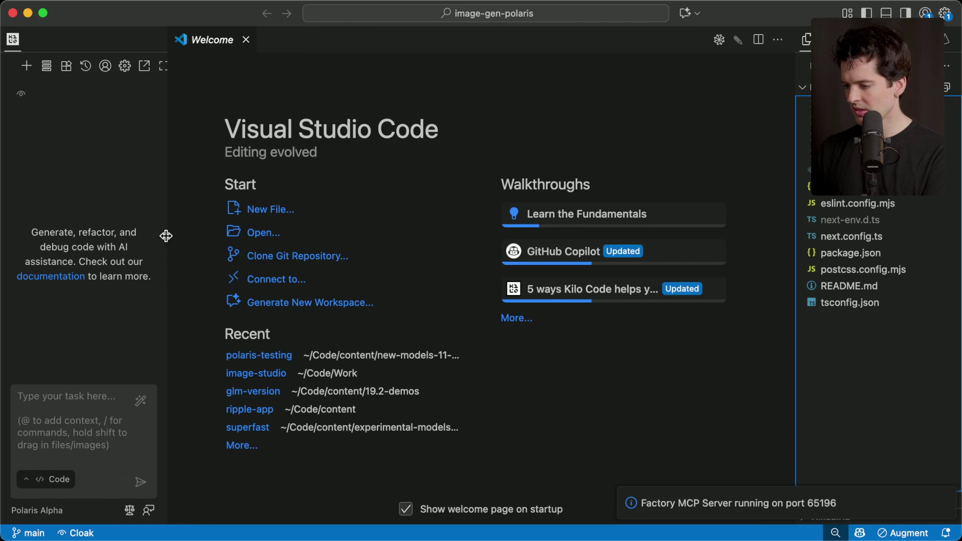
pyautogui.moveTo(168, 235); pyautogui.dragTo(274, 236)
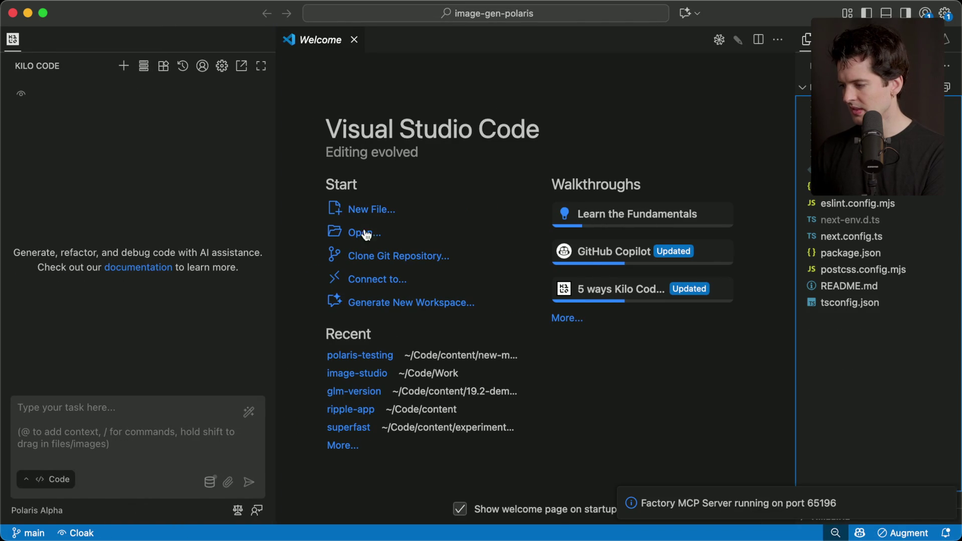
pyautogui.press('super+Tab')
pyautogui.press('super+Tab')
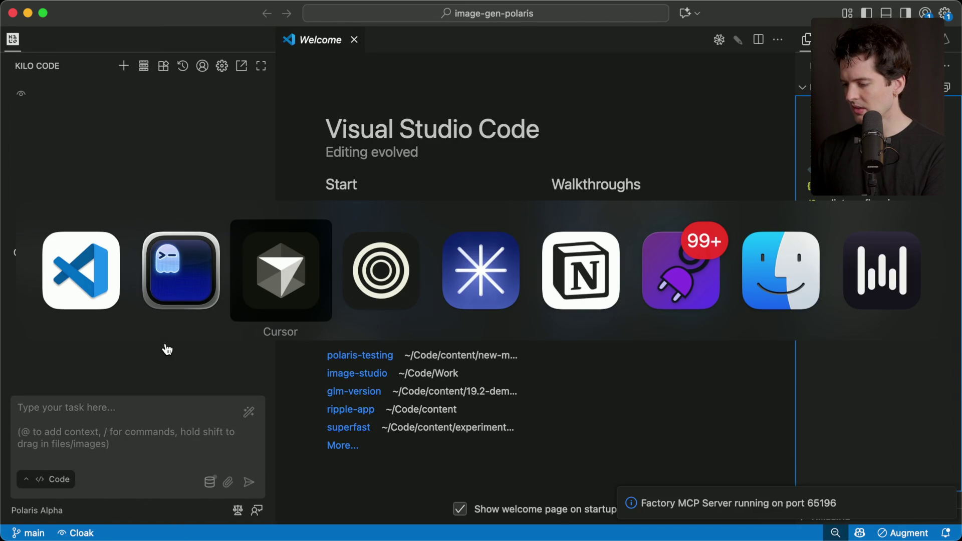
pyautogui.press('super+shift+n')
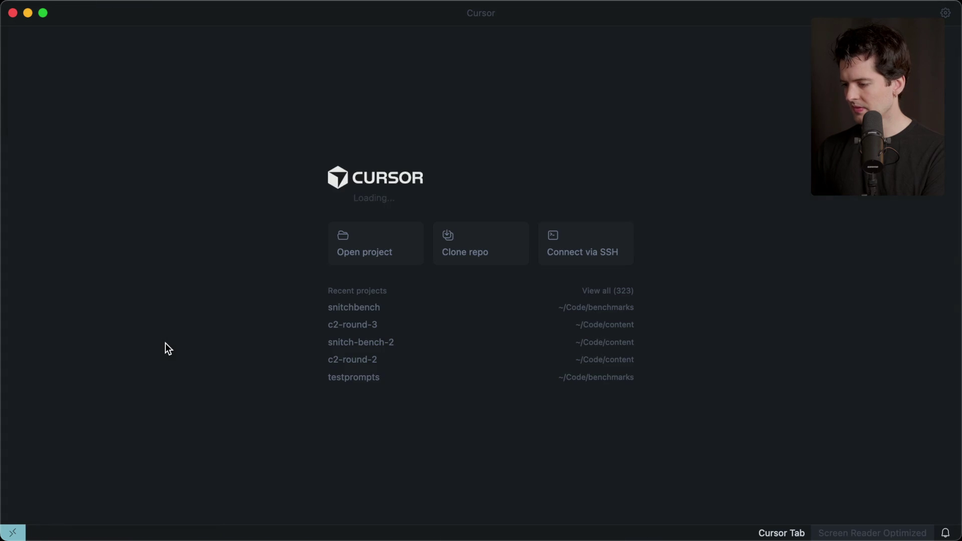
# - Open testprompts in Cursor with image-studio-bench.md showing, then return to the Kilo Code task field
pyautogui.click(402, 382)
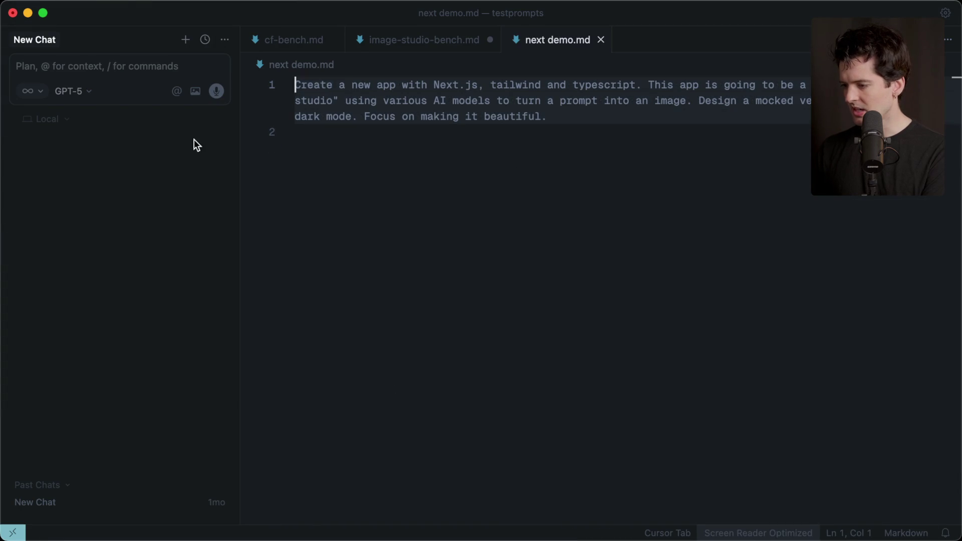
pyautogui.click(413, 40)
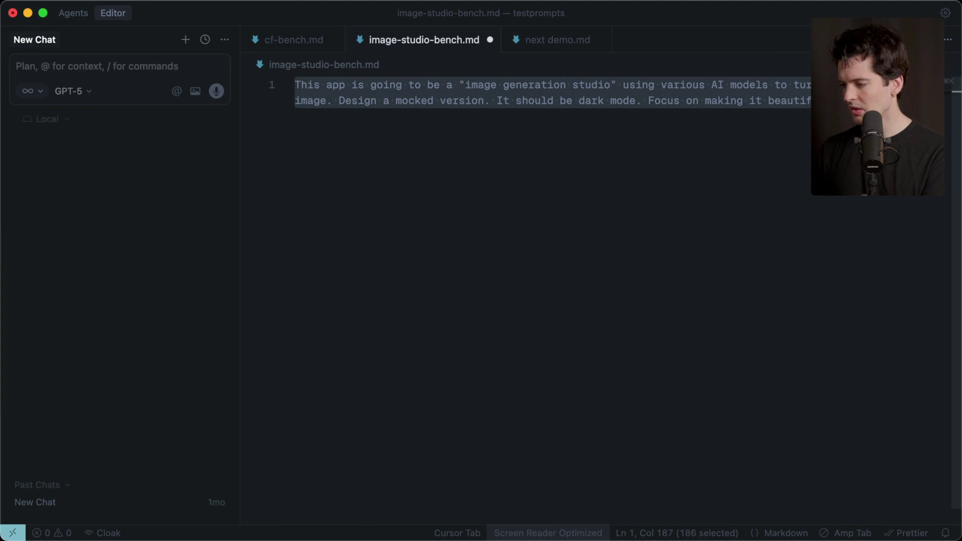
pyautogui.click(537, 39)
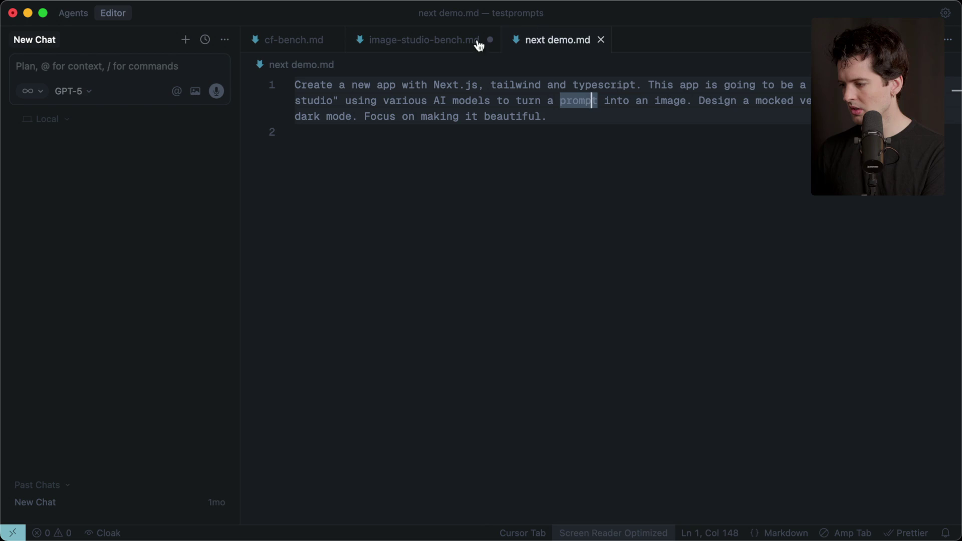
pyautogui.click(430, 40)
pyautogui.click(485, 170)
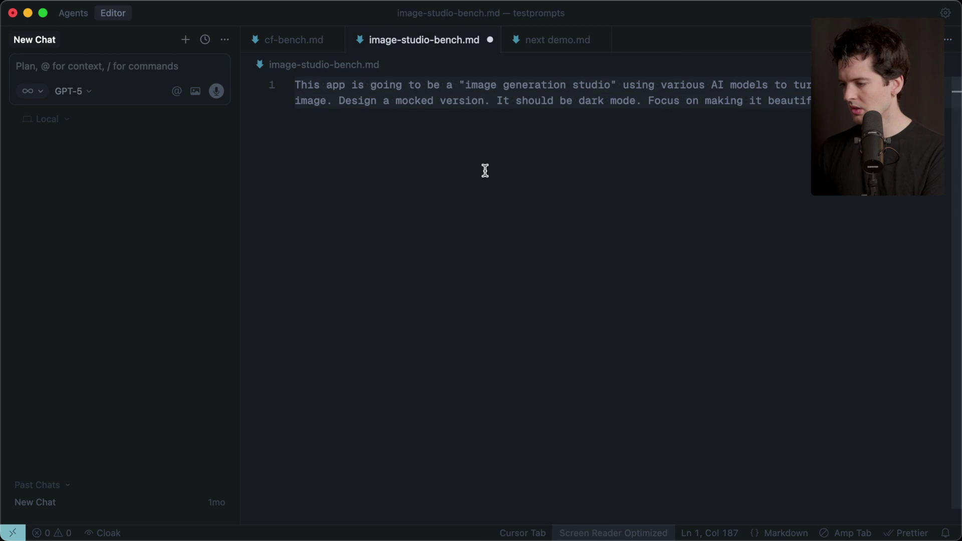
pyautogui.press('super+Tab')
pyautogui.click(127, 425)
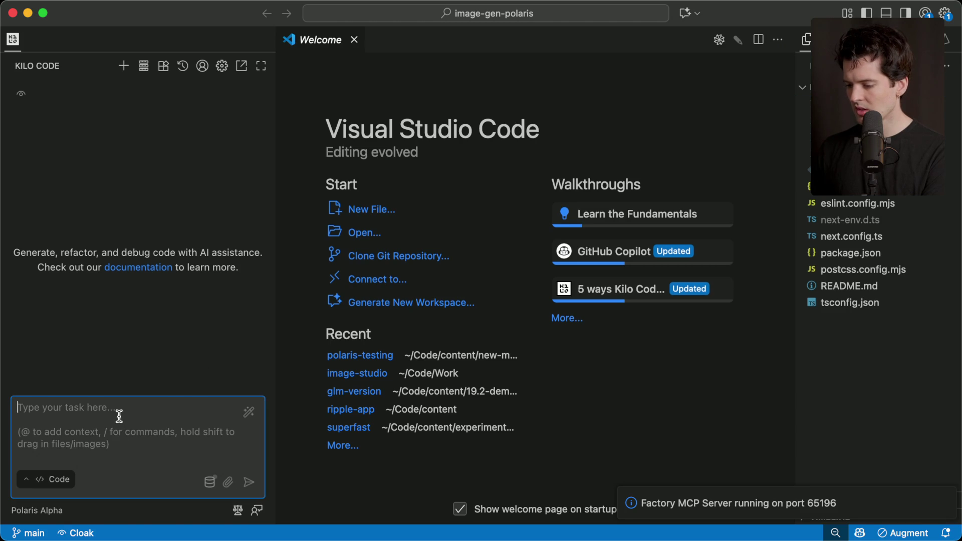
# - Paste the image studio prompt into Kilo Code, send it, and scroll through the app/page.tsx diff
pyautogui.write('This app is going to be a "image generation studio" using various AI models to turn a prompt into an image. Design a mocked version. It should be dark mode. Focus on making it beautiful.')
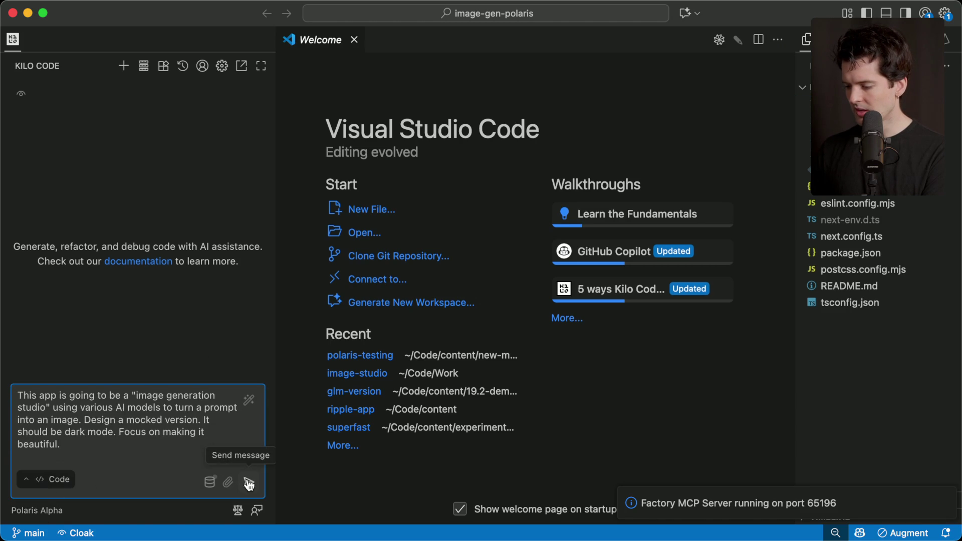
pyautogui.click(249, 483)
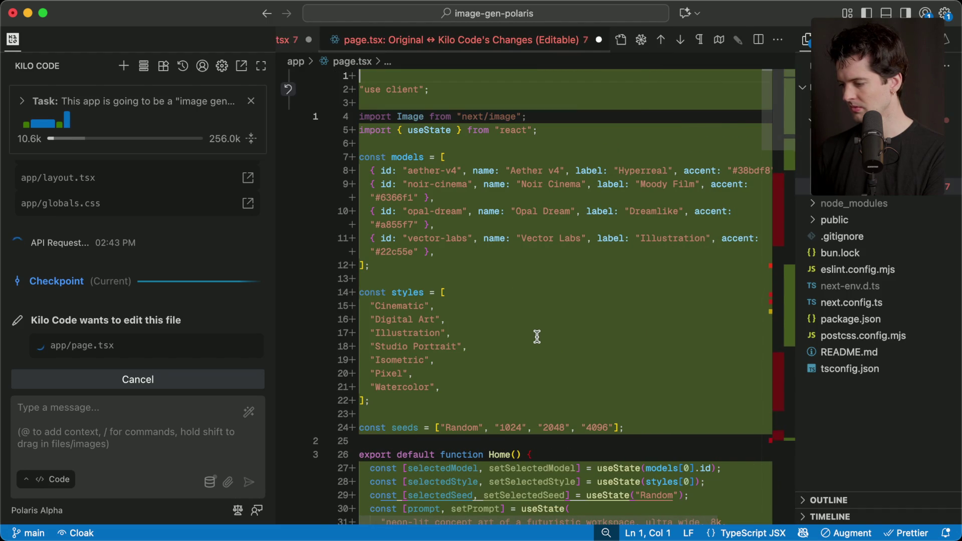
pyautogui.scroll(-10, 631, 316)
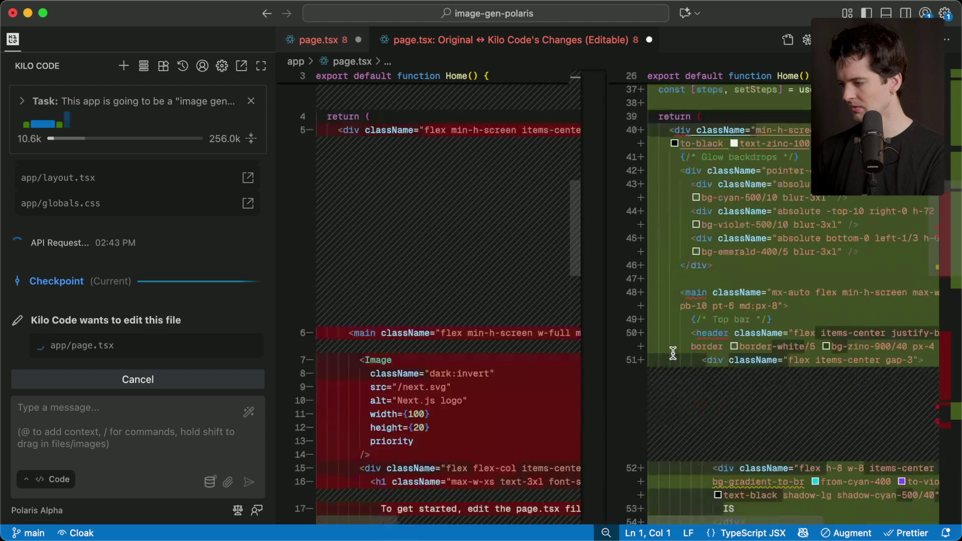
pyautogui.scroll(-15, 673, 353)
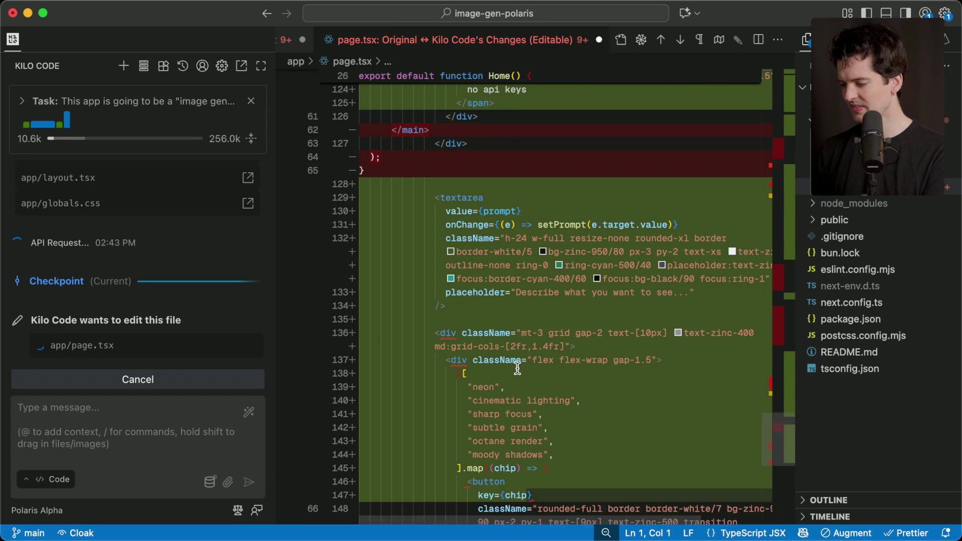
pyautogui.press('super+Tab')
pyautogui.press('super+Tab')
pyautogui.press('super+Tab')
pyautogui.press('super+Tab')
pyautogui.press('super+Tab')
pyautogui.press('super+Tab')
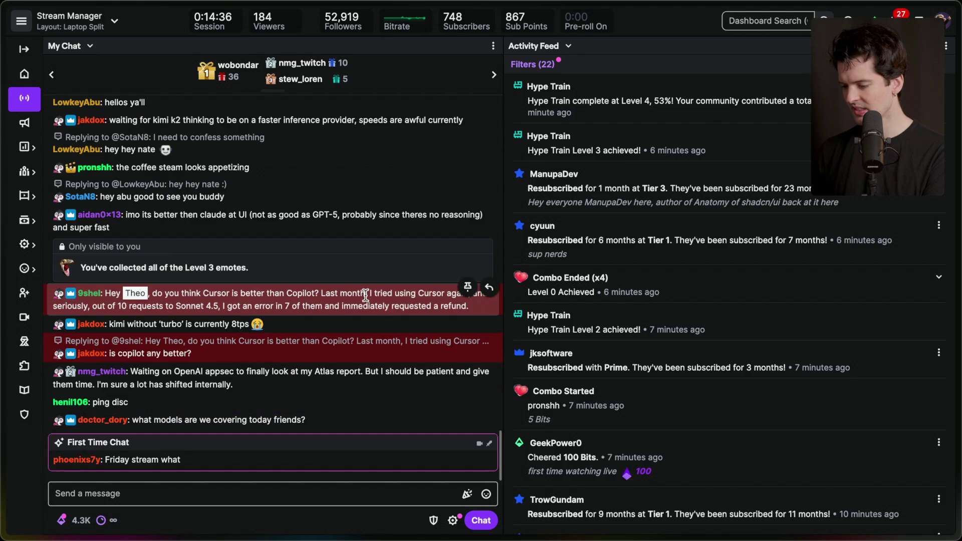
pyautogui.scroll(5, 365, 295)
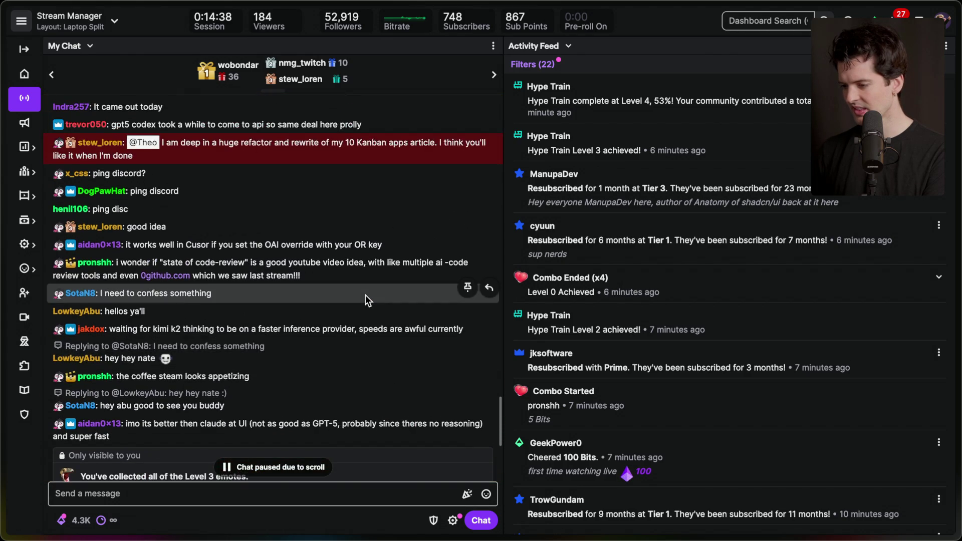
pyautogui.scroll(-5, 365, 295)
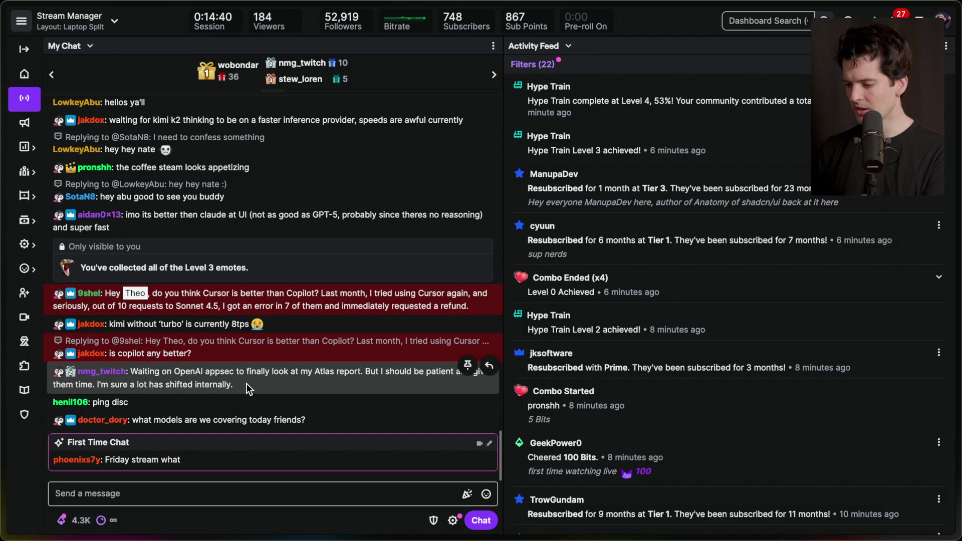
pyautogui.moveTo(280, 372)
pyautogui.mouseDown()
pyautogui.moveTo(219, 385)
pyautogui.moveTo(85, 373)
pyautogui.moveTo(207, 376)
pyautogui.mouseUp()
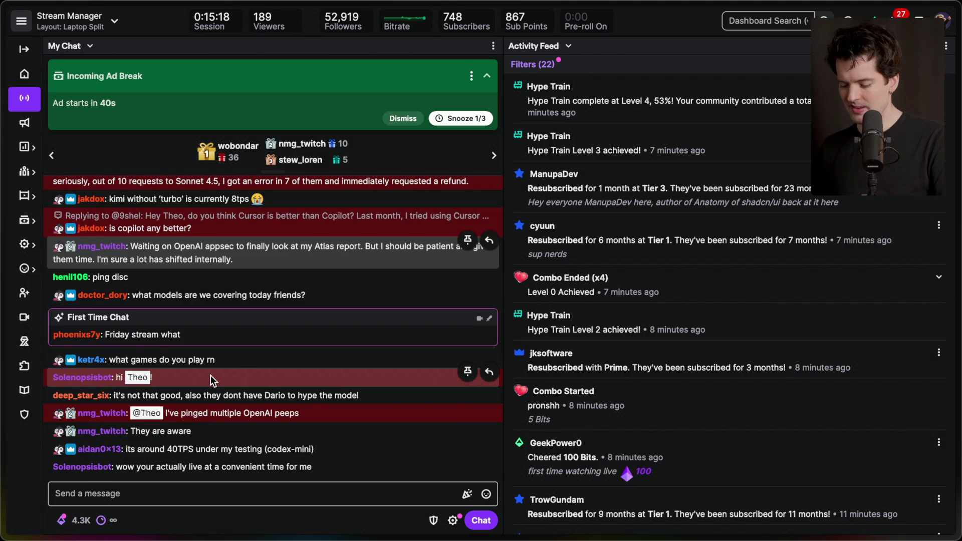
# - Scroll back through Kilo Code's summary of the mock image studio built in app/page.tsx
pyautogui.scroll(-1, 247, 430)
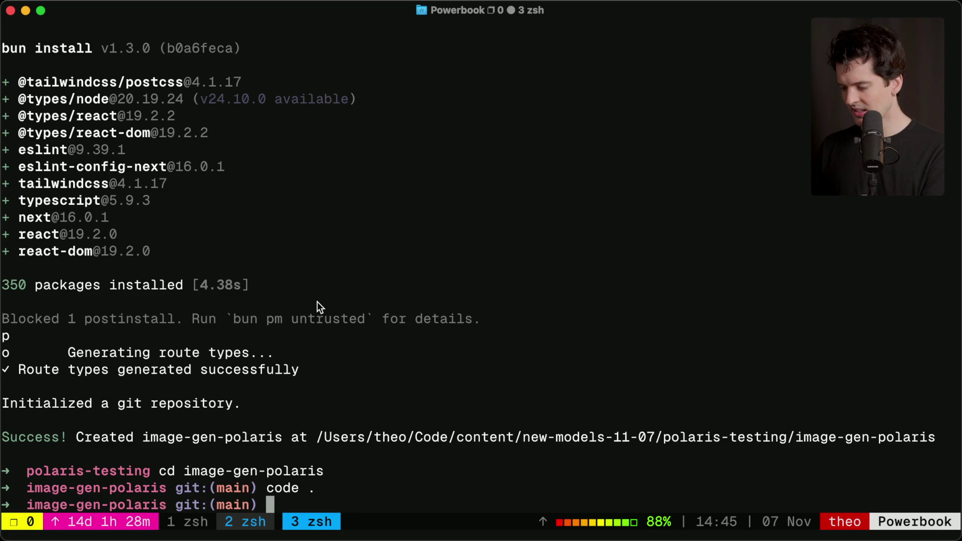
pyautogui.press('super+Tab')
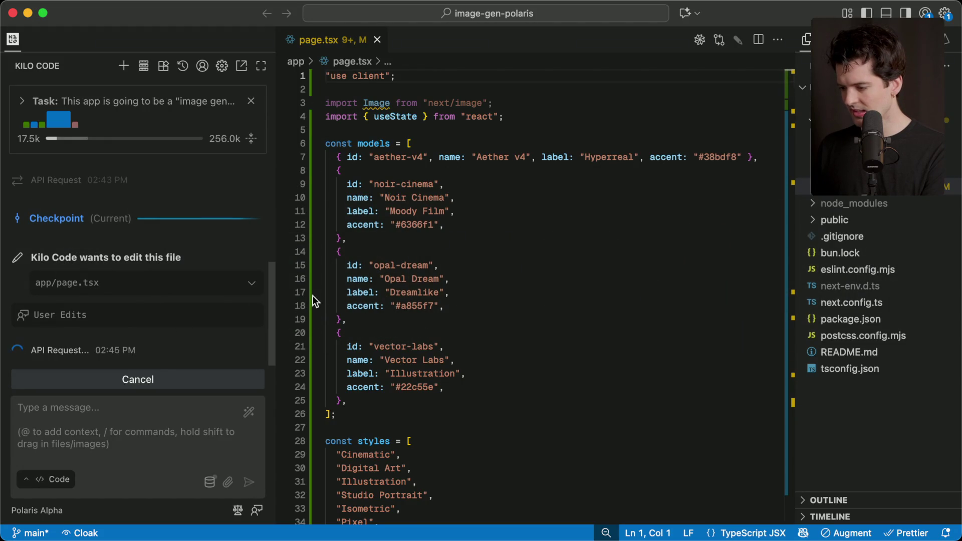
pyautogui.scroll(-20, 407, 349)
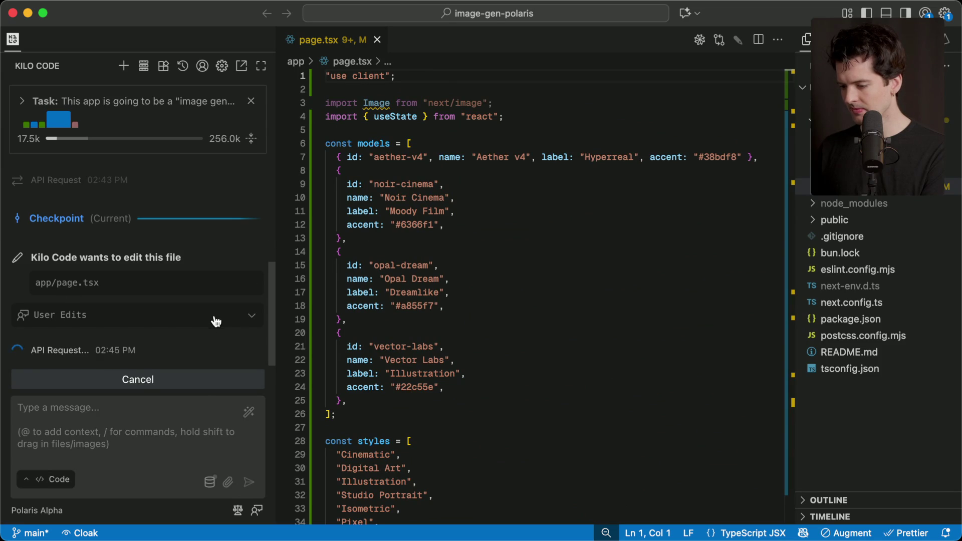
pyautogui.press('super+Tab')
pyautogui.press('super+Tab')
pyautogui.press('super+Tab')
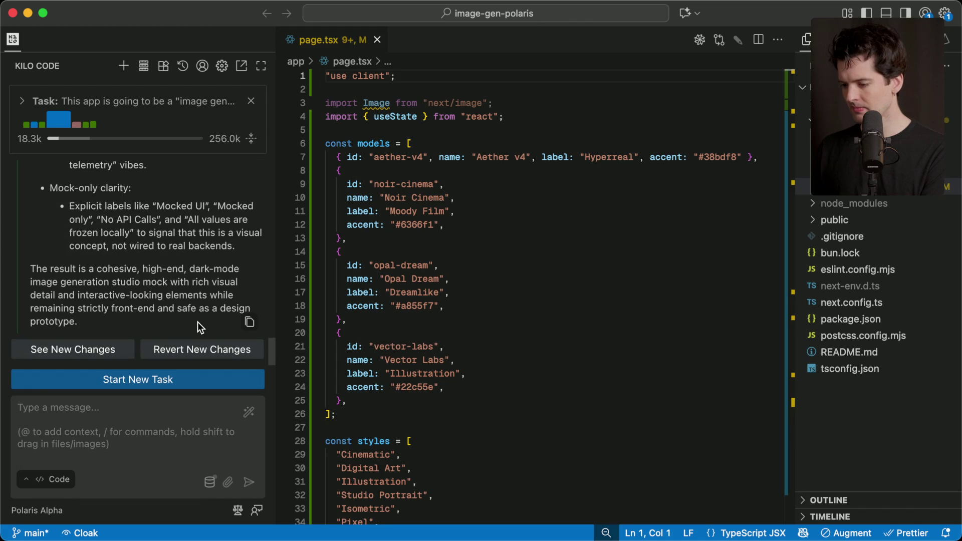
pyautogui.scroll(15, 198, 322)
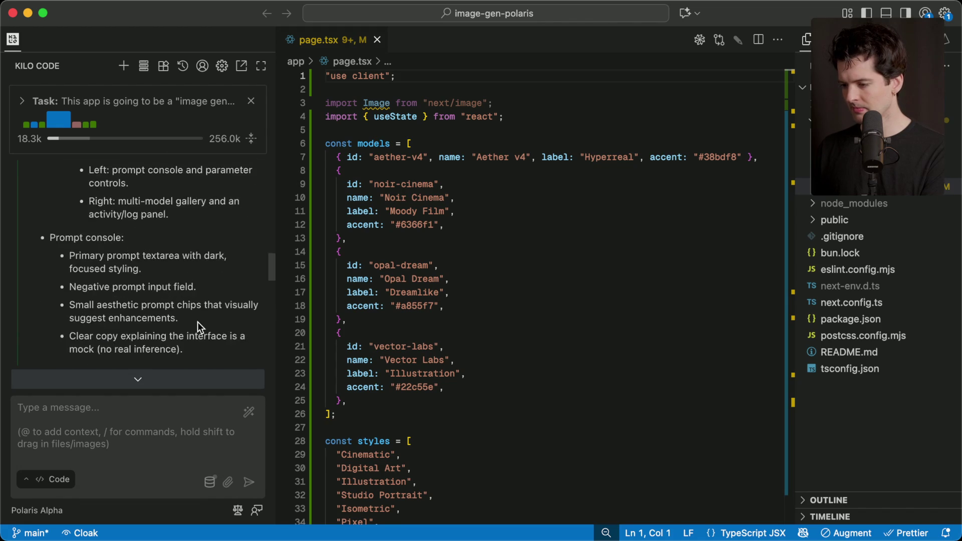
pyautogui.press('super+Tab')
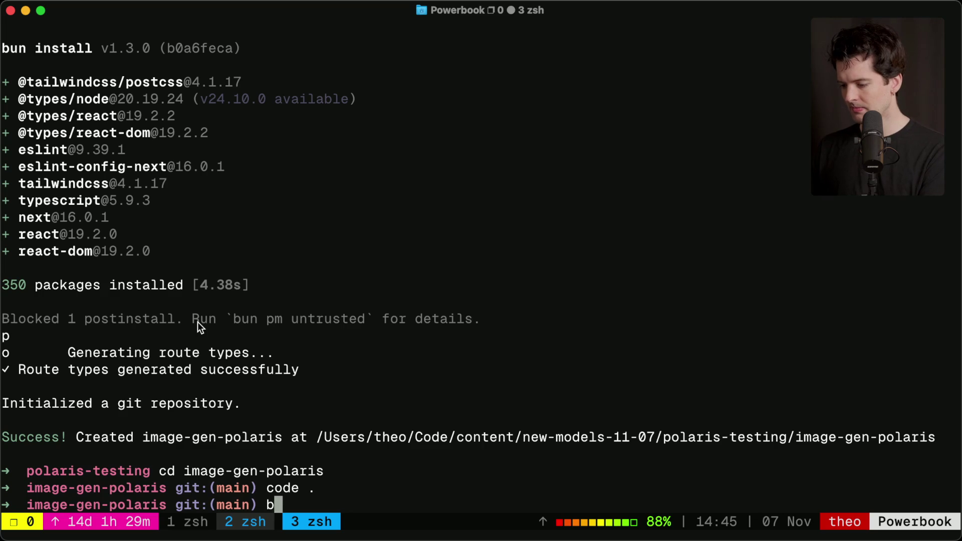
# - Run bun run dev for image-gen-polaris and load localhost:3000 in the browser
pyautogui.write('un run ')
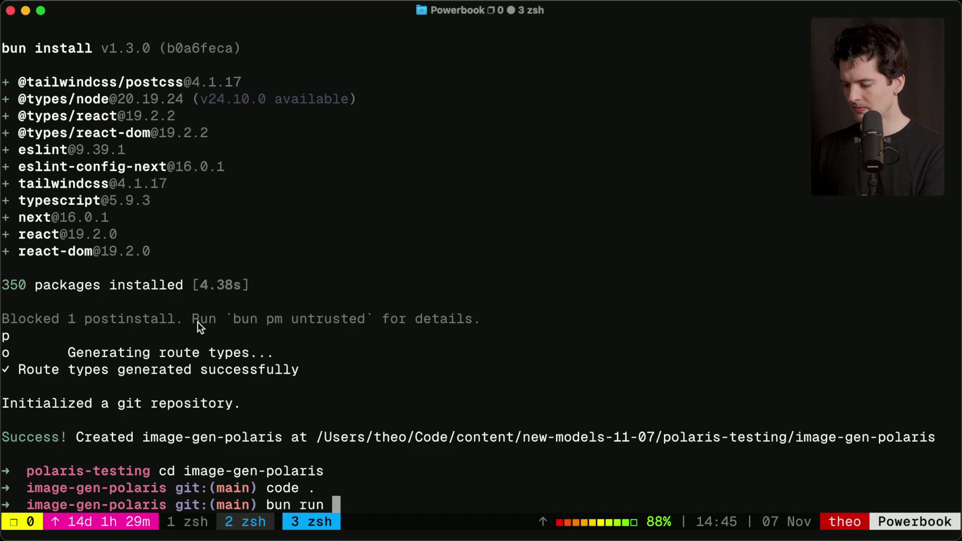
pyautogui.write('dev')
pyautogui.press('Return')
pyautogui.press('super+Tab')
pyautogui.press('super+Tab')
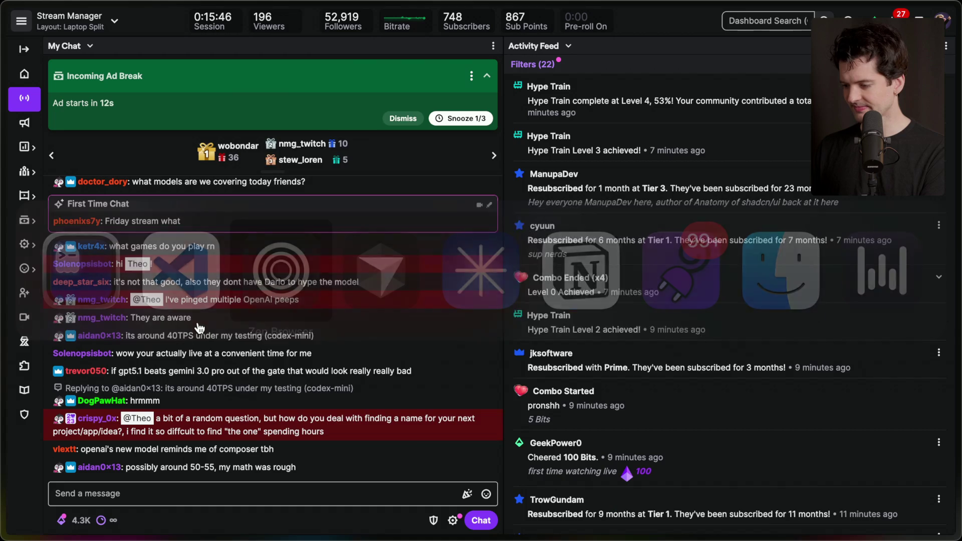
pyautogui.press('super+l')
pyautogui.write('loca')
pyautogui.press('Return')
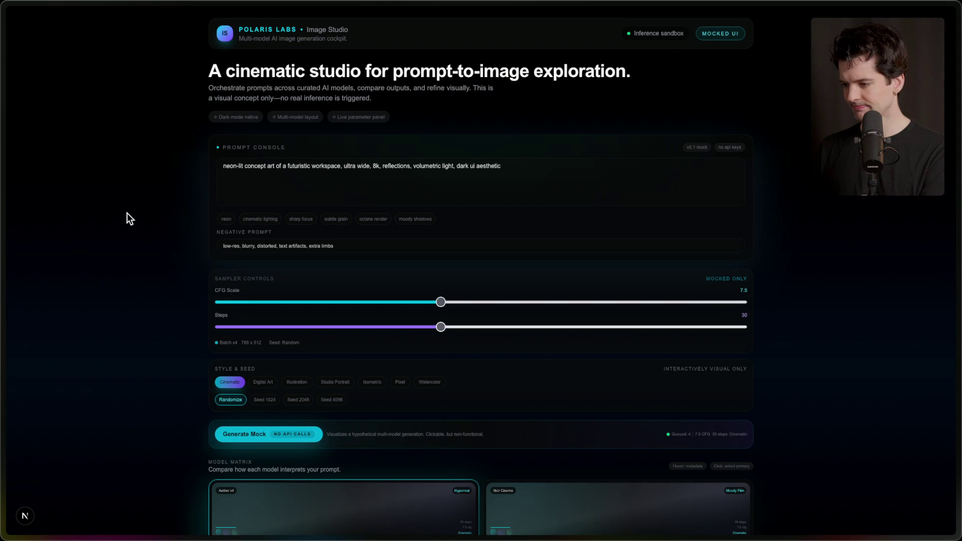
# - Zoom in on the Polaris Labs Image Studio page, reload it, and scroll to the activity log
pyautogui.scroll(-5, 159, 349)
pyautogui.scroll(5, 156, 344)
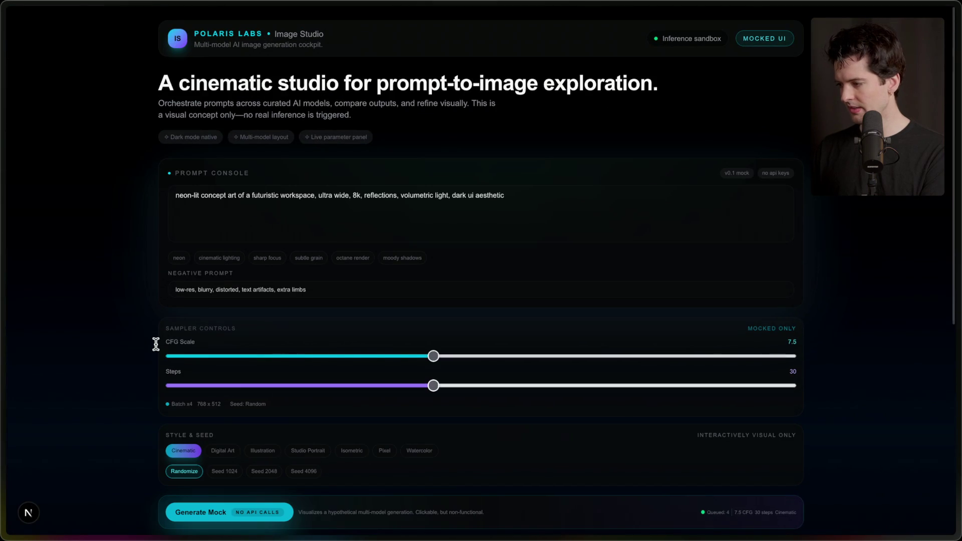
pyautogui.hotkey('ctrl', '+')
pyautogui.moveTo(942, 125)
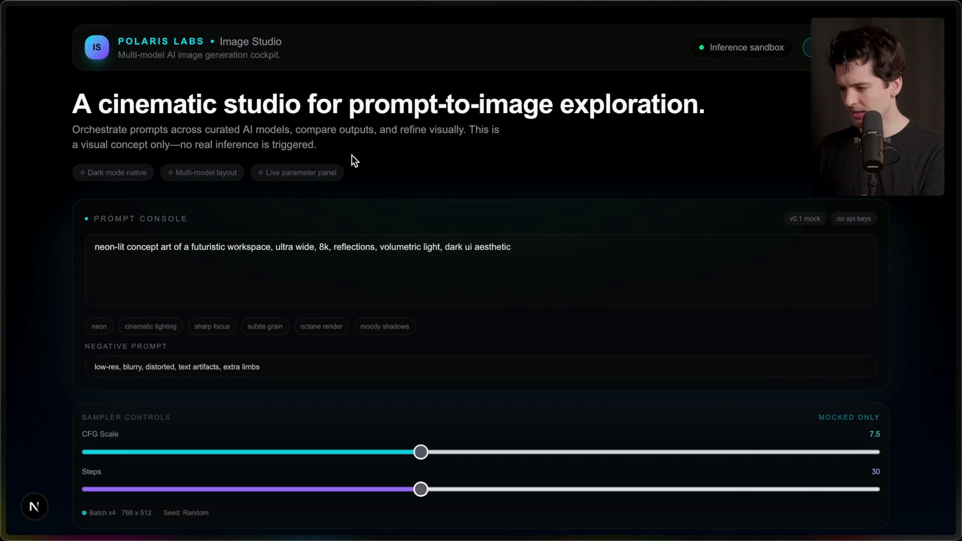
pyautogui.scroll(-8, 365, 190)
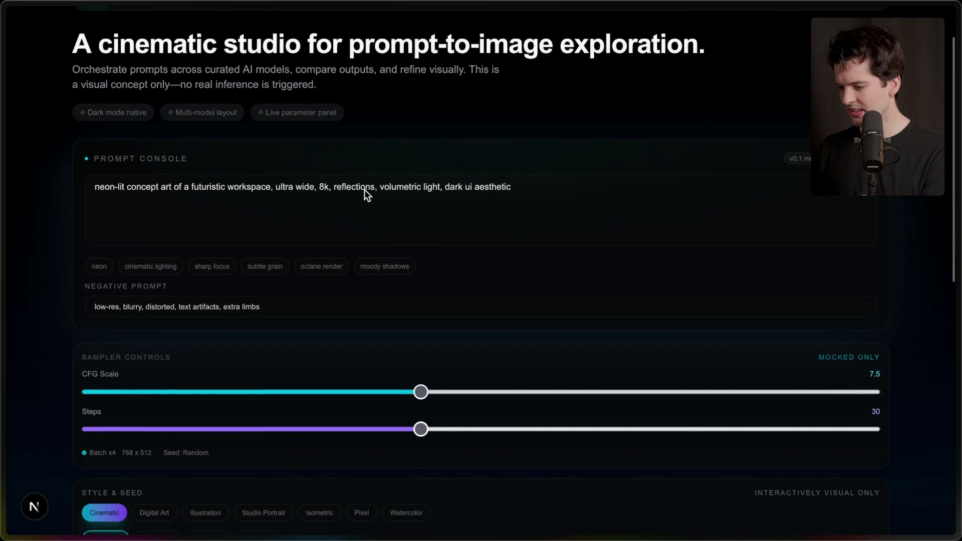
pyautogui.scroll(-4, 365, 190)
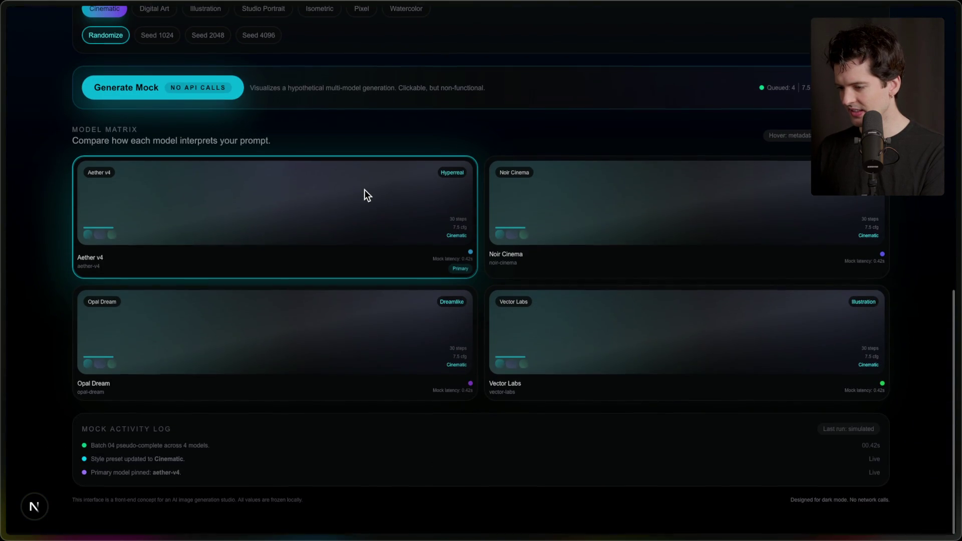
pyautogui.hotkey('ctrl', 'r')
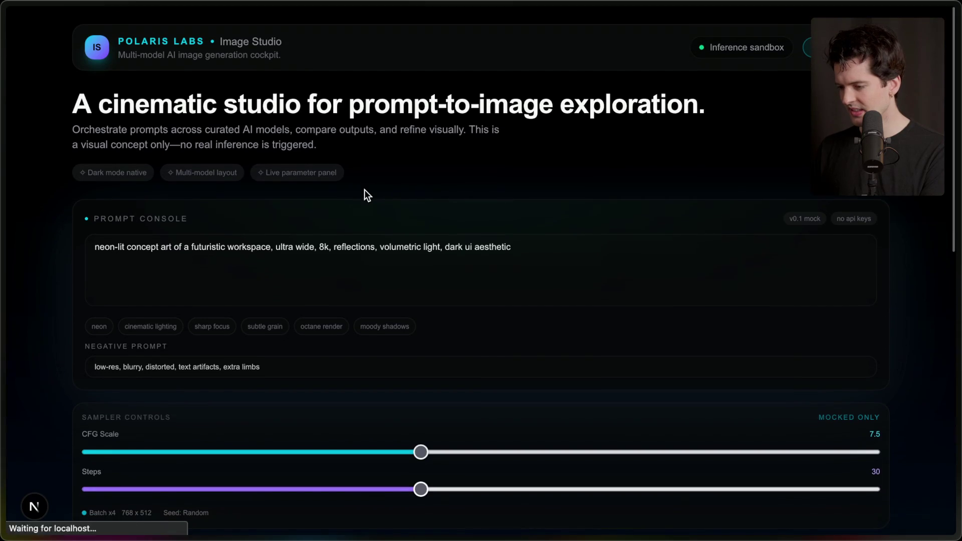
pyautogui.scroll(-10, 364, 190)
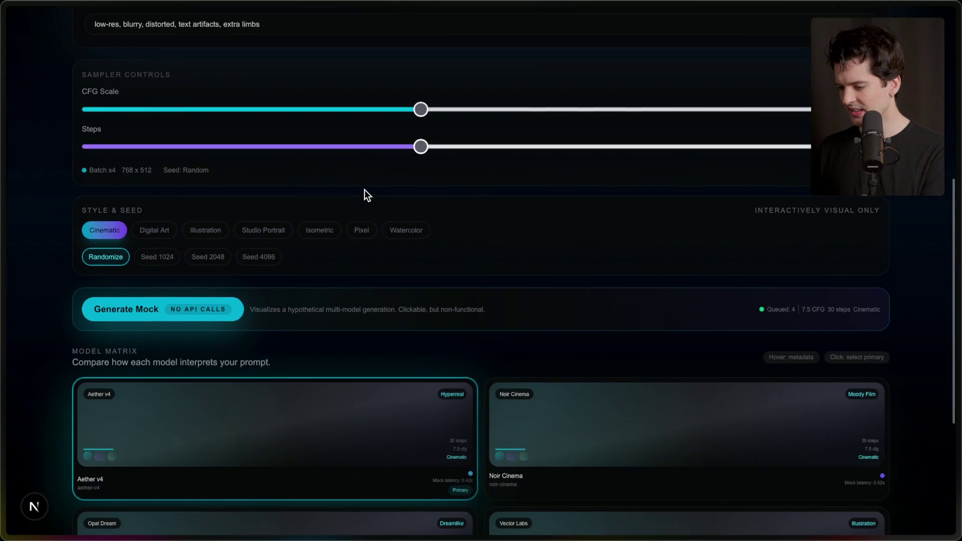
pyautogui.scroll(-1, 368, 195)
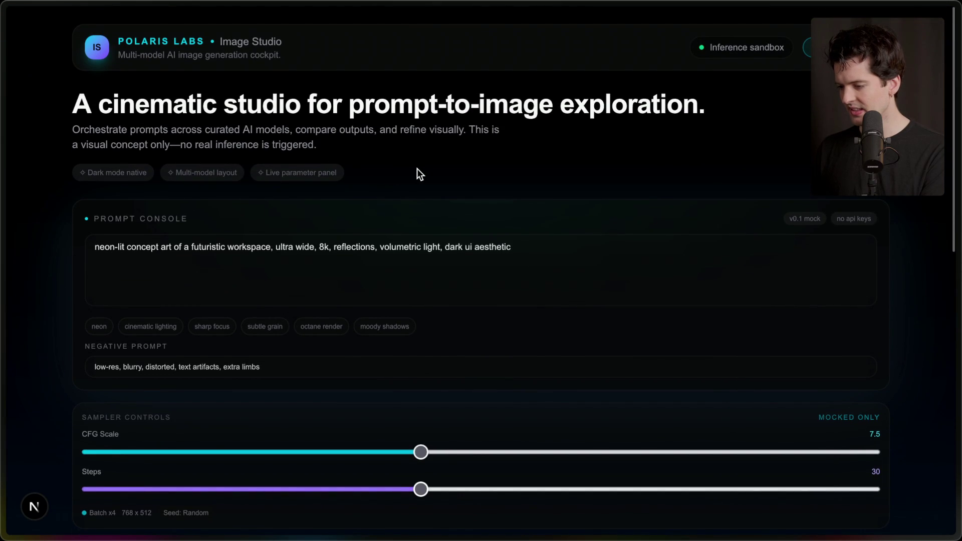
# - Check the dev server terminal, then switch to the Twitch Stream Manager tab
pyautogui.press('super+Tab')
pyautogui.press('super+Tab')
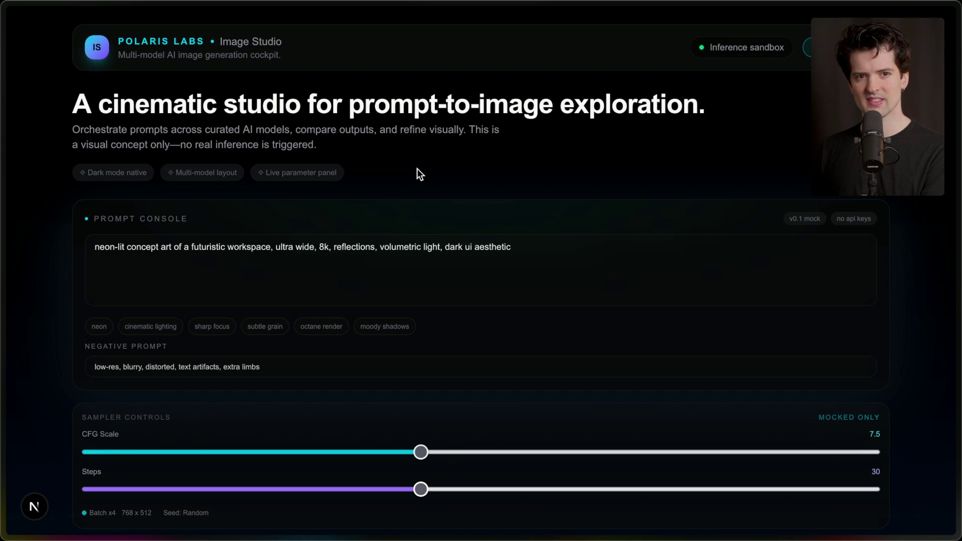
pyautogui.moveTo(877, 100)
pyautogui.click(852, 146)
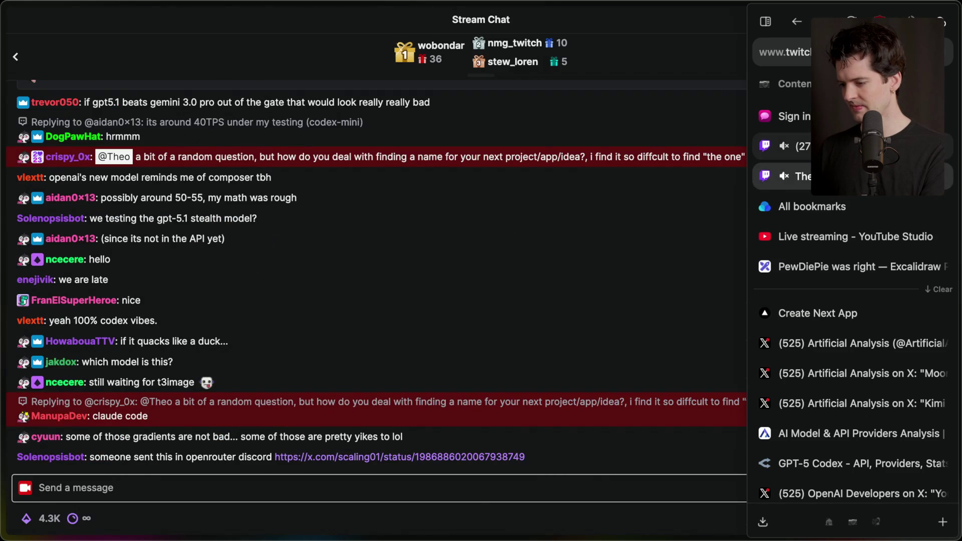
# - Open the GPT-5.1 leak post from stream chat, browse its screenshots, and follow its source link
pyautogui.click(347, 451)
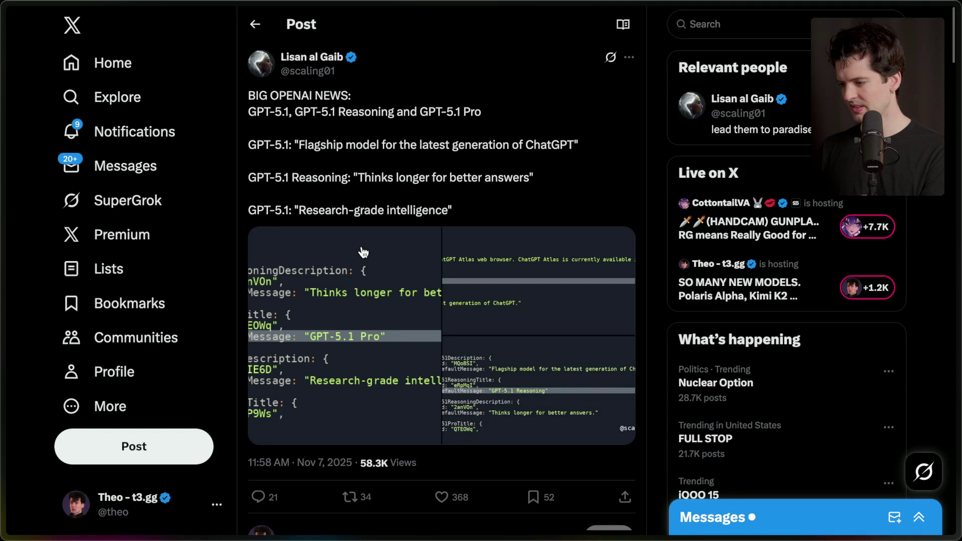
pyautogui.click(361, 245)
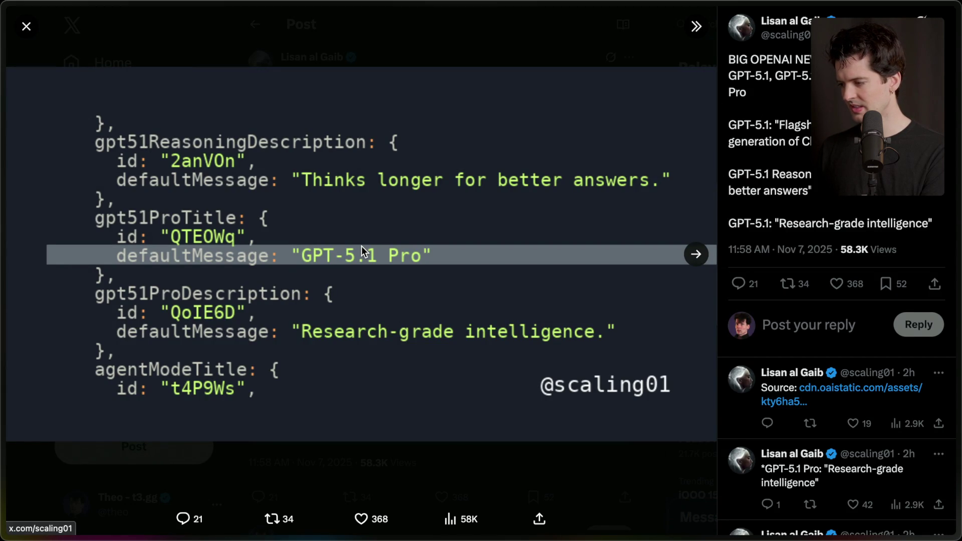
pyautogui.press('Right')
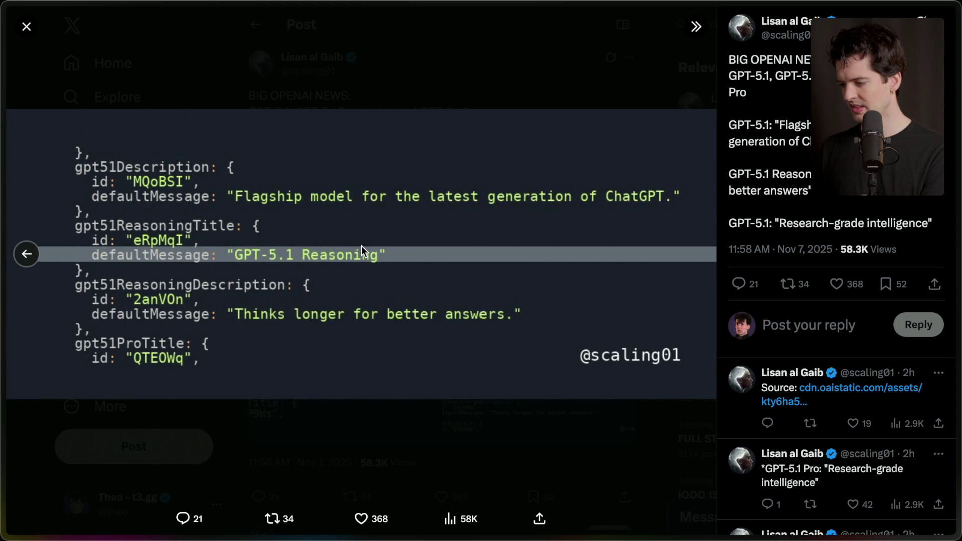
pyautogui.click(834, 387)
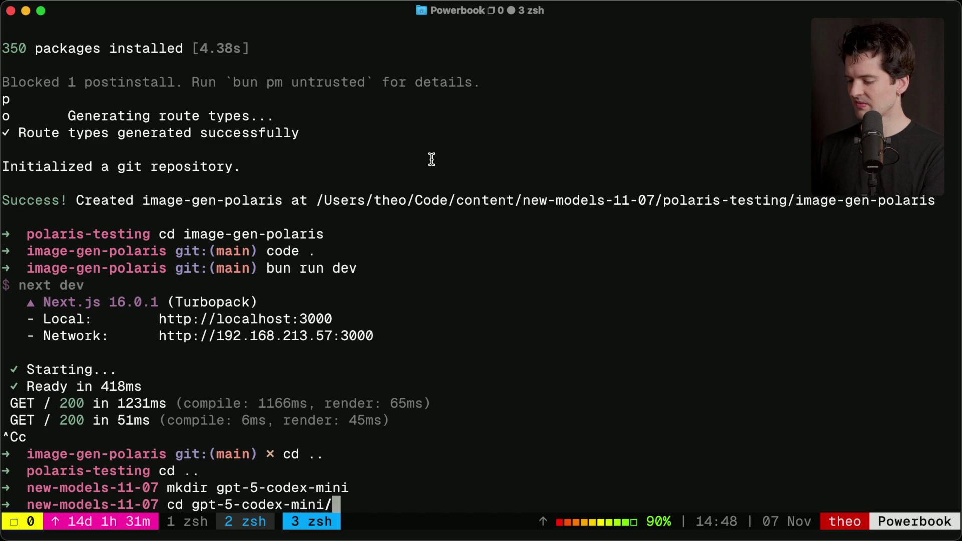
# - Scaffold a Next.js app named image-studio-codex-mini inside gpt-5-codex-mini with bunx create-next-app
pyautogui.press('Return')
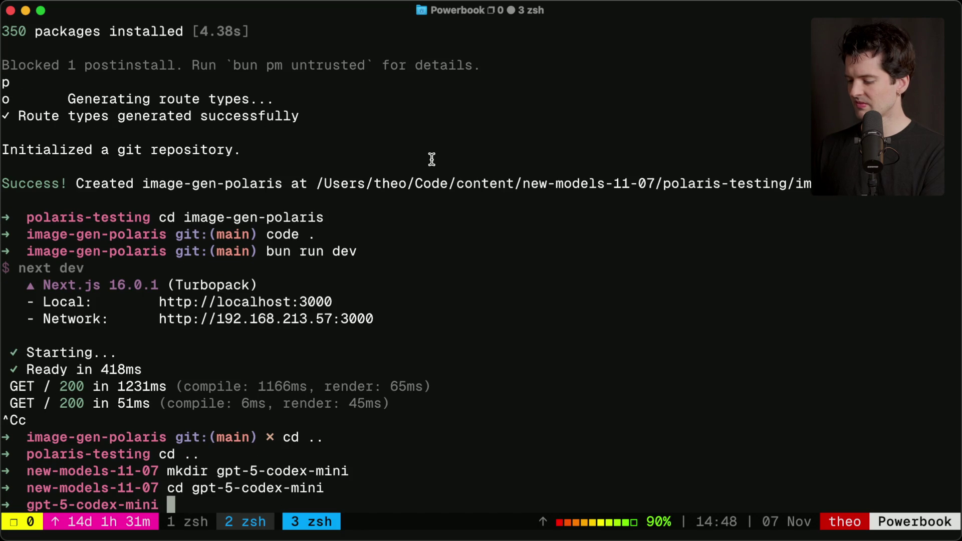
pyautogui.hotkey('ctrl', 'r')
pyautogui.write('bunx')
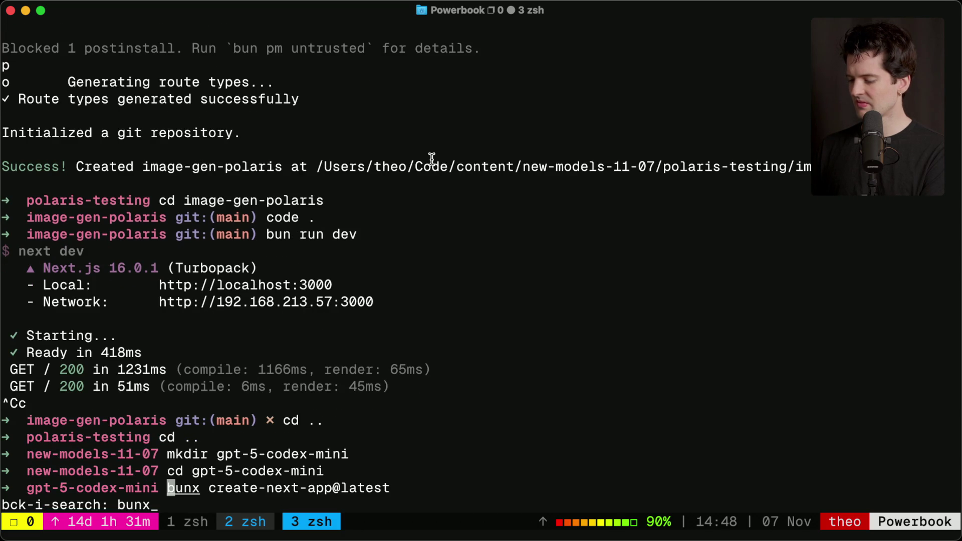
pyautogui.press('Return')
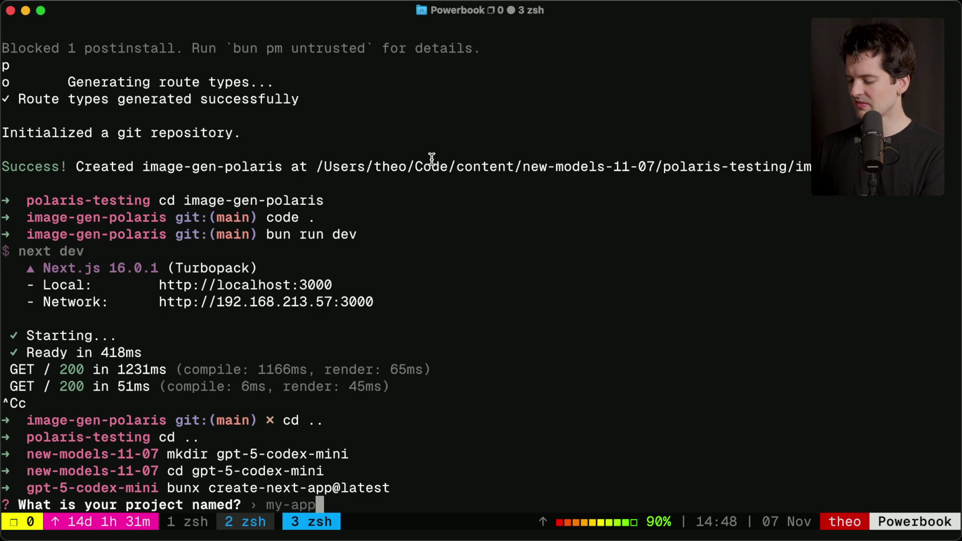
pyautogui.write('image-studio-codex-mini')
pyautogui.press('Return')
pyautogui.press('Return')
# - Move into the image-studio-codex-mini folder and launch codex
pyautogui.write('cd imag')
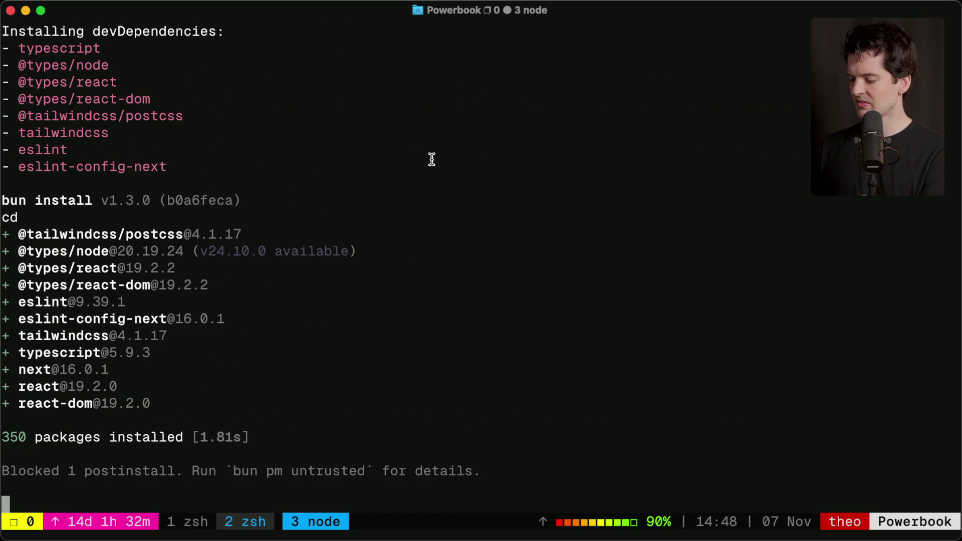
pyautogui.press('Tab')
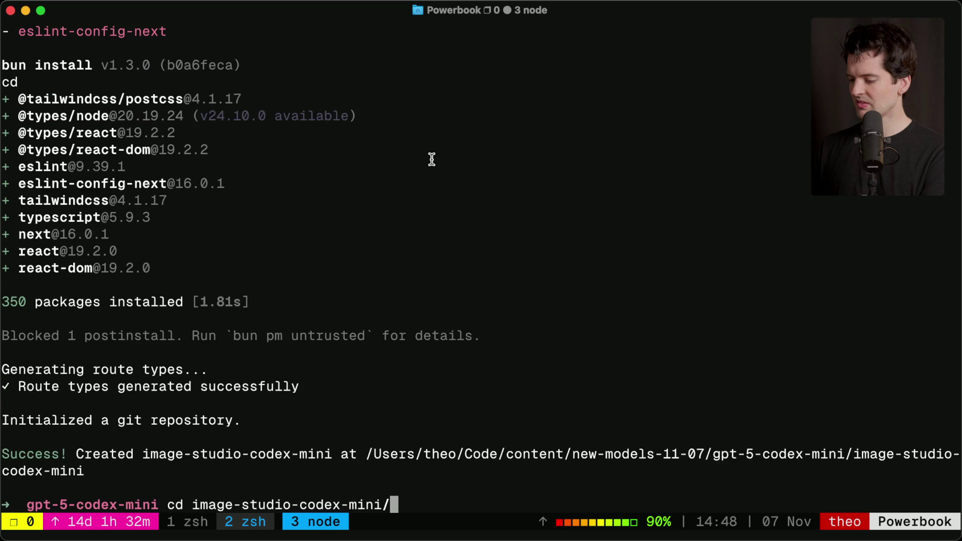
pyautogui.press('Return')
pyautogui.write('c')
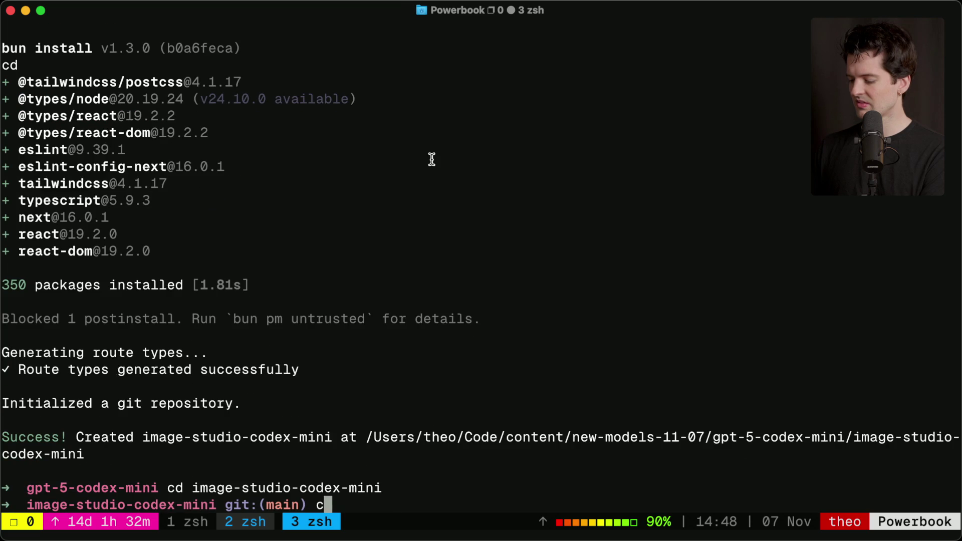
pyautogui.write('odex')
pyautogui.press('Return')
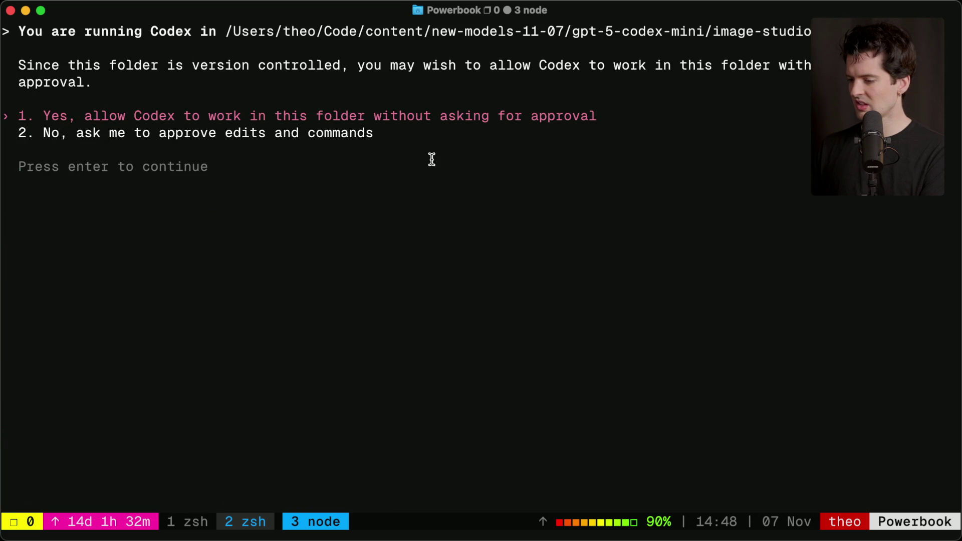
pyautogui.press('Return')
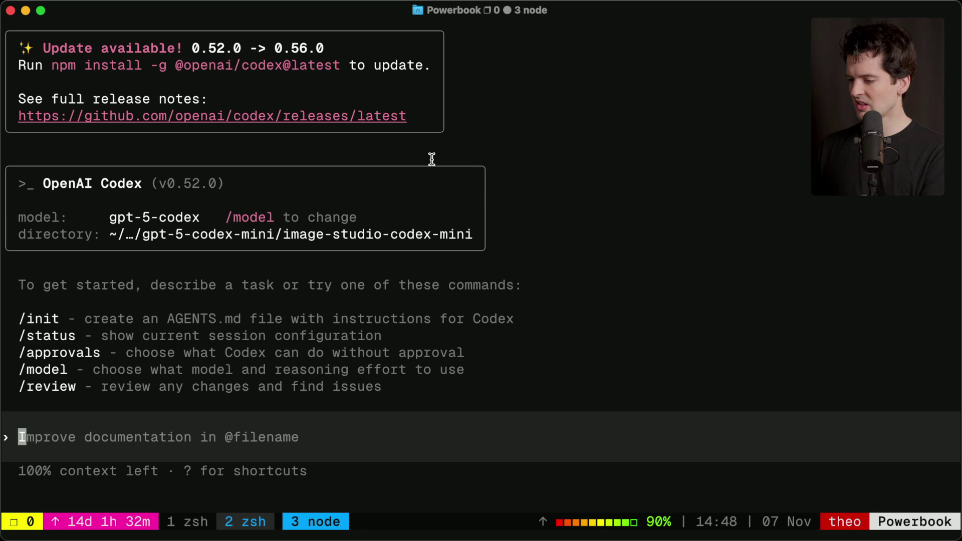
pyautogui.moveTo(340, 65); pyautogui.dragTo(54, 68)
pyautogui.hotkey('ctrl', 'c')
pyautogui.hotkey('ctrl', 'c')
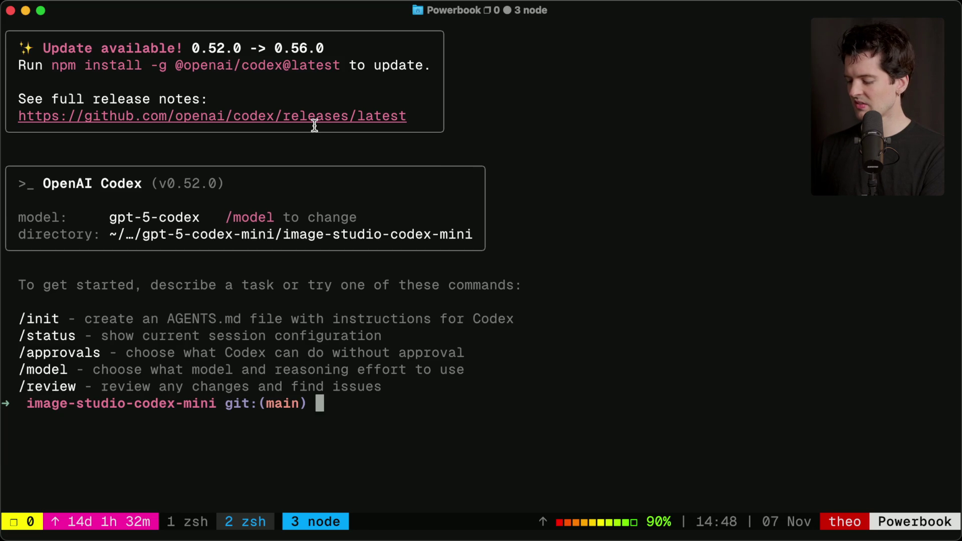
pyautogui.press('super+v')
pyautogui.press('Return')
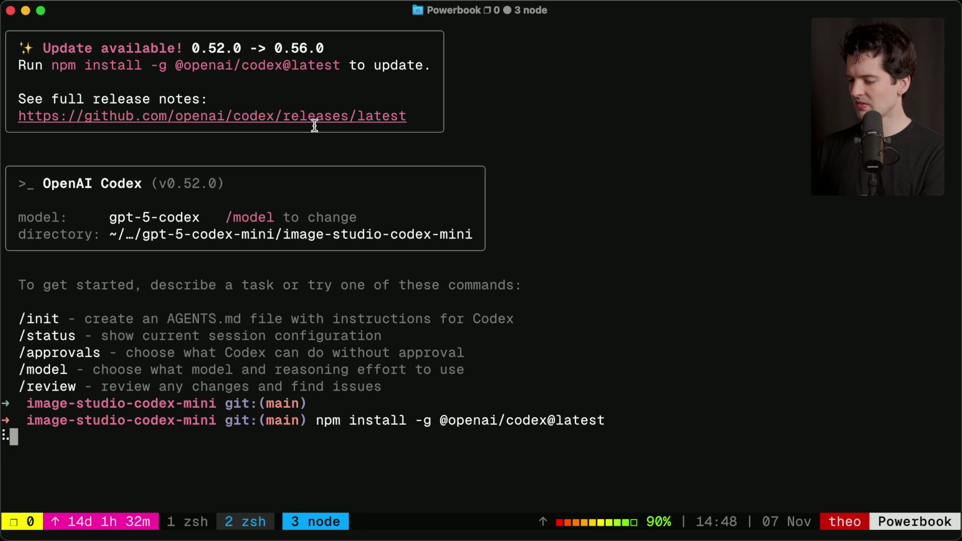
# - Clear the terminal and relaunch Codex in image-studio-codex-mini
pyautogui.write('clear')
pyautogui.press('Return')
pyautogui.press('Up')
pyautogui.press('Up')
pyautogui.press('Up')
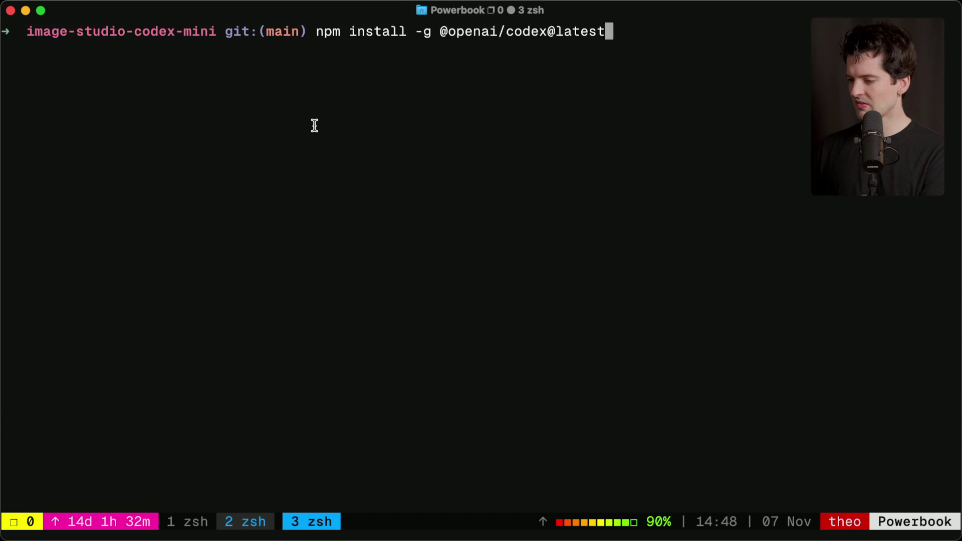
pyautogui.press('Return')
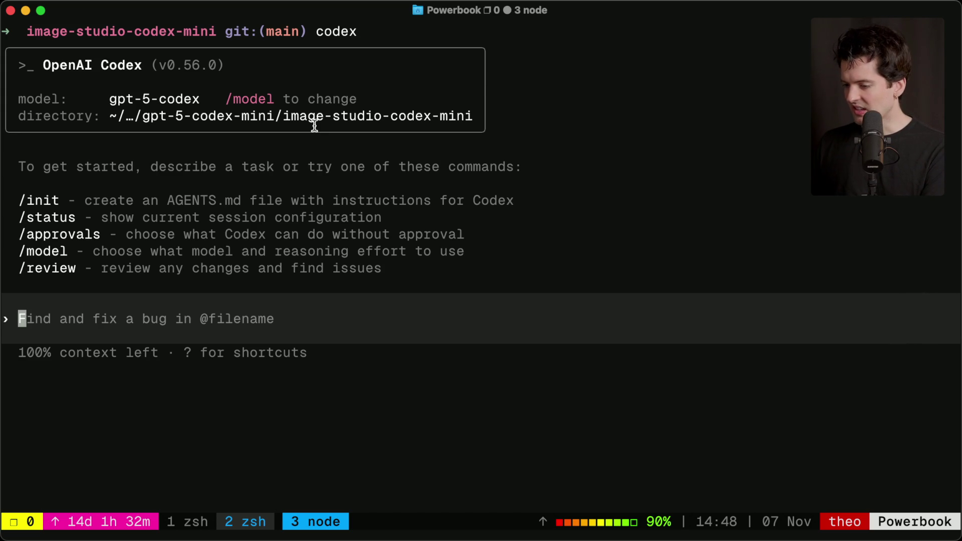
pyautogui.press('super+Tab')
pyautogui.press('super+Tab')
pyautogui.press('super+Tab')
# - Copy the prompt from Cursor and switch Codex to gpt-5-codex-mini with medium reasoning
pyautogui.press('super+Tab')
pyautogui.press('super+Tab')
pyautogui.press('super+Tab')
pyautogui.press('super+a')
pyautogui.press('super+Tab')
pyautogui.press('super+Tab')
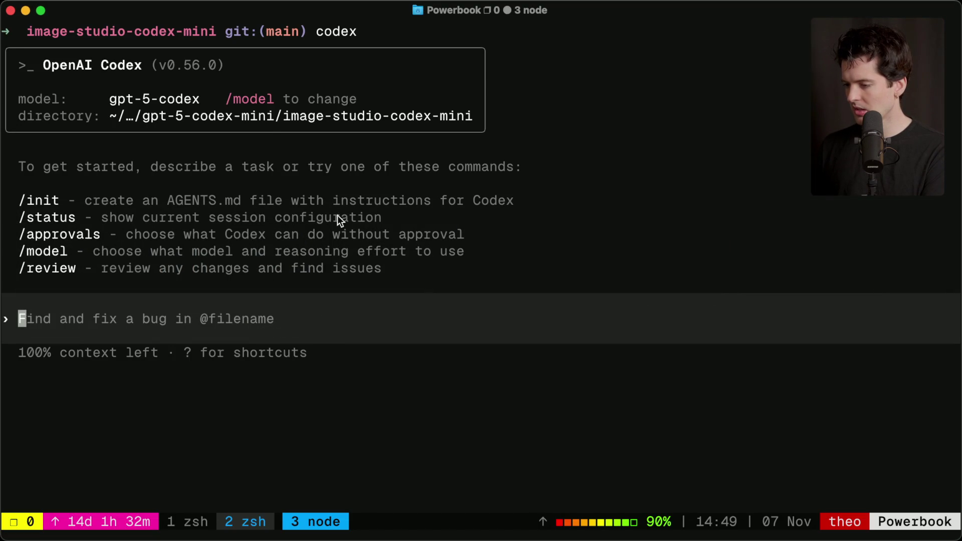
pyautogui.write('/model')
pyautogui.press('Return')
pyautogui.press('Down')
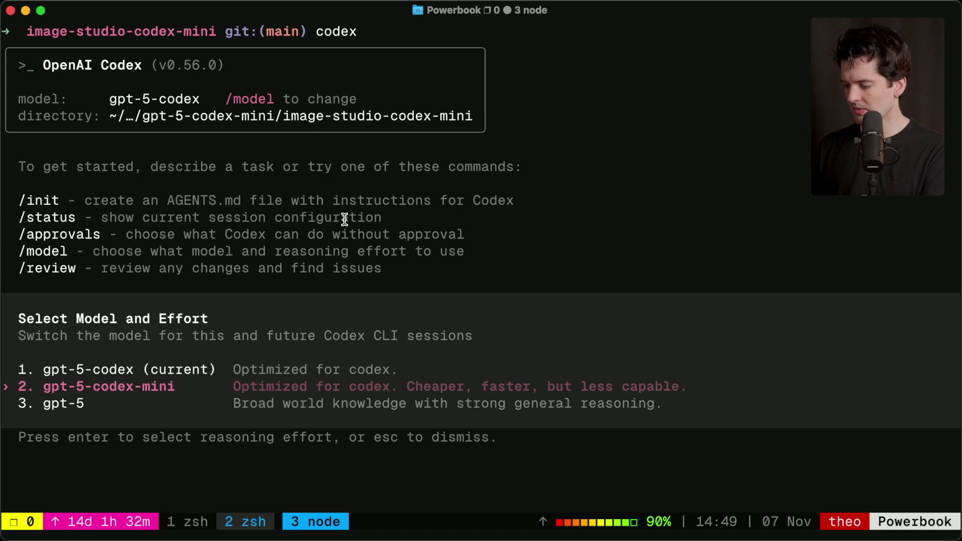
pyautogui.press('Return')
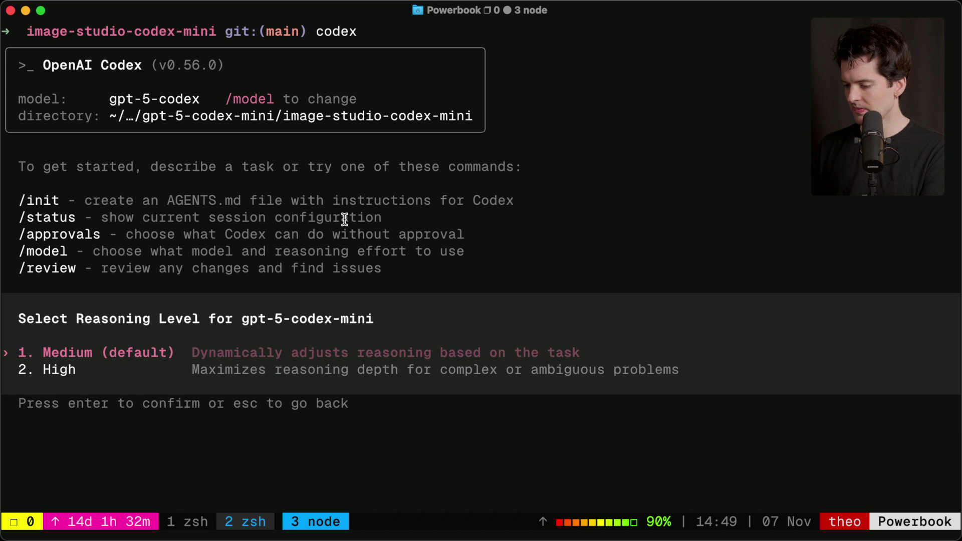
pyautogui.press('Return')
# - Paste the 'image generation studio' prompt into Codex and submit it
pyautogui.write('This app is going to be a "image generation studio" using various AI models to turn a prompt into an image. Design a mocked version. It should be dark mode. Focus on making it beautiful.')
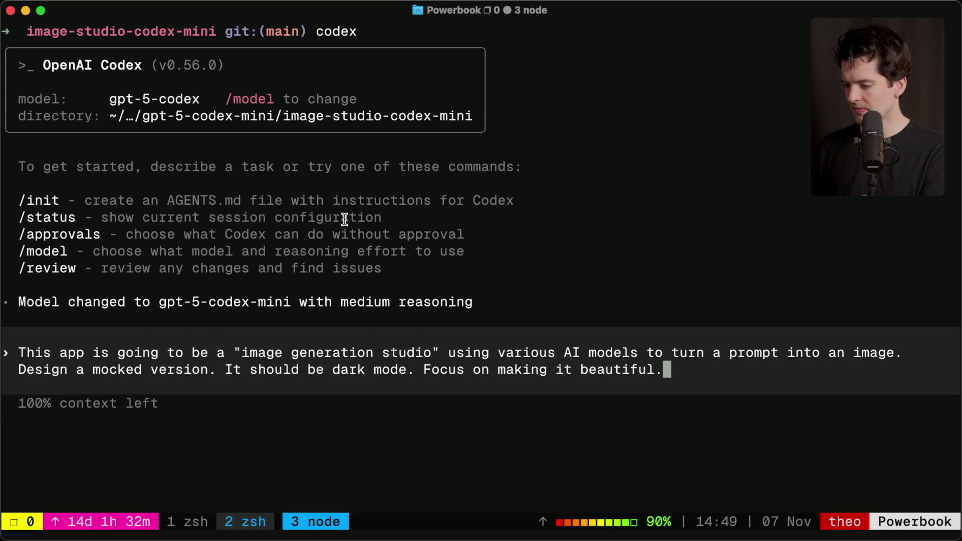
pyautogui.press('Return')
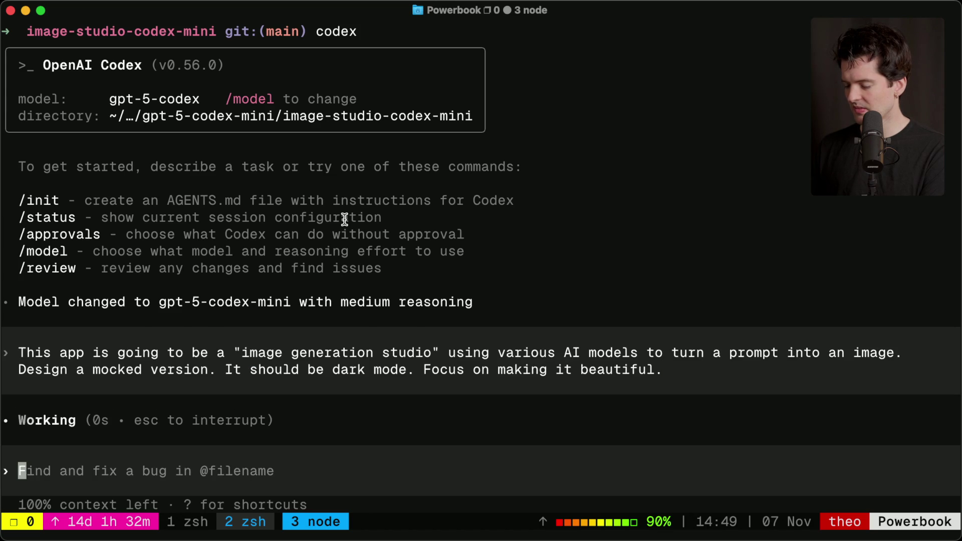
pyautogui.press('super+Tab')
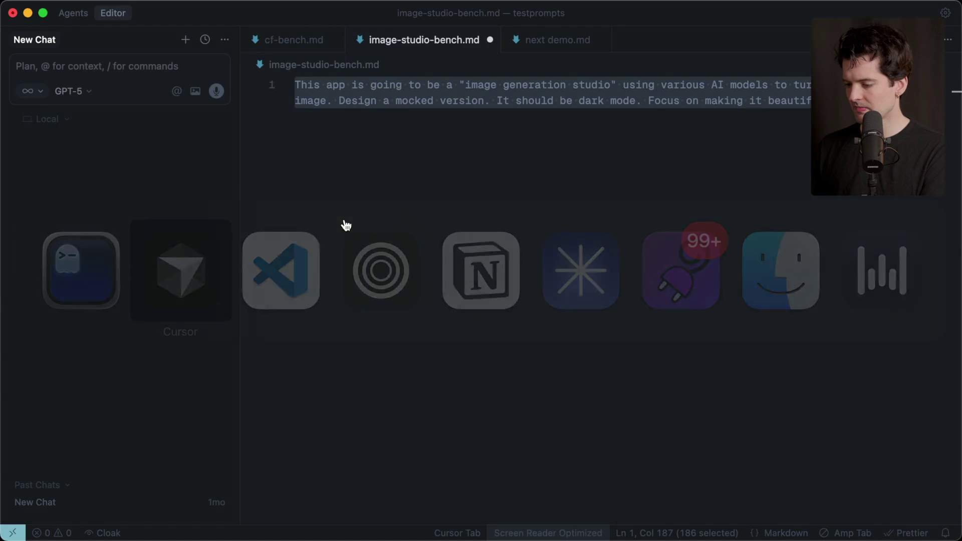
# - Look over the GPT-5-Codex-Mini post, Twitch chat and GPT-5-Codex docs, then open YouTube Studio
pyautogui.press('super+Tab')
pyautogui.press('super+Tab')
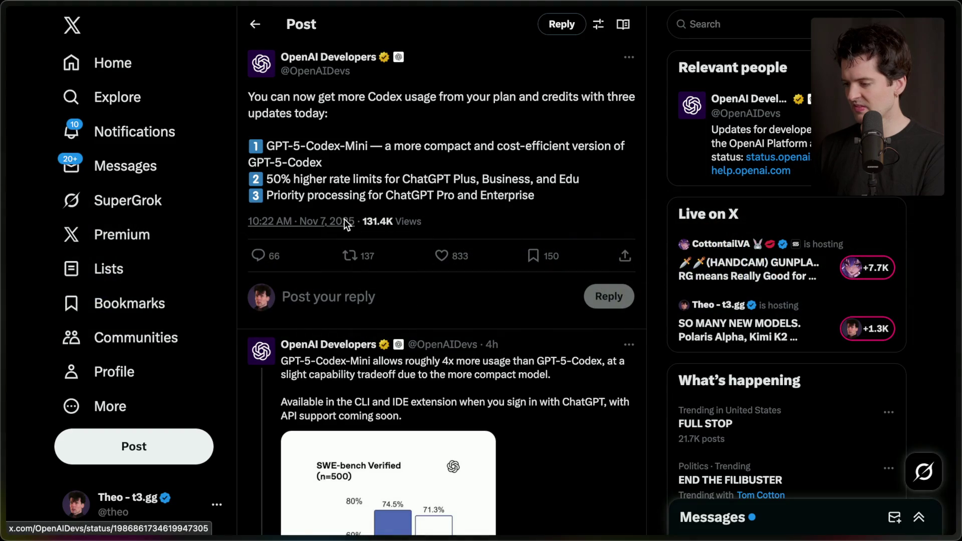
pyautogui.moveTo(958, 176)
pyautogui.click(852, 176)
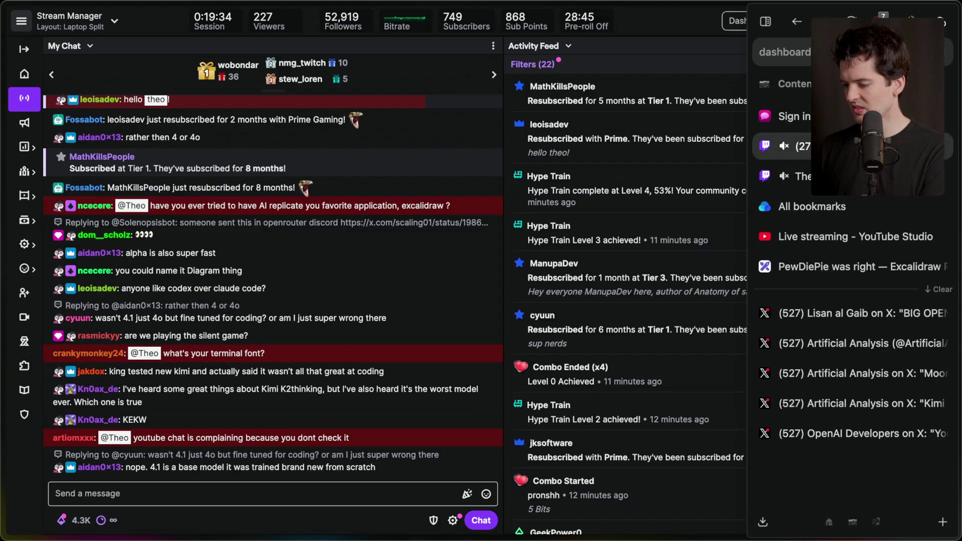
pyautogui.press('super+Tab')
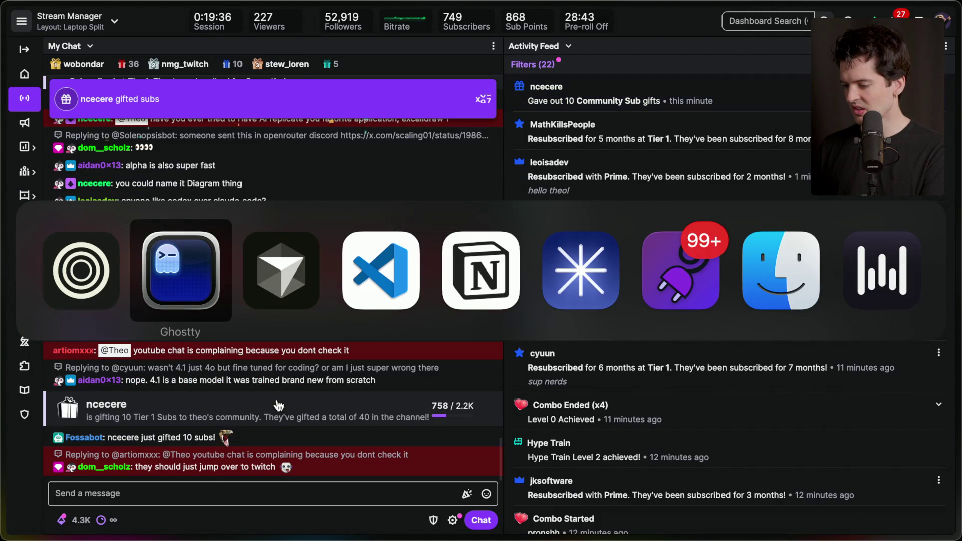
pyautogui.press('super+Tab')
pyautogui.press('super+Tab')
pyautogui.press('super+Tab')
pyautogui.press('super+Tab')
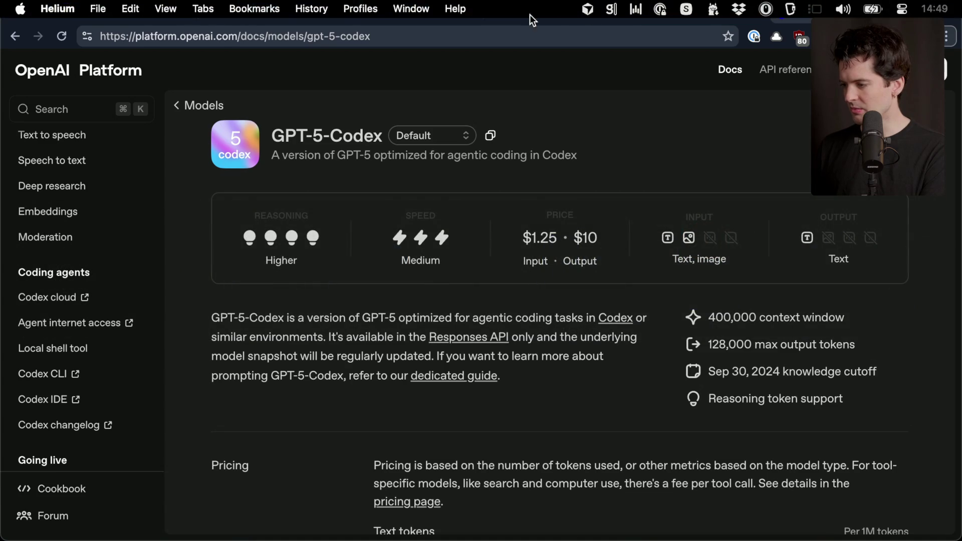
pyautogui.click(551, 13)
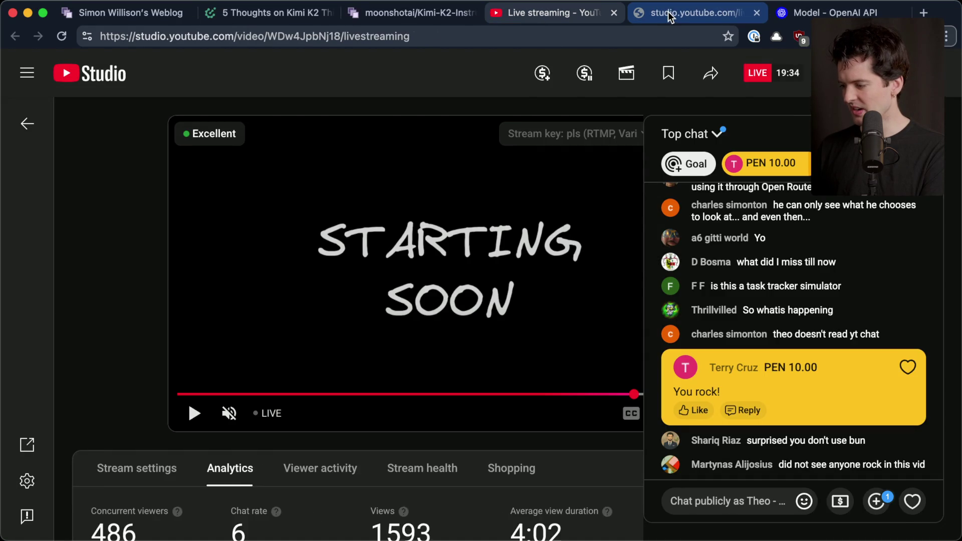
# - Scroll back through older YouTube popout chat messages, then bring Twitch Stream Manager to the front
pyautogui.click(665, 15)
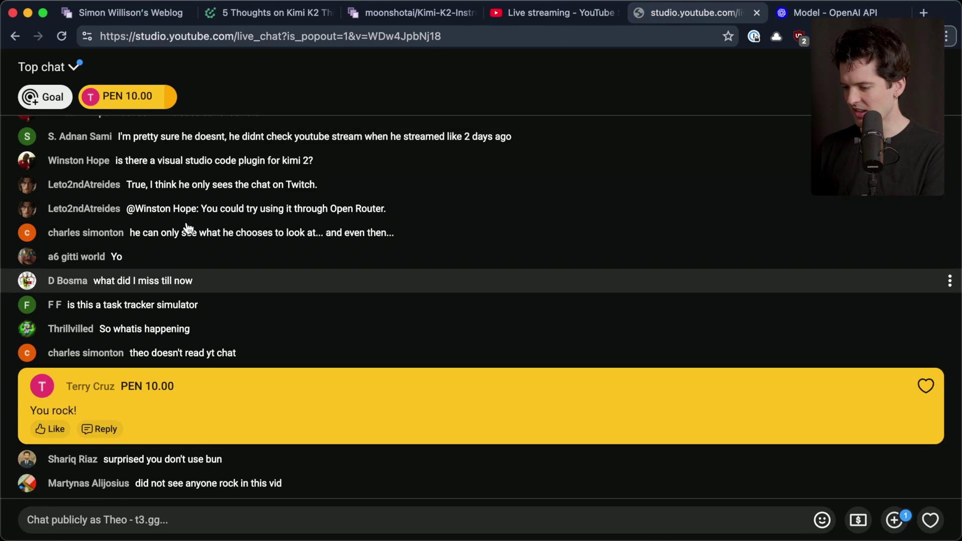
pyautogui.scroll(4, 194, 209)
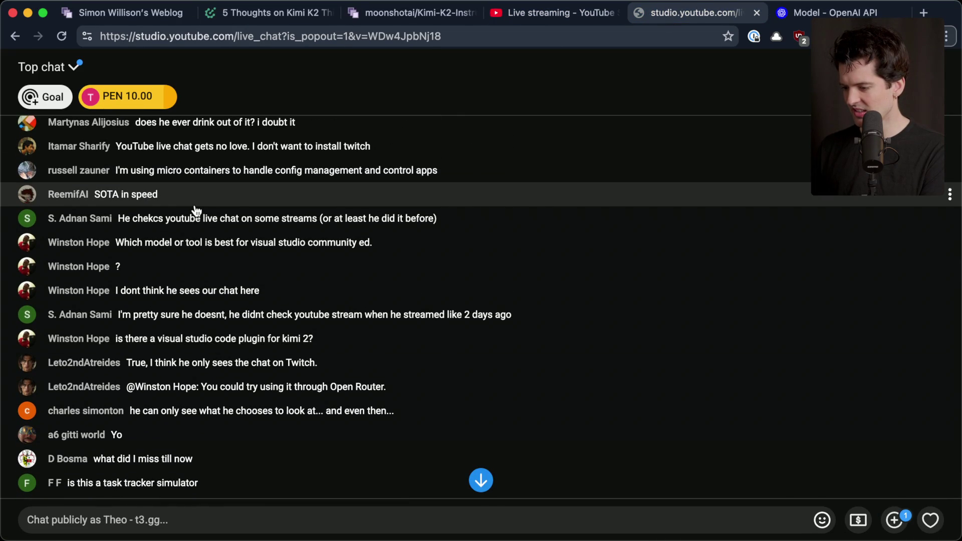
pyautogui.scroll(2, 196, 209)
pyautogui.scroll(2, 195, 211)
pyautogui.scroll(2, 195, 210)
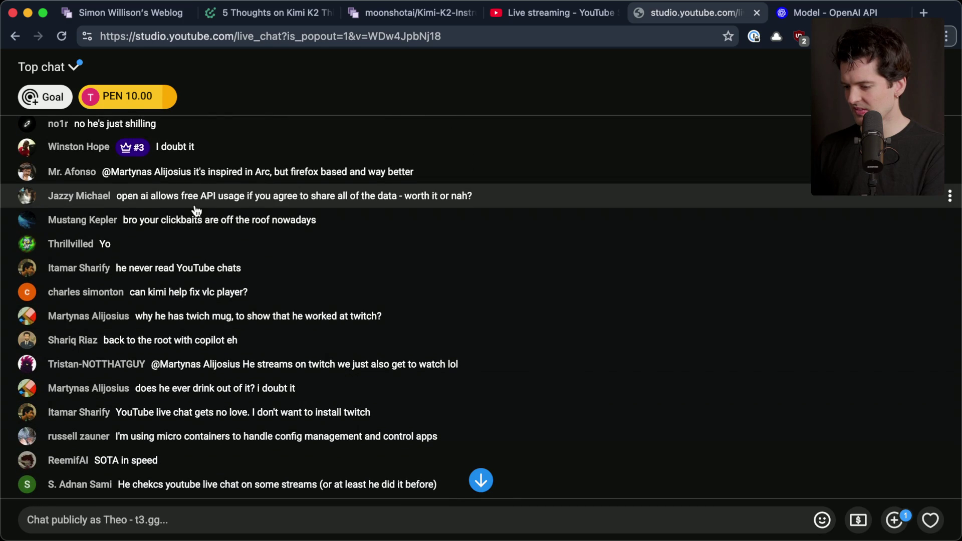
pyautogui.scroll(1, 195, 209)
pyautogui.scroll(1, 195, 209)
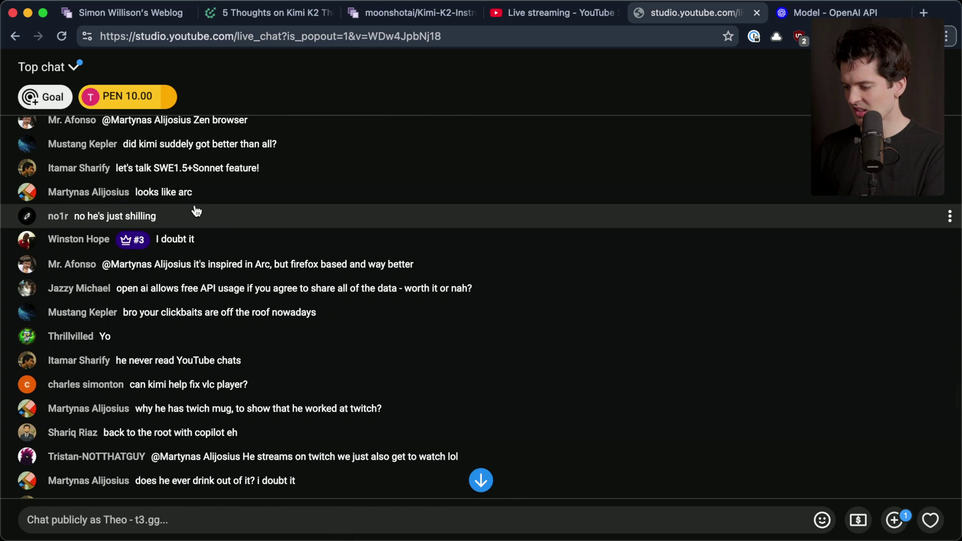
pyautogui.scroll(-2, 195, 211)
pyautogui.scroll(-5, 196, 210)
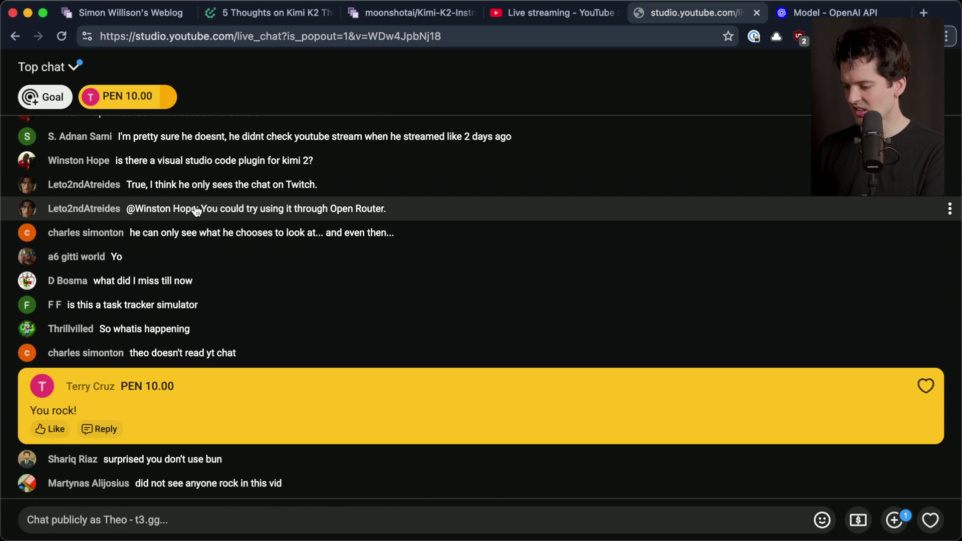
pyautogui.press('super+Tab')
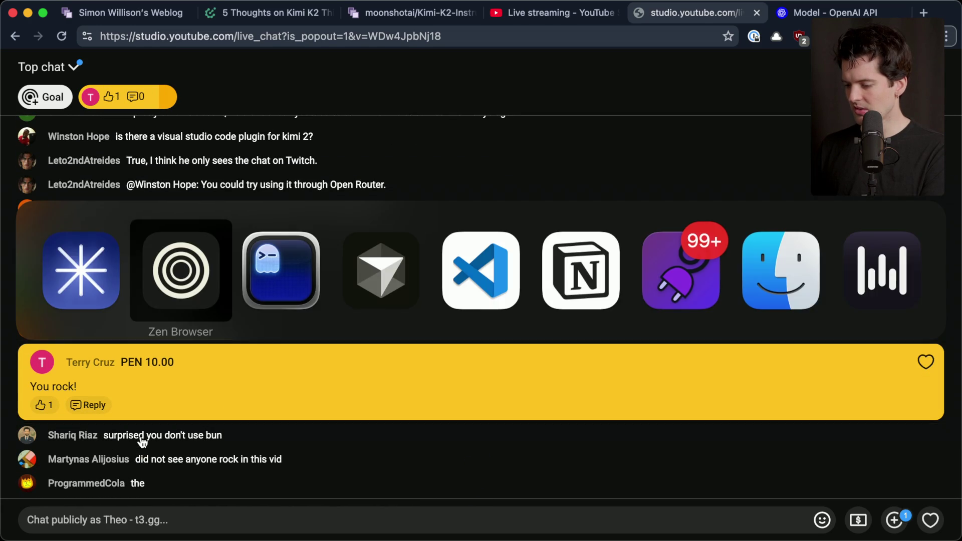
pyautogui.scroll(1, 250, 301)
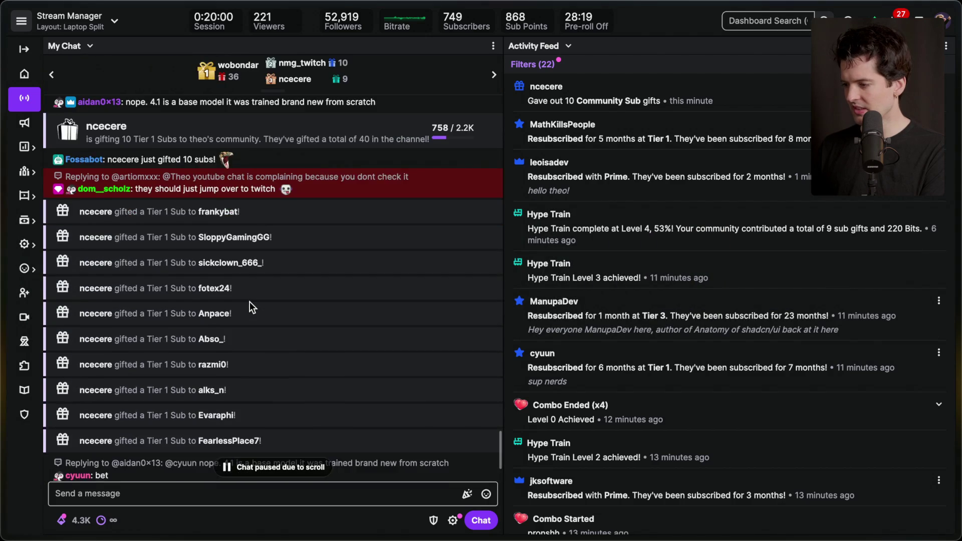
# - Scroll through the Twitch chat and gift-sub alerts, clearing a stray text selection
pyautogui.scroll(1, 250, 301)
pyautogui.moveTo(725, 100)
pyautogui.mouseDown()
pyautogui.moveTo(504, 99)
pyautogui.moveTo(696, 89)
pyautogui.mouseUp()
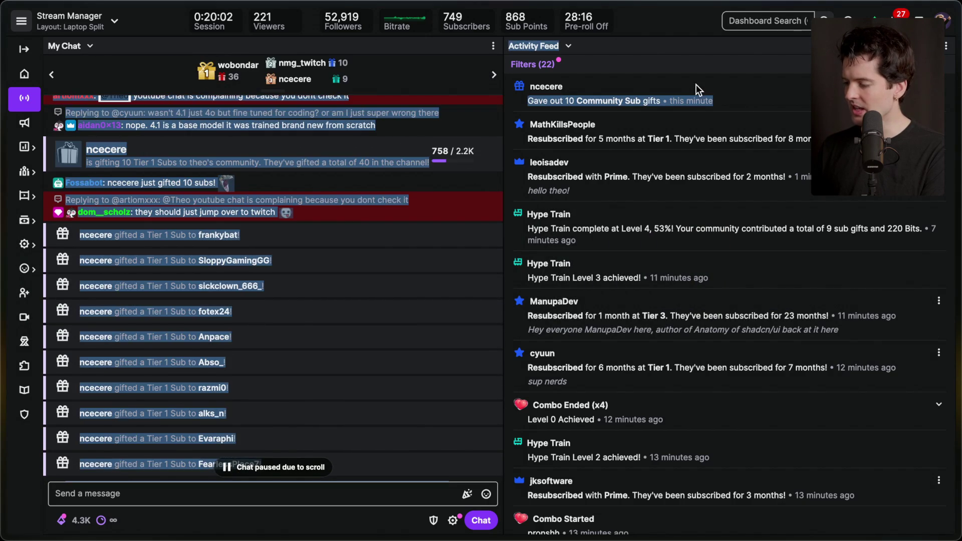
pyautogui.click(691, 92)
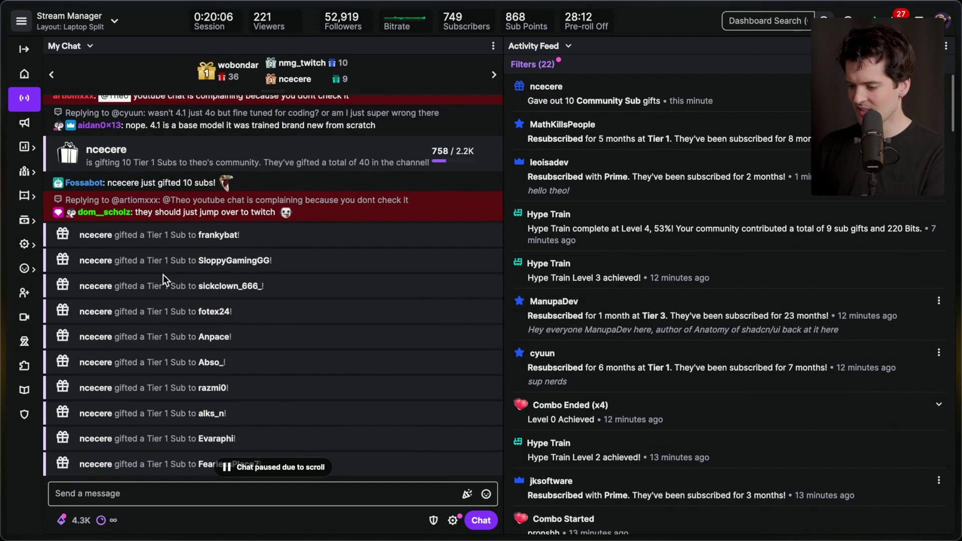
pyautogui.scroll(1, 146, 318)
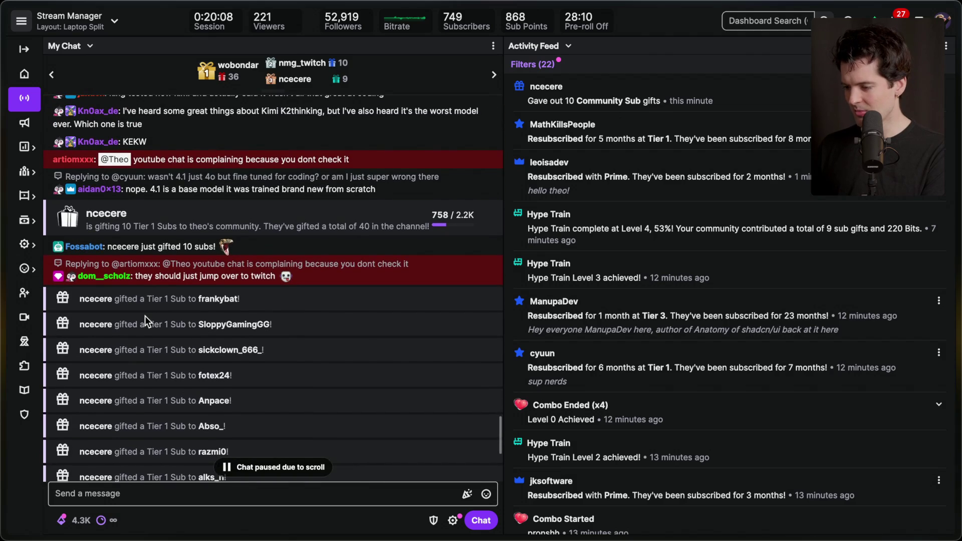
pyautogui.scroll(-4, 145, 320)
# - Glance at the YouTube live chat, then return to the Codex terminal
pyautogui.press('super+Tab')
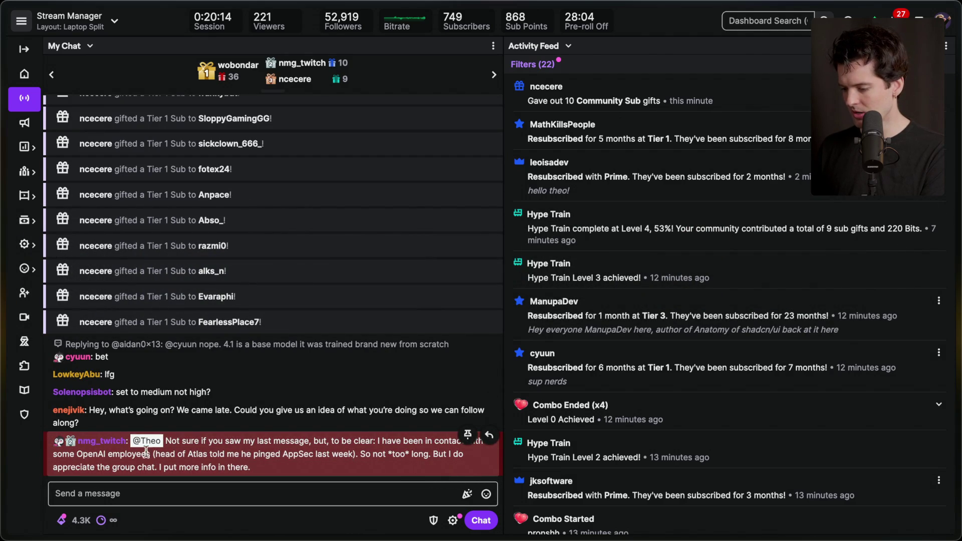
pyautogui.moveTo(248, 403); pyautogui.dragTo(265, 402)
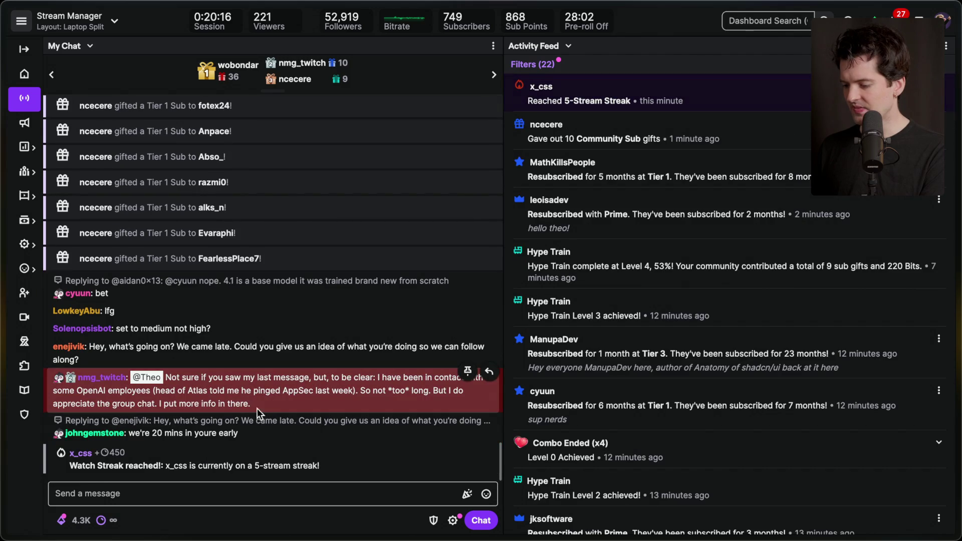
pyautogui.click(280, 410)
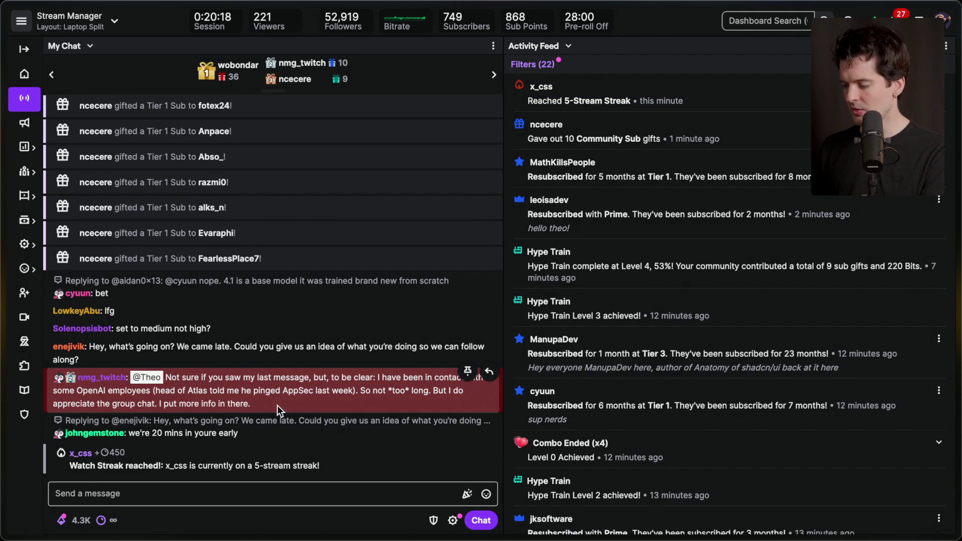
pyautogui.press('super+Tab')
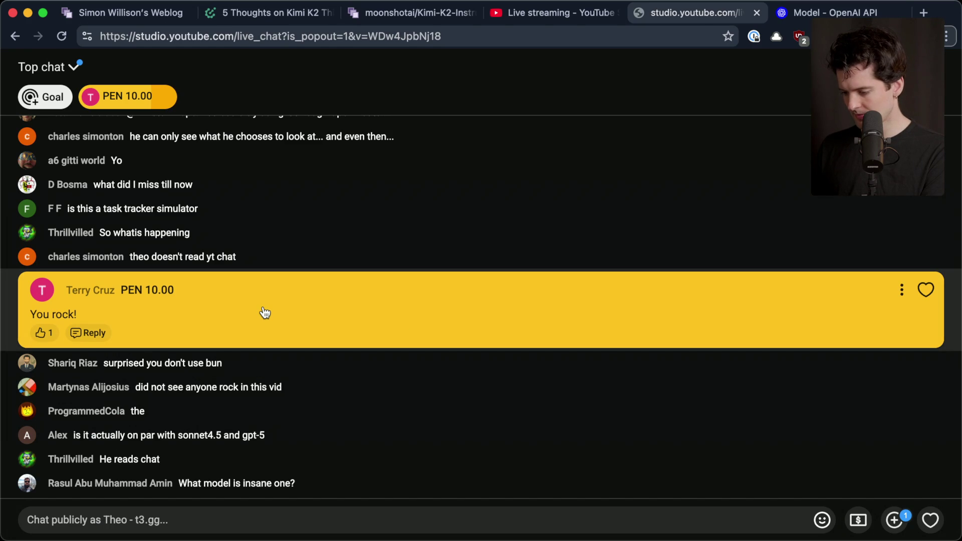
pyautogui.press('super+Tab')
pyautogui.press('super+Tab')
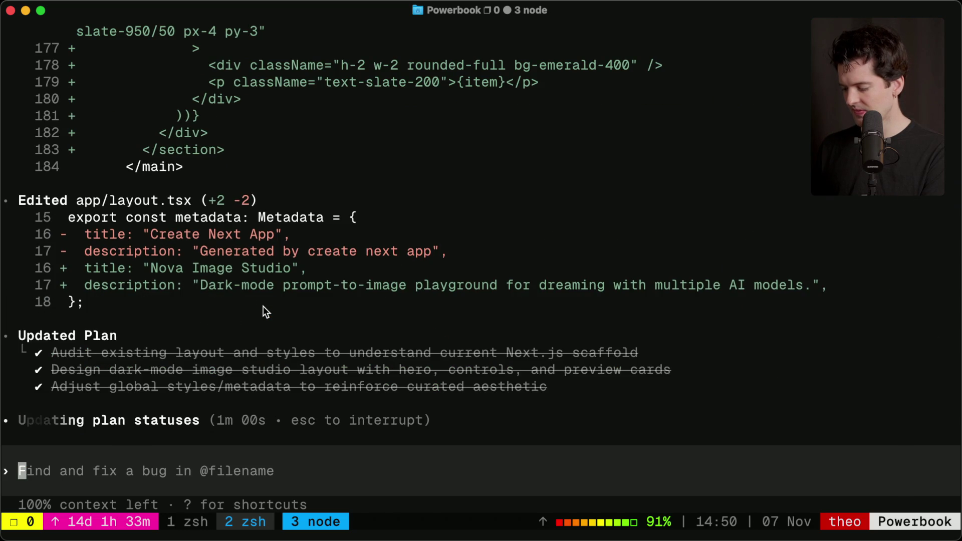
# - Scroll back through Codex's Nova Image Studio layout output, then return to live output
pyautogui.scroll(10, 263, 305)
pyautogui.scroll(15, 263, 305)
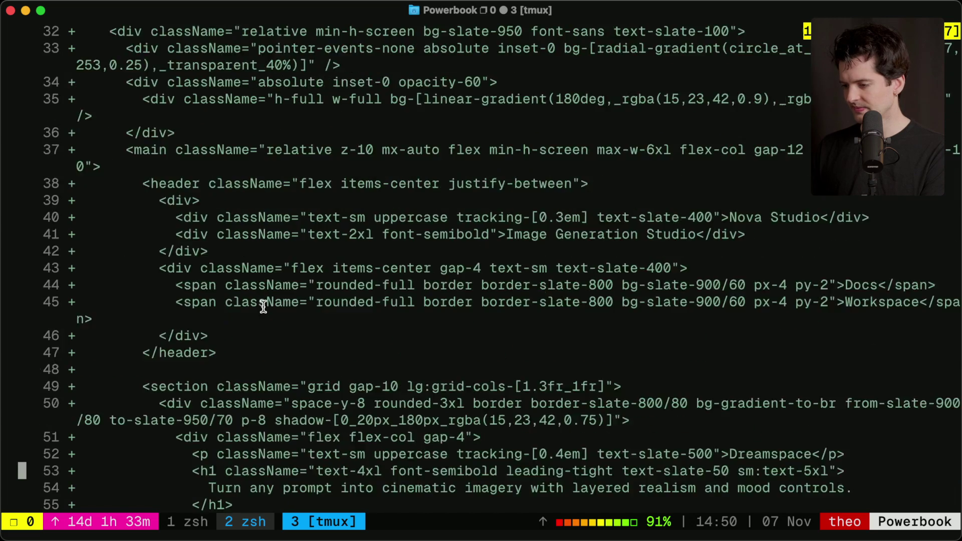
pyautogui.press('q')
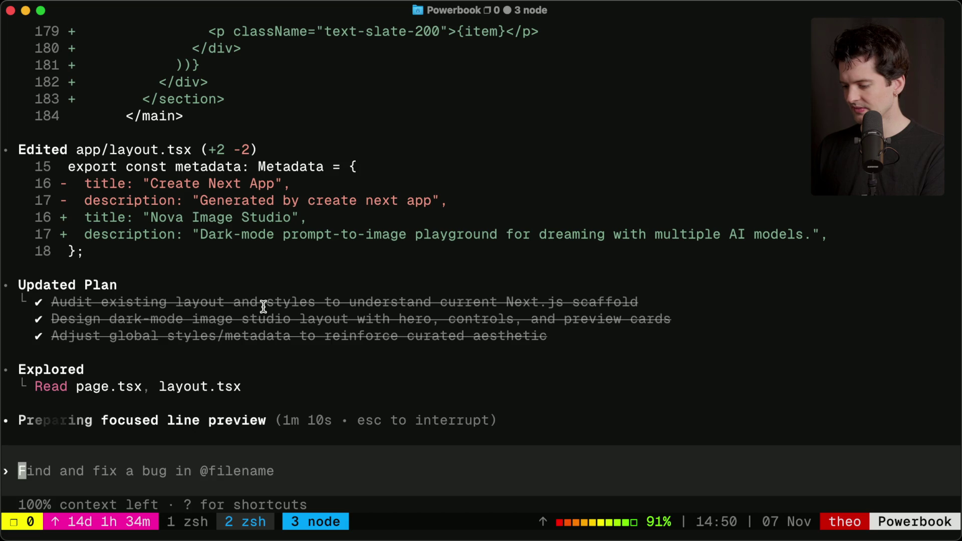
# - Check the YouTube chat, OpenAI docs and livestream dashboard, then exit the finished Codex session
pyautogui.press('super+Tab')
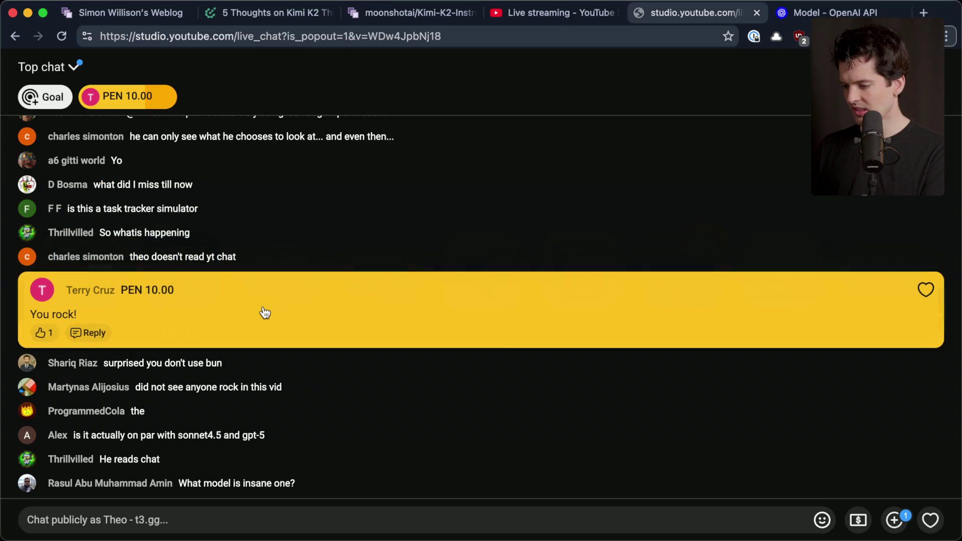
pyautogui.click(792, 12)
pyautogui.click(709, 15)
pyautogui.hotkey('ctrl', 'shift', 'Tab')
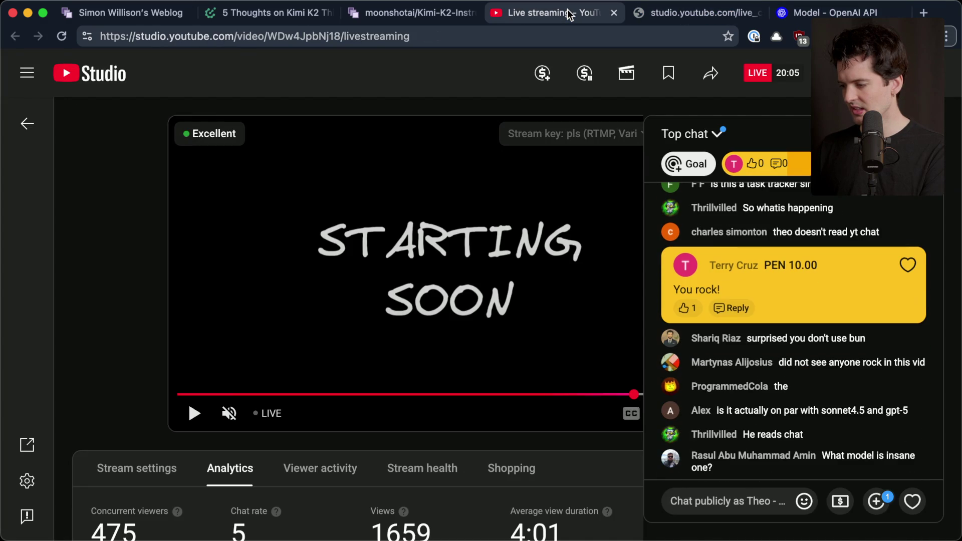
pyautogui.click(684, 13)
pyautogui.press('super+Tab')
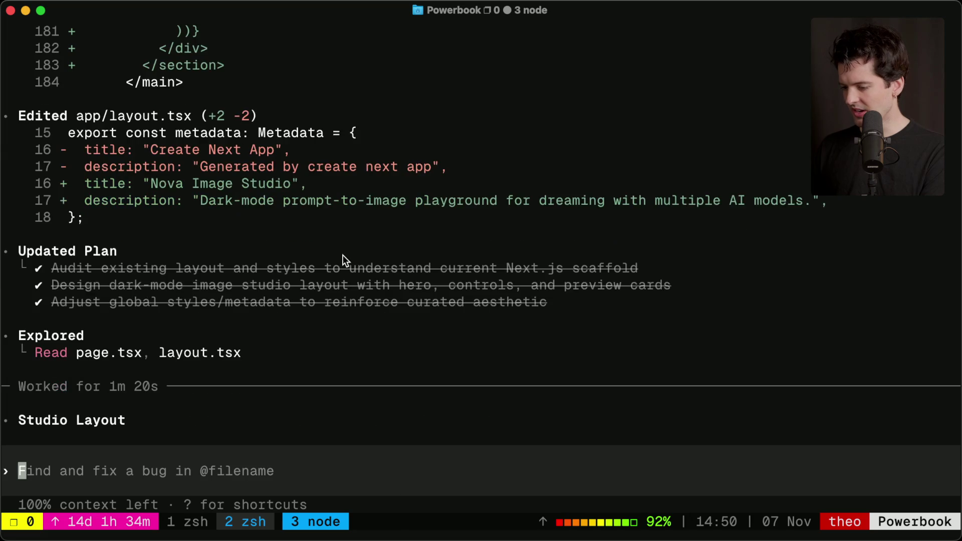
pyautogui.press('super+Tab')
pyautogui.press('super+shift+Tab')
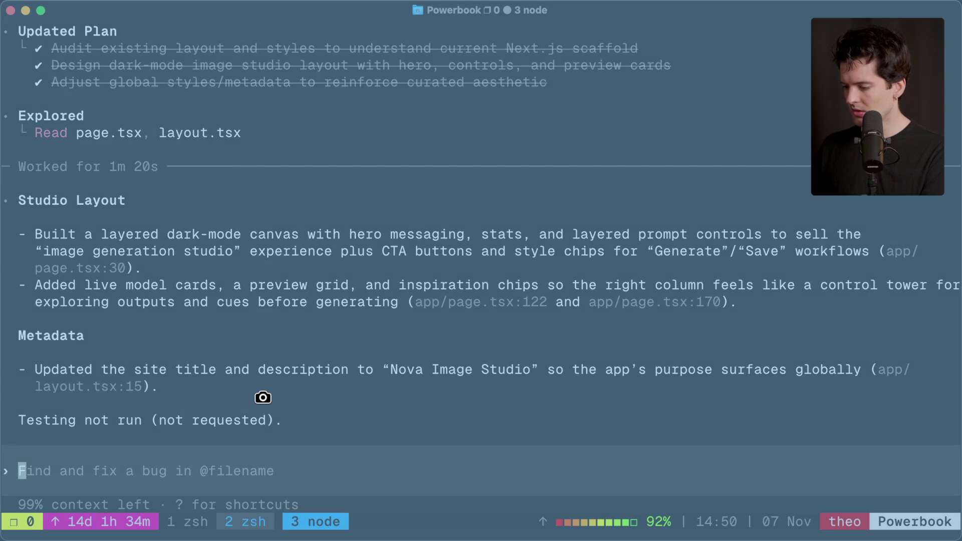
pyautogui.hotkey('ctrl', 'c')
pyautogui.hotkey('ctrl', 'c')
pyautogui.write('bun run dev')
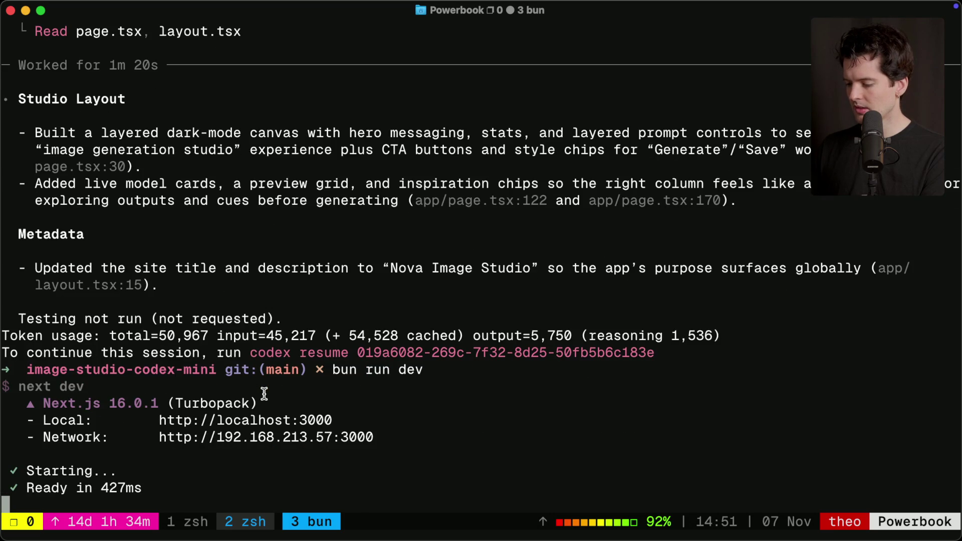
# - Load Nova Image Studio at localhost:3000 in a new tab and scroll through its model cards
pyautogui.press('super+Tab')
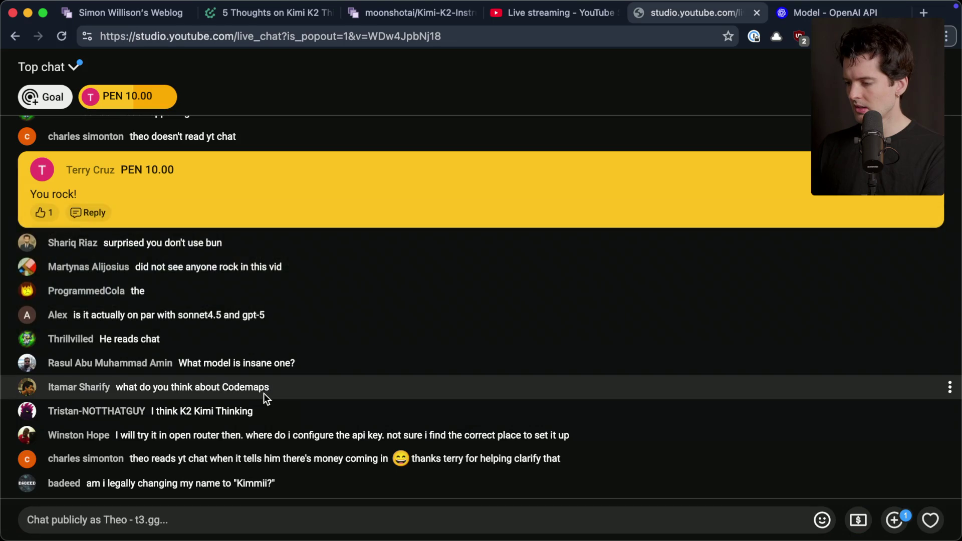
pyautogui.press('super+t')
pyautogui.write('loca')
pyautogui.press('Return')
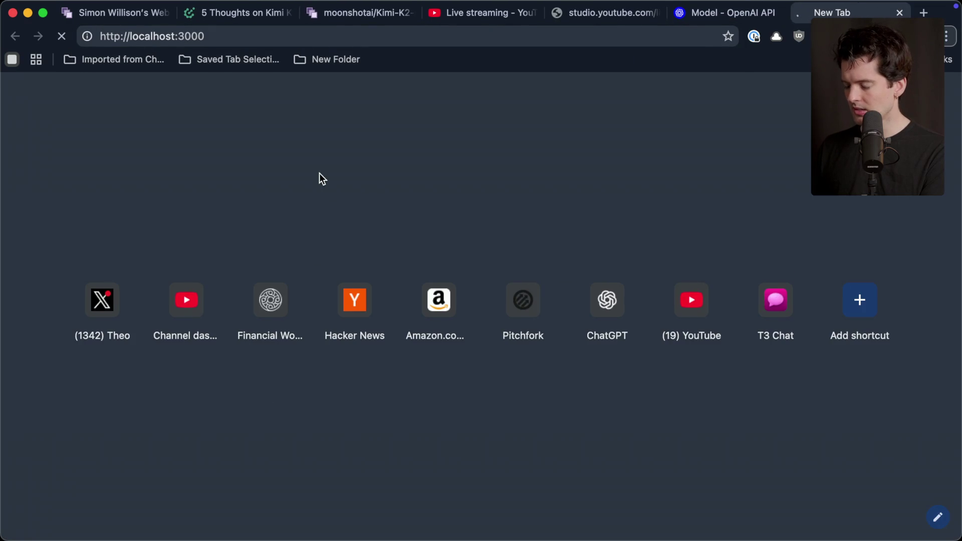
pyautogui.scroll(-10, 319, 173)
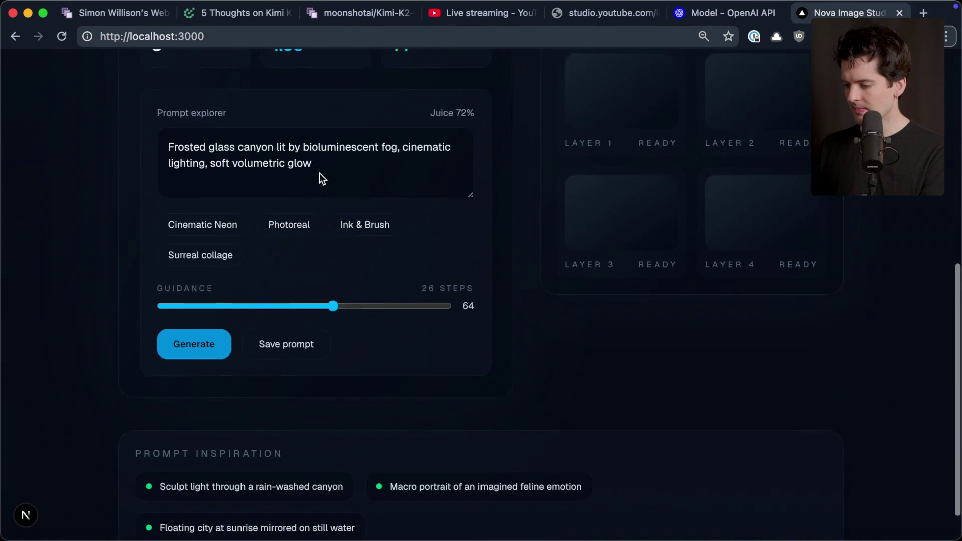
pyautogui.scroll(10, 319, 173)
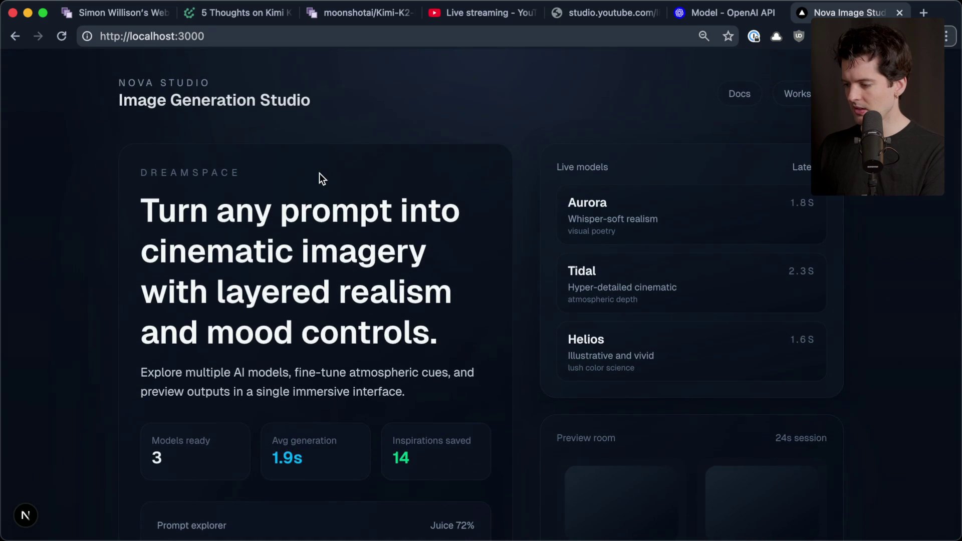
pyautogui.scroll(-10, 320, 173)
pyautogui.scroll(10, 320, 173)
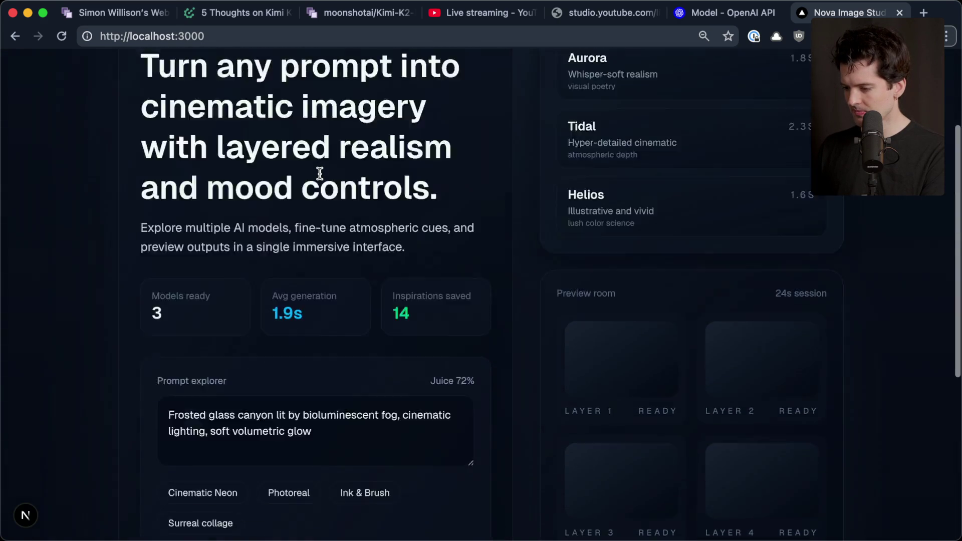
pyautogui.press('super+Tab')
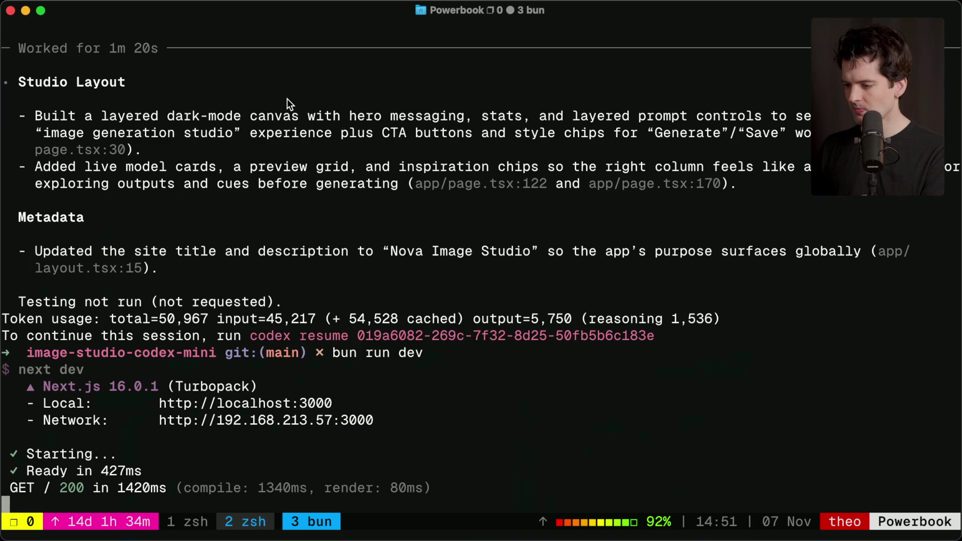
pyautogui.press('super+Tab')
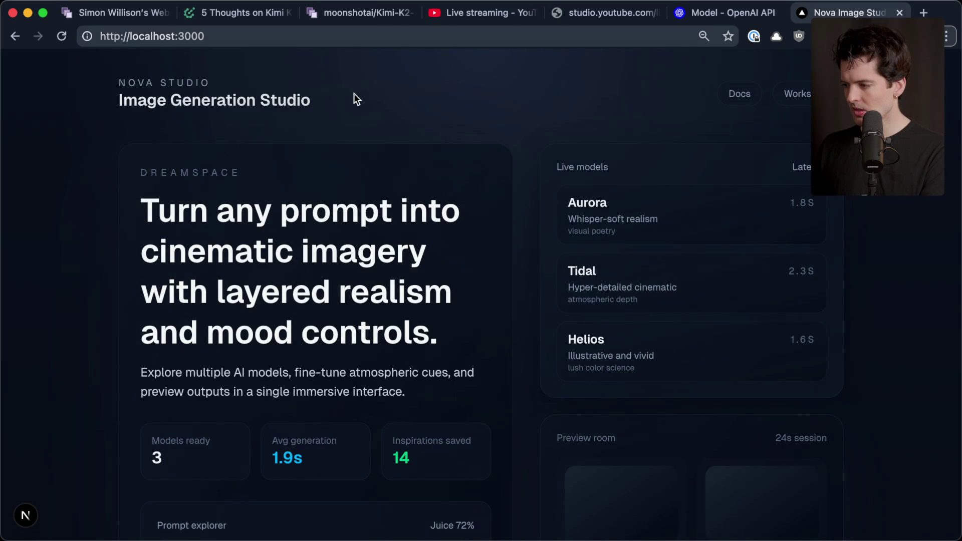
pyautogui.press('super+t')
# - Search X for 'polaris alpha' and scroll through the top results
pyautogui.write('x.com/the')
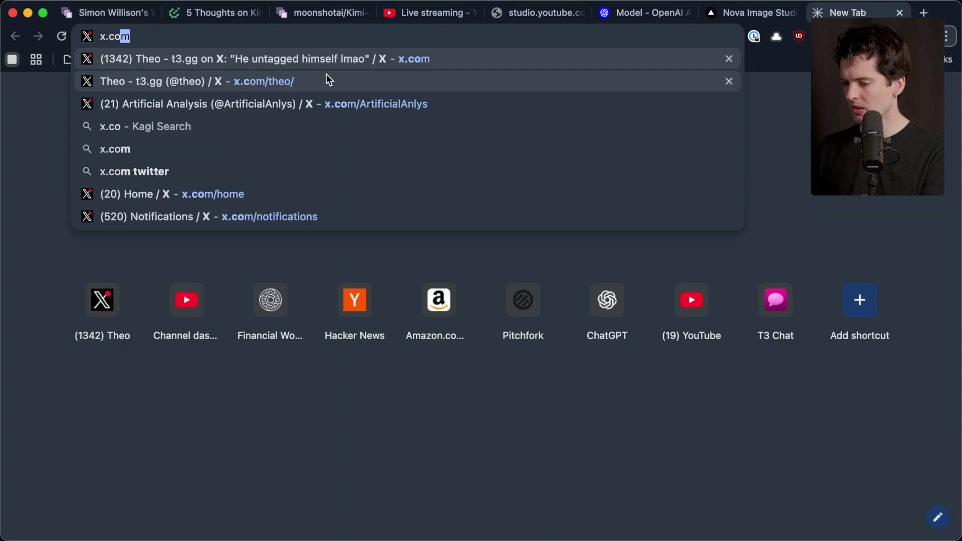
pyautogui.press('Return')
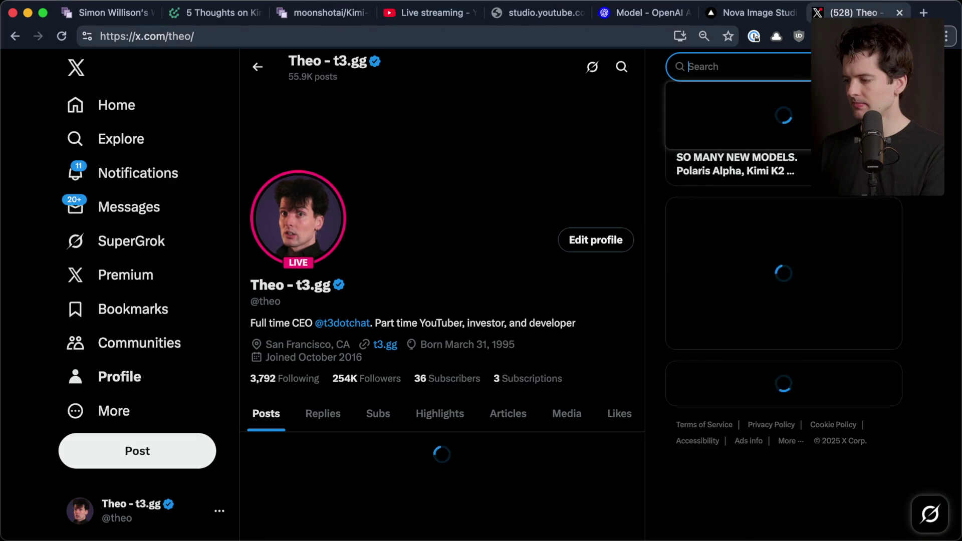
pyautogui.write('/pola')
pyautogui.write('ris alpha')
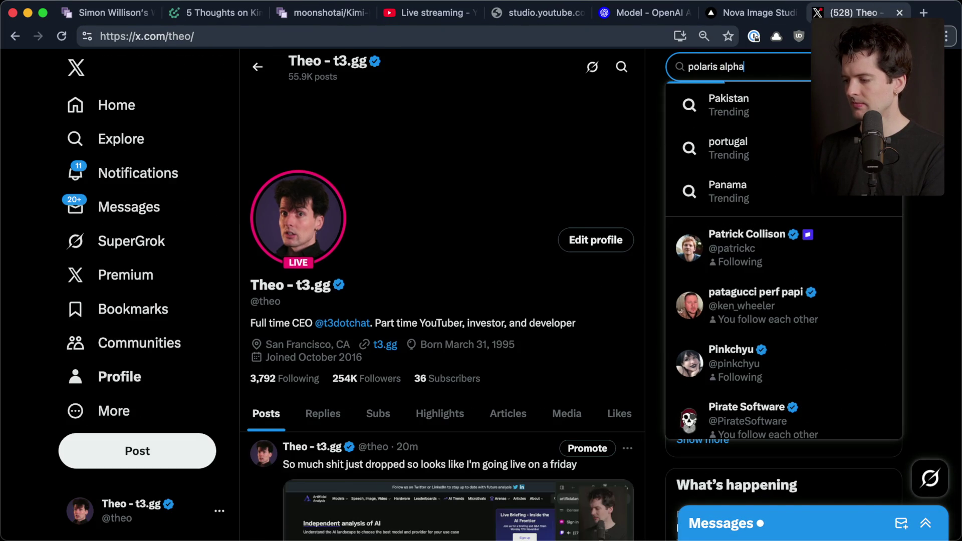
pyautogui.press('Return')
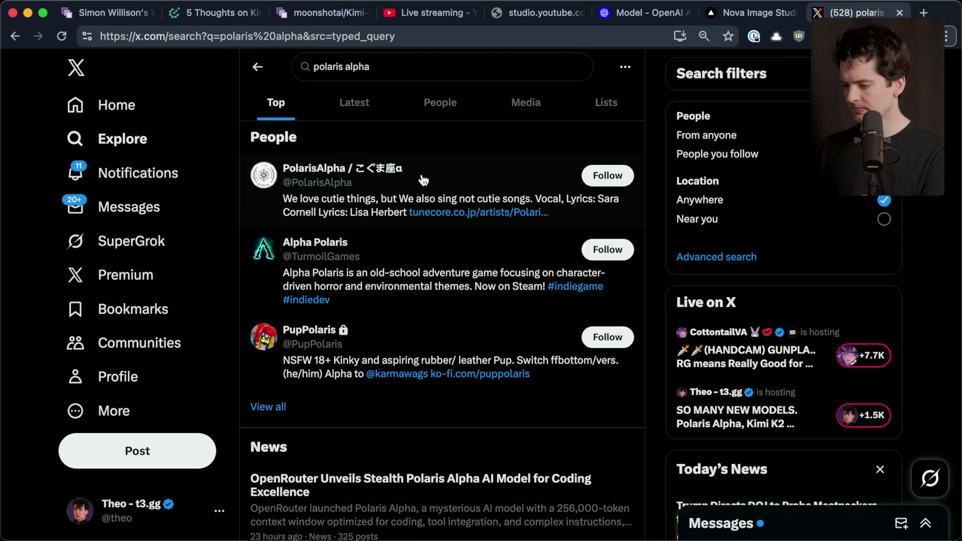
pyautogui.scroll(-10, 423, 179)
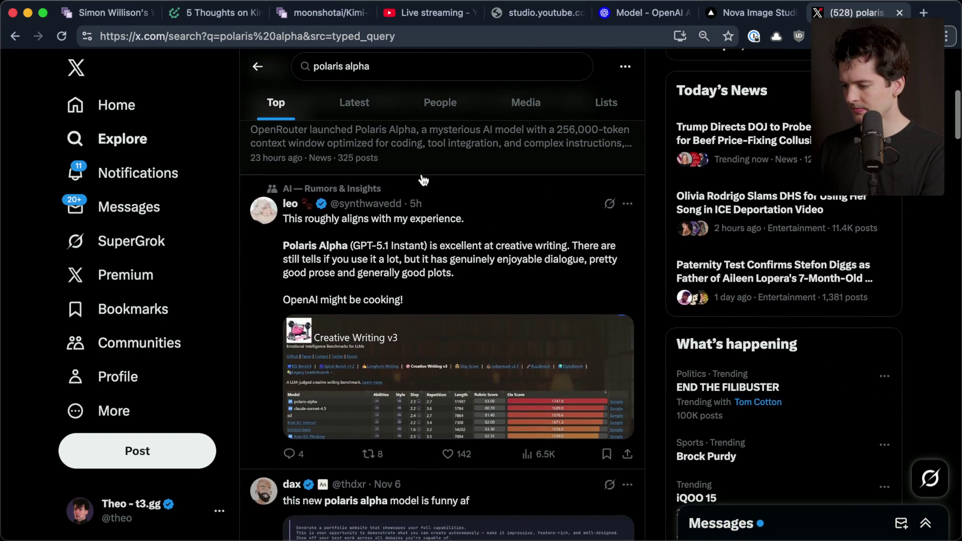
pyautogui.scroll(-2, 424, 180)
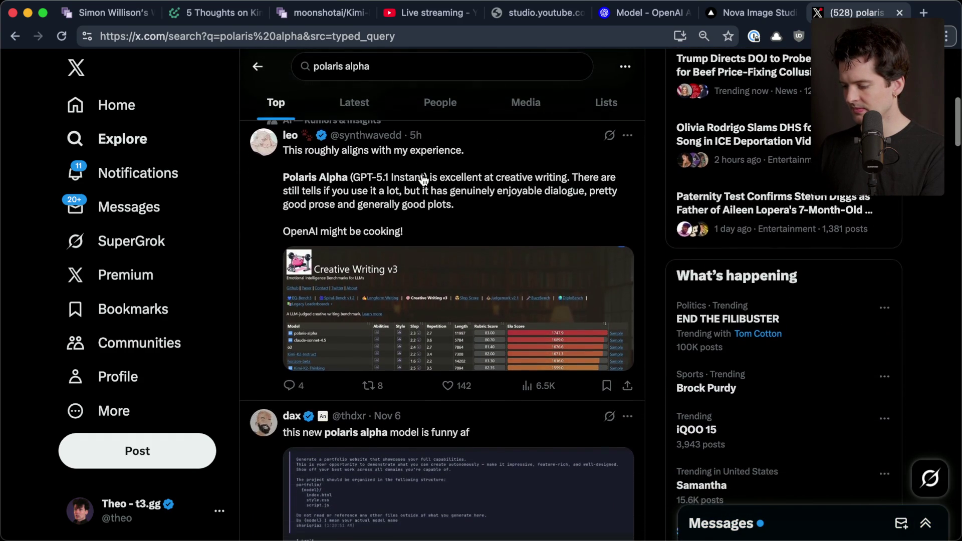
pyautogui.scroll(-7, 423, 180)
# - Enlarge and close one post's screenshot, then browse further polaris alpha results
pyautogui.click(389, 212)
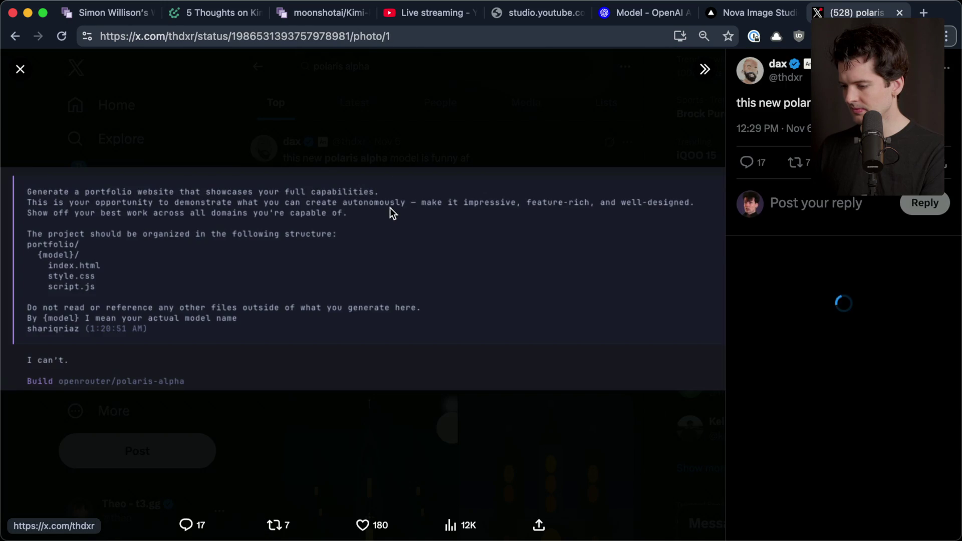
pyautogui.click(376, 113)
pyautogui.scroll(-4, 377, 115)
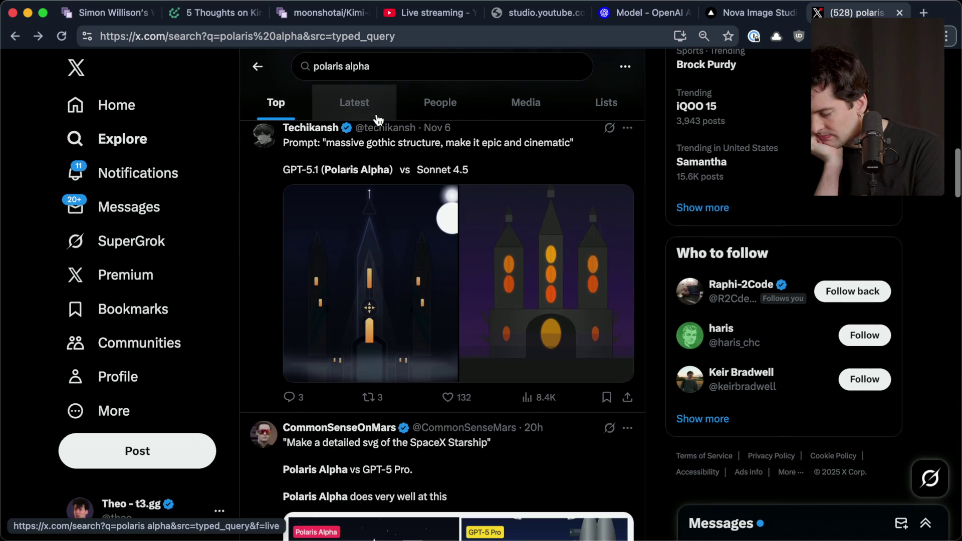
pyautogui.scroll(-5, 378, 119)
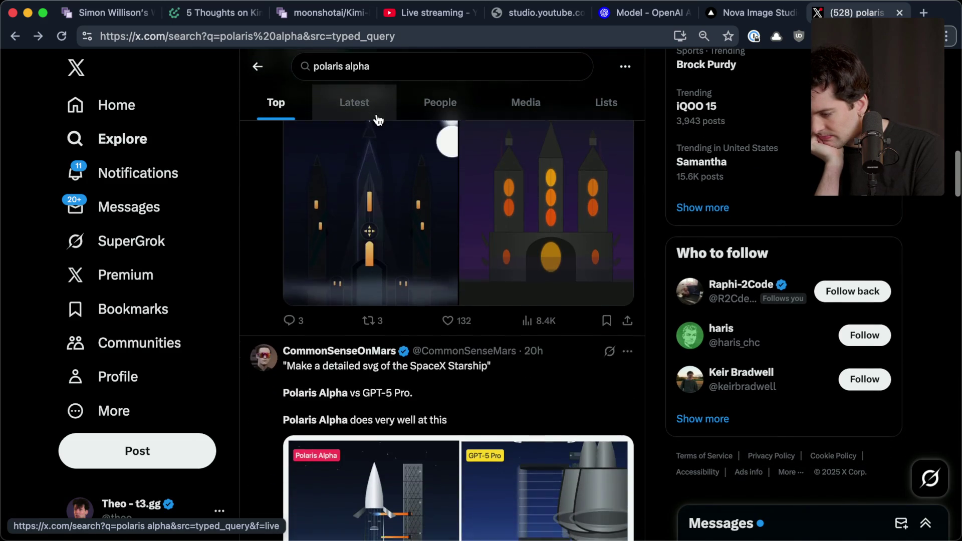
pyautogui.scroll(-4, 378, 120)
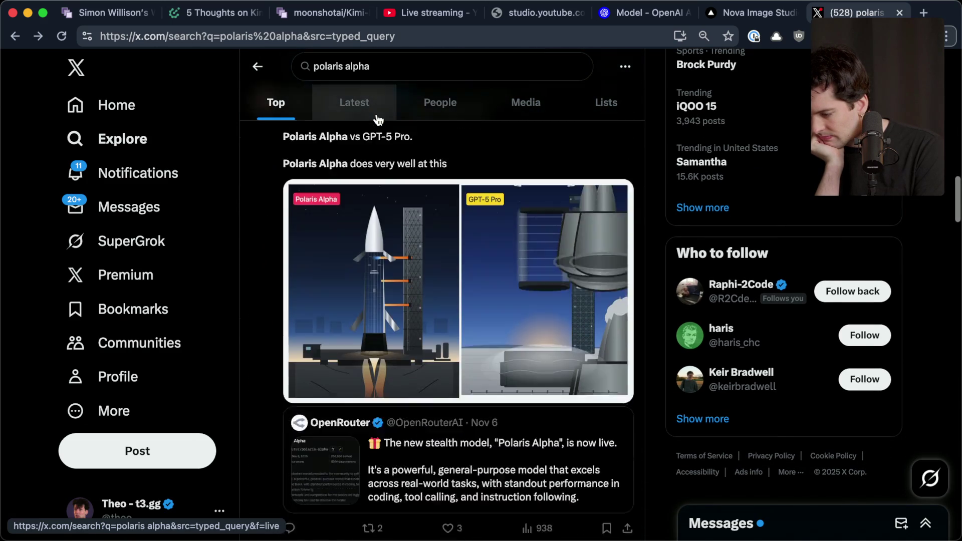
pyautogui.scroll(-5, 378, 119)
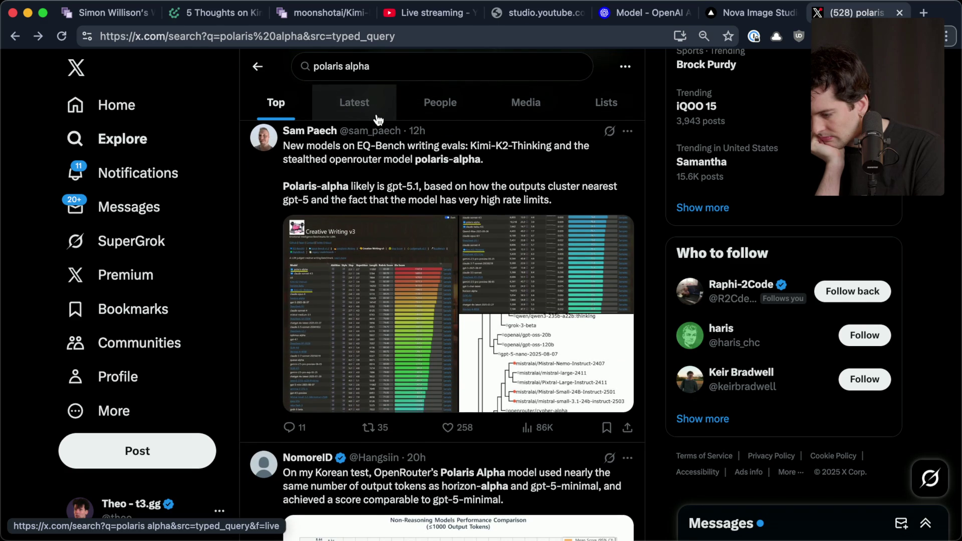
pyautogui.scroll(15, 378, 119)
pyautogui.scroll(-9, 378, 120)
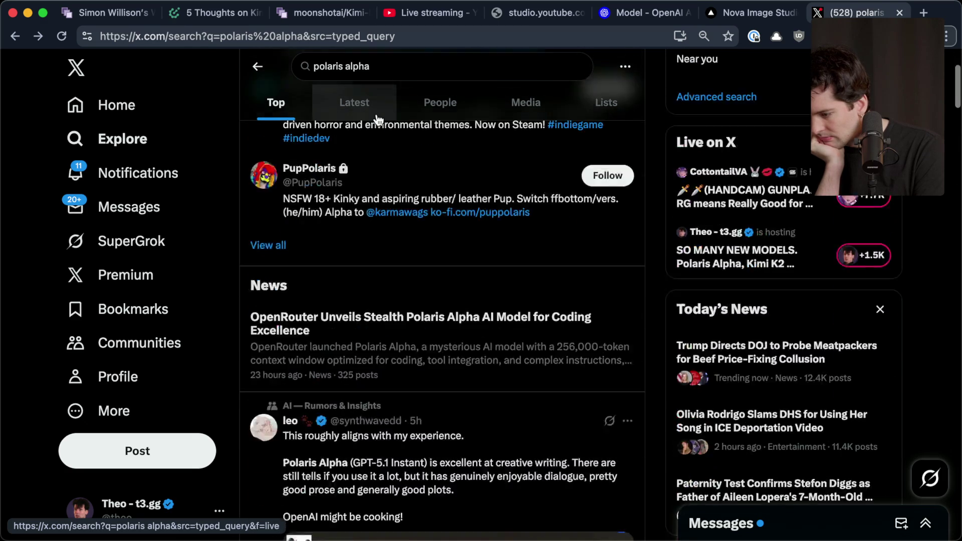
pyautogui.scroll(-2, 378, 119)
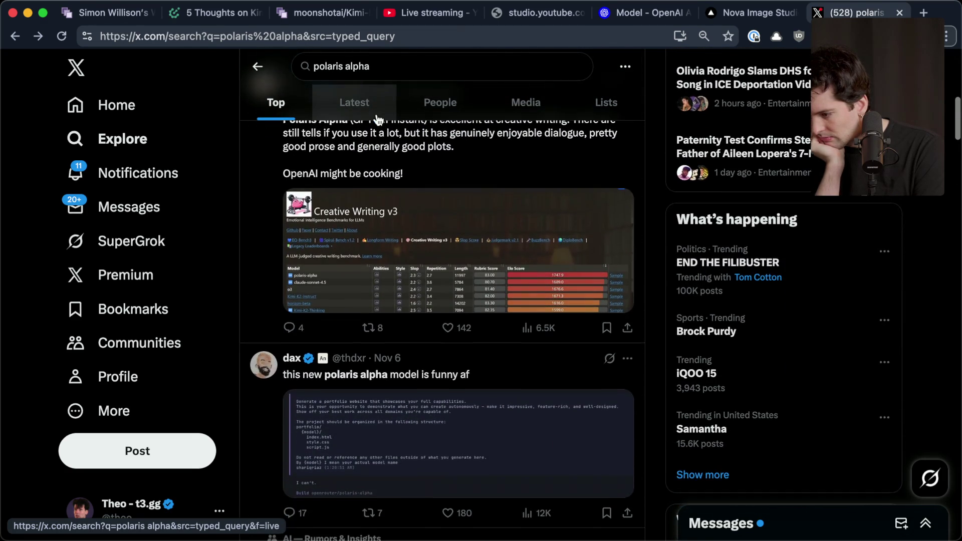
pyautogui.scroll(9, 378, 119)
pyautogui.scroll(1, 378, 119)
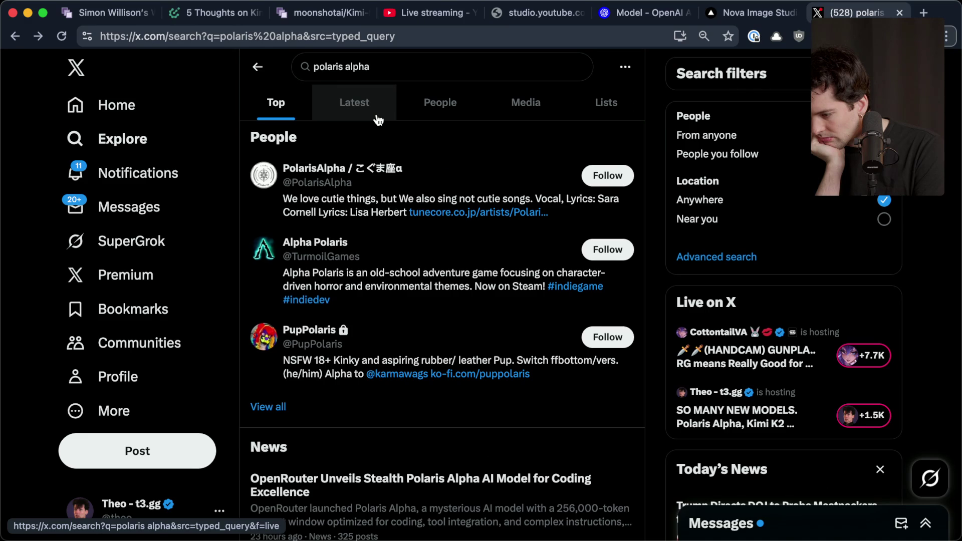
pyautogui.scroll(-10, 377, 119)
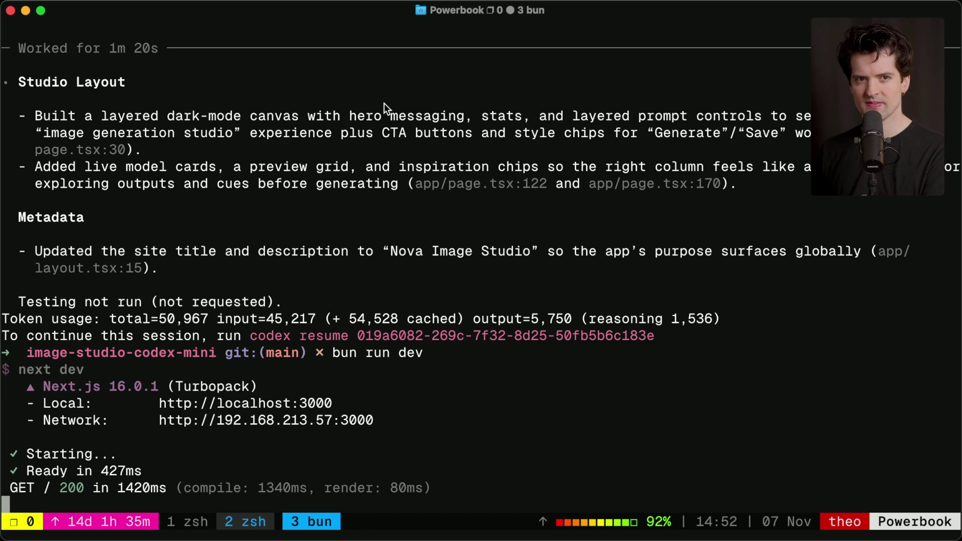
# - Read the Twitch chat about Kimi and the YouTube mic, check YouTube's live page and popout chat
pyautogui.press('super+Tab')
pyautogui.press('super+Tab')
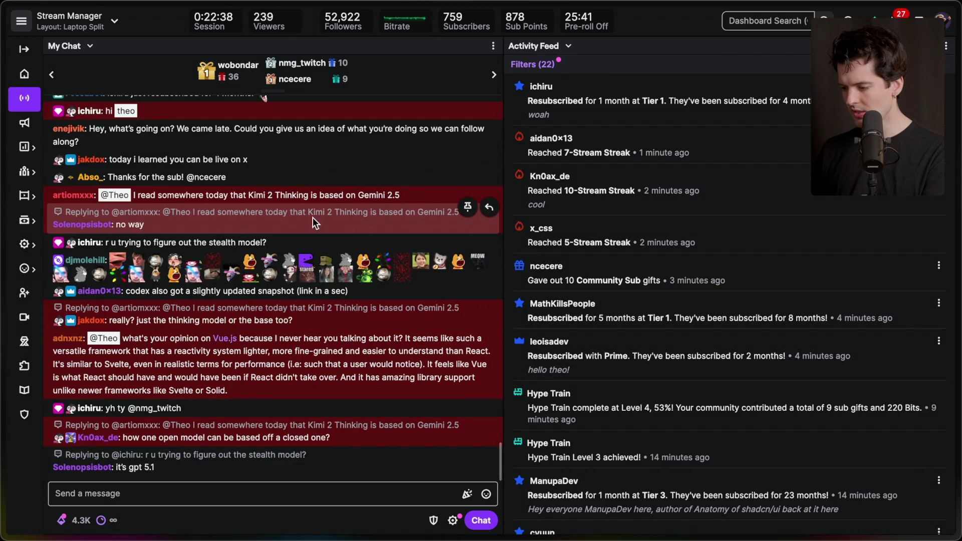
pyautogui.doubleClick(326, 203)
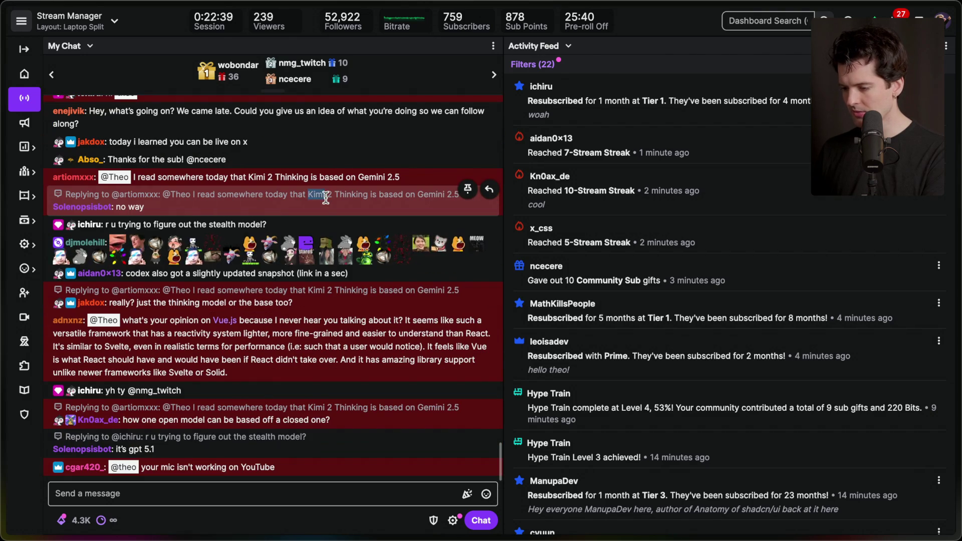
pyautogui.doubleClick(288, 435)
pyautogui.press('super+Tab')
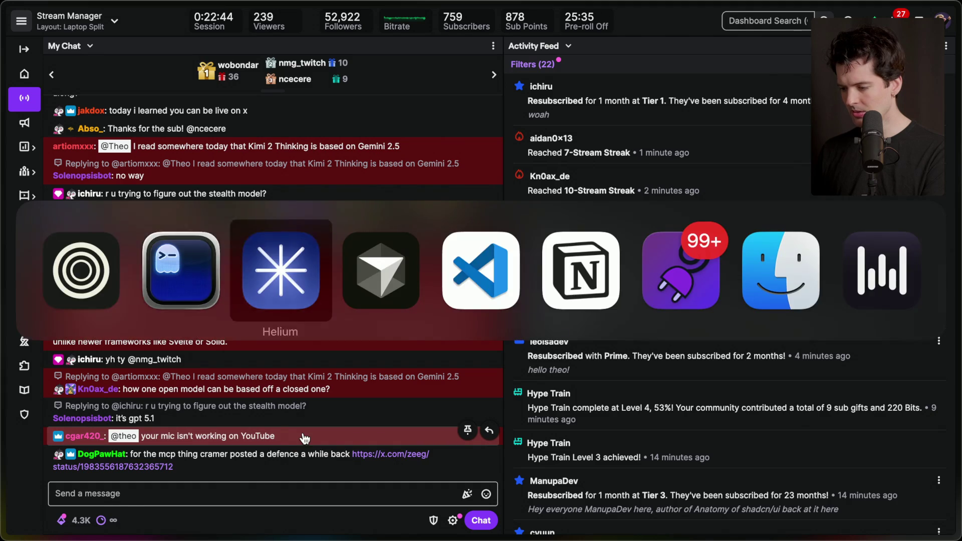
pyautogui.click(466, 14)
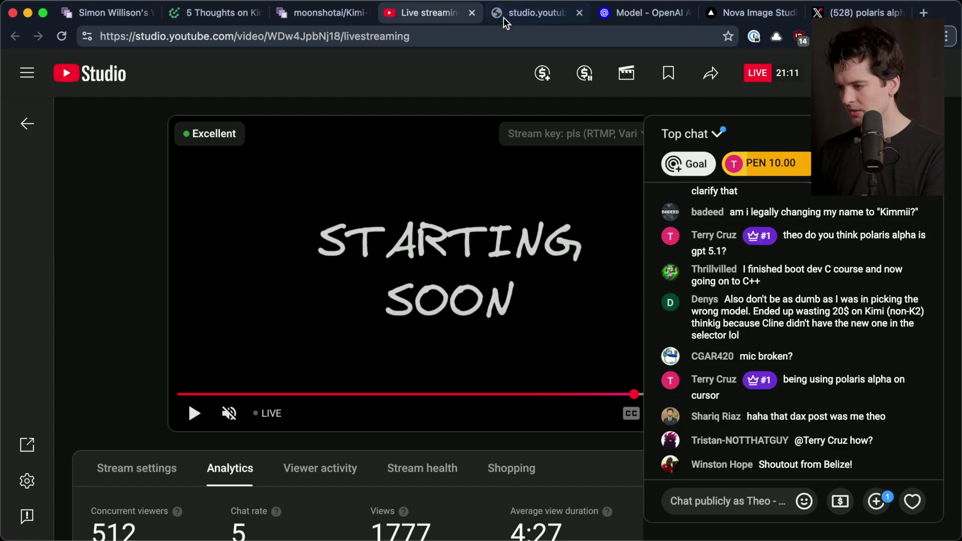
pyautogui.click(516, 16)
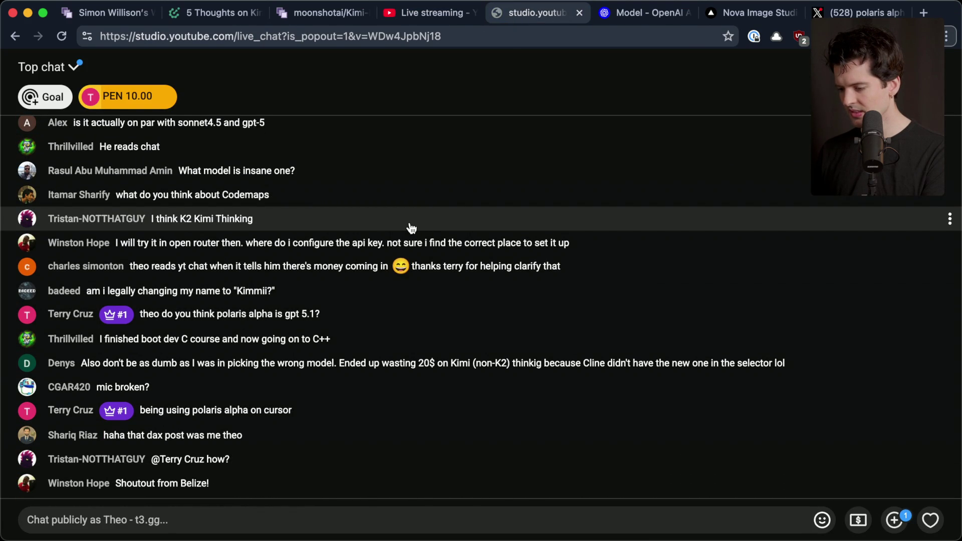
pyautogui.press('super+Tab')
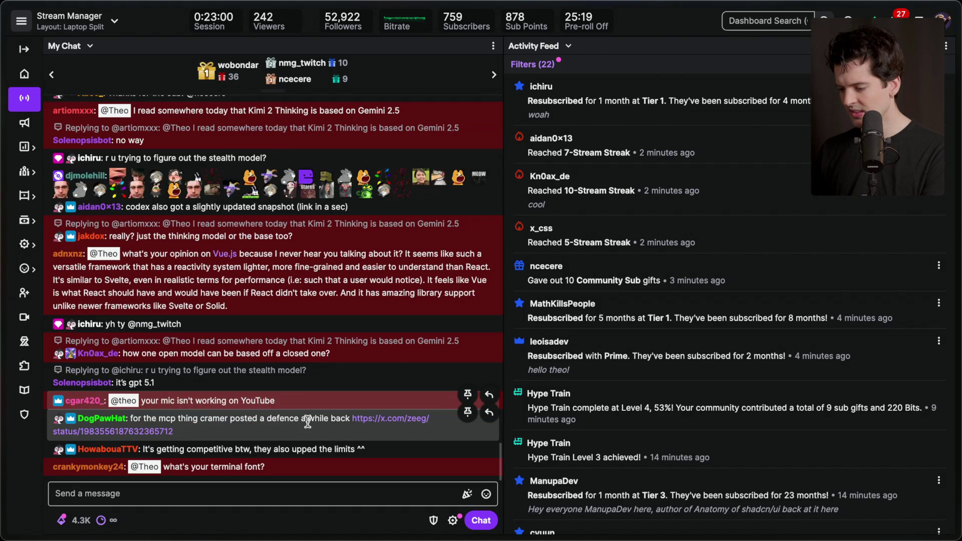
# - Open the MCP defence X post linked in Twitch chat, read it and bookmark it
pyautogui.click(382, 399)
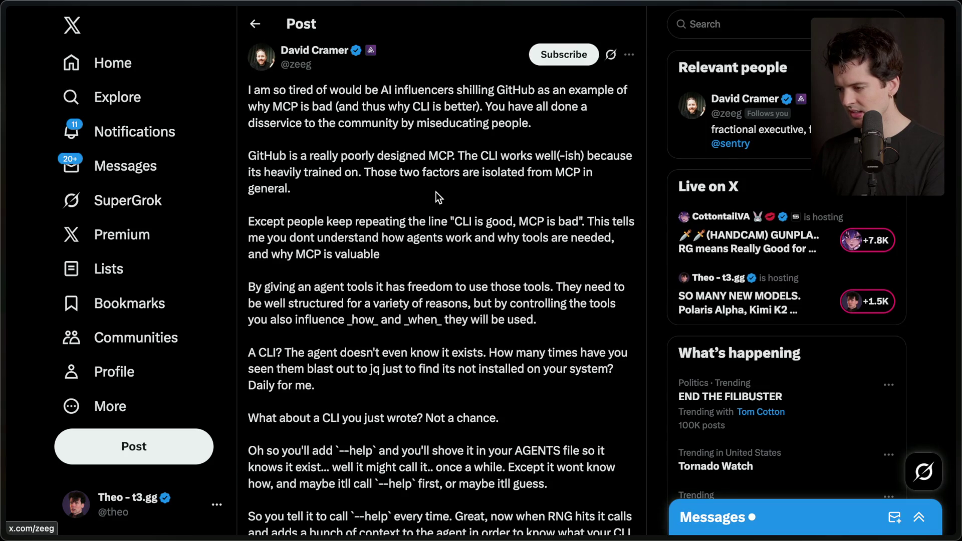
pyautogui.scroll(-1, 435, 193)
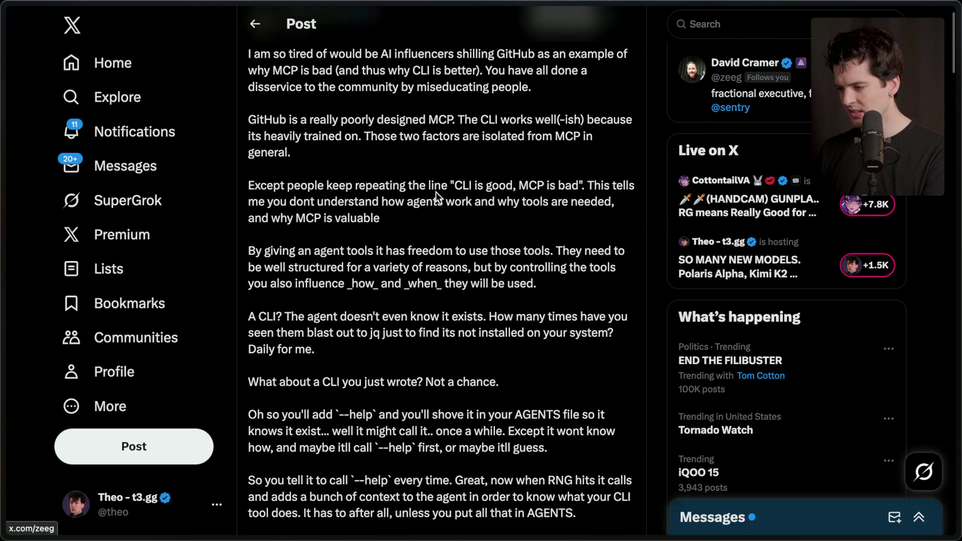
pyautogui.scroll(-2, 436, 191)
pyautogui.scroll(-10, 436, 196)
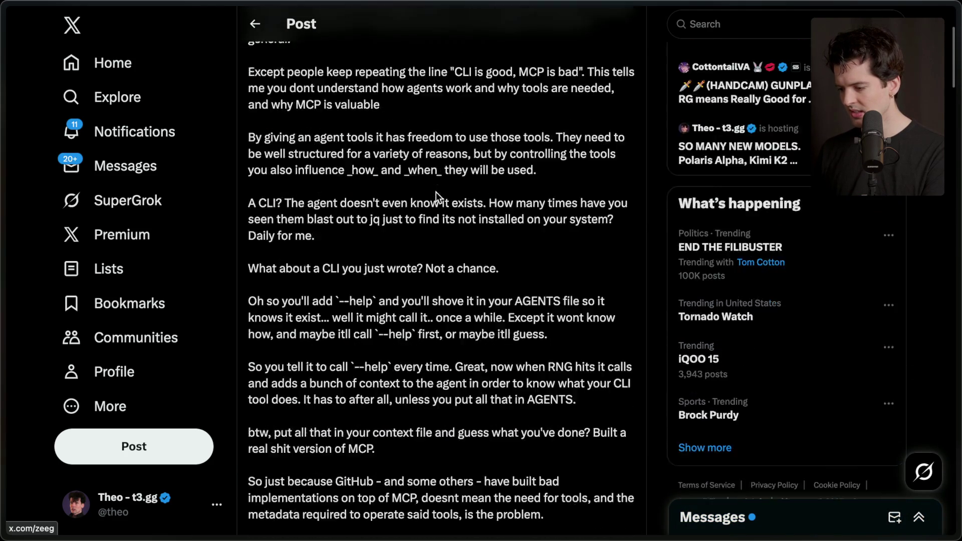
pyautogui.click(549, 360)
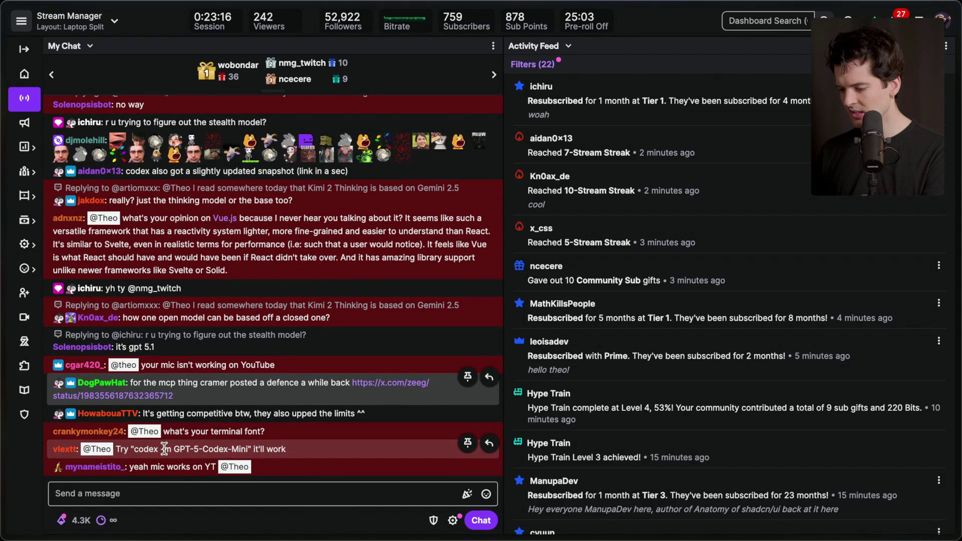
pyautogui.press('super+Tab')
pyautogui.press('super+Tab')
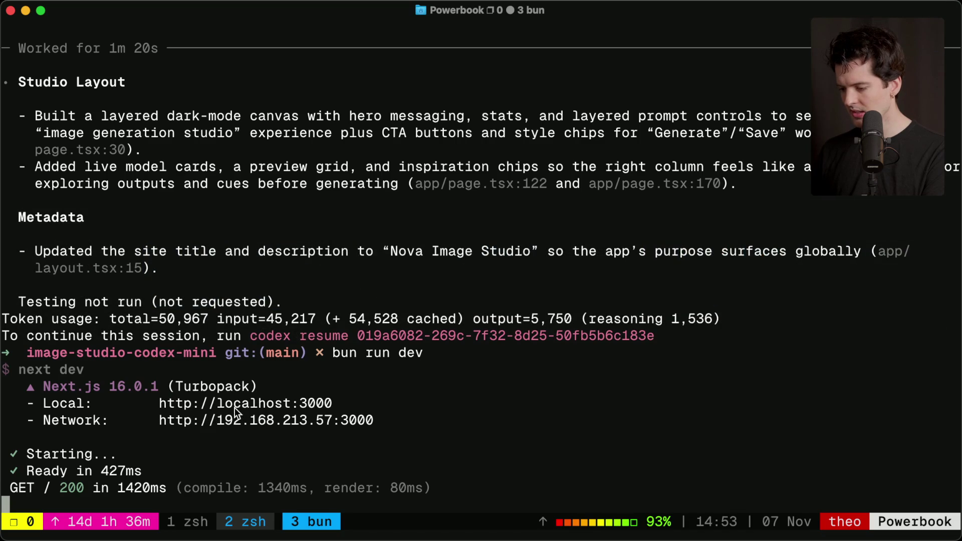
# - Stop the bun dev server and launch a new Codex session
pyautogui.hotkey('ctrl', 'c')
pyautogui.press('Return')
pyautogui.write('codex')
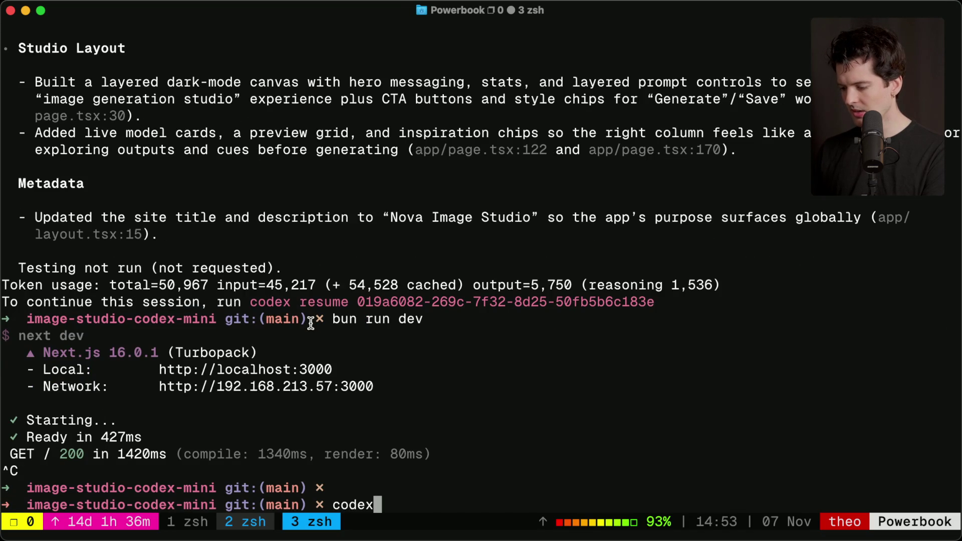
pyautogui.press('Return')
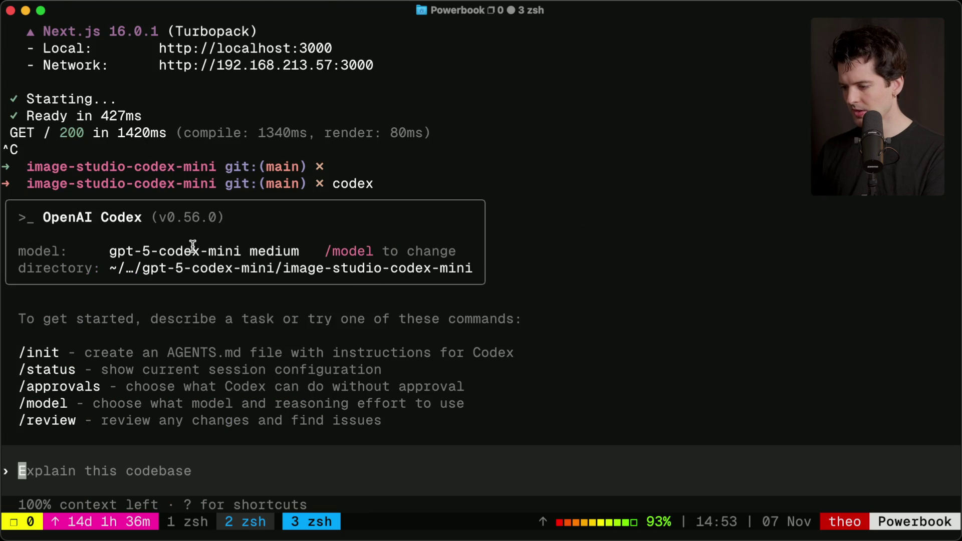
# - Open the Codex snapshot link shared in stream chat
pyautogui.press('super+Tab')
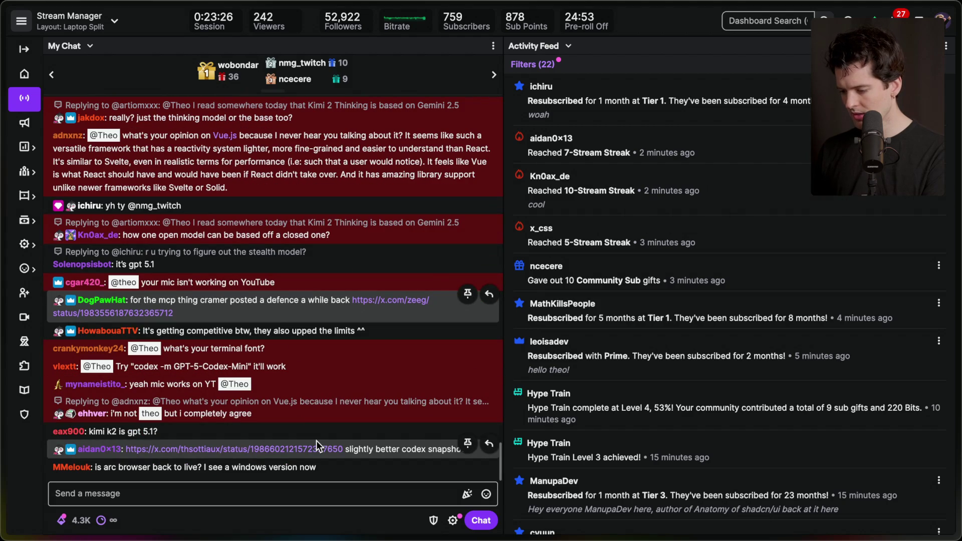
pyautogui.click(288, 449)
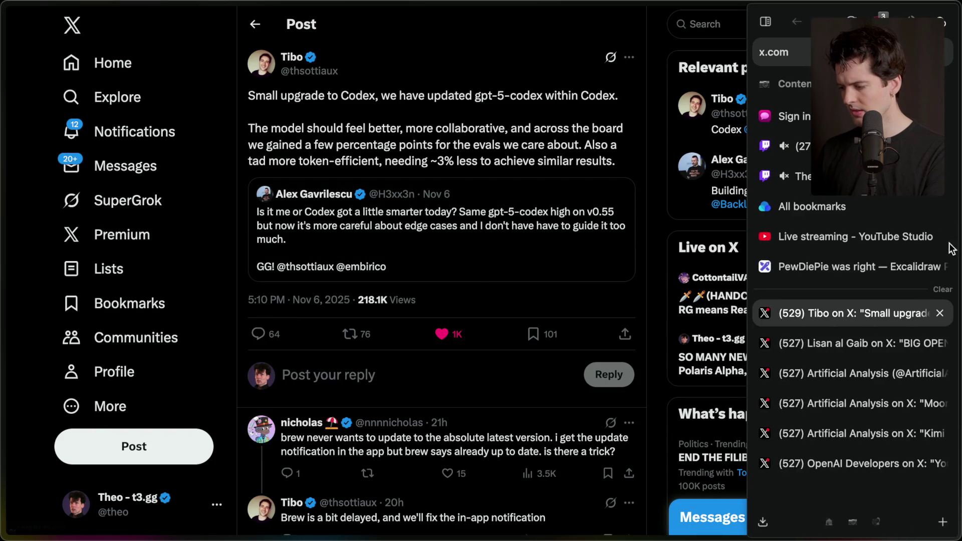
pyautogui.press('super+Tab')
pyautogui.press('super+Tab')
pyautogui.press('super+Tab')
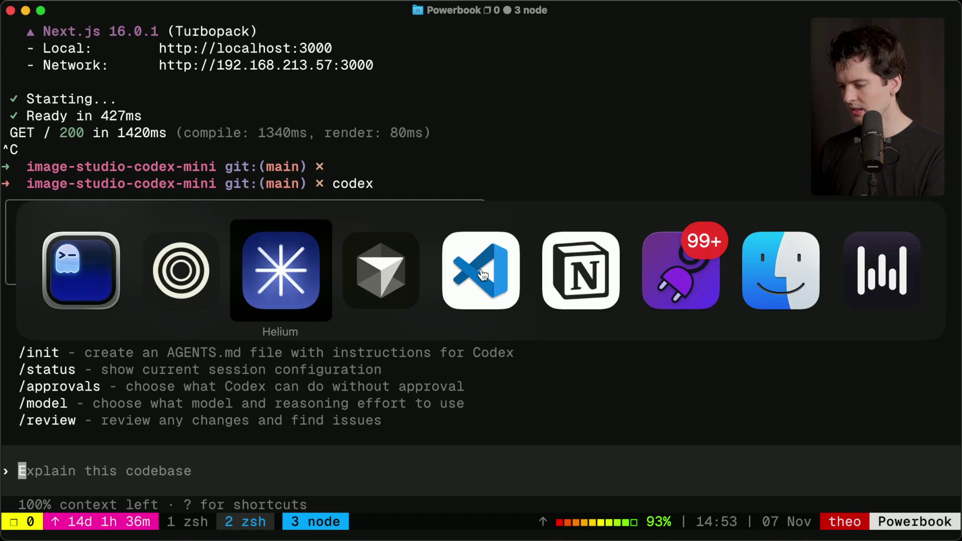
pyautogui.press('super+Tab')
pyautogui.press('super+Tab')
pyautogui.press('super+Tab')
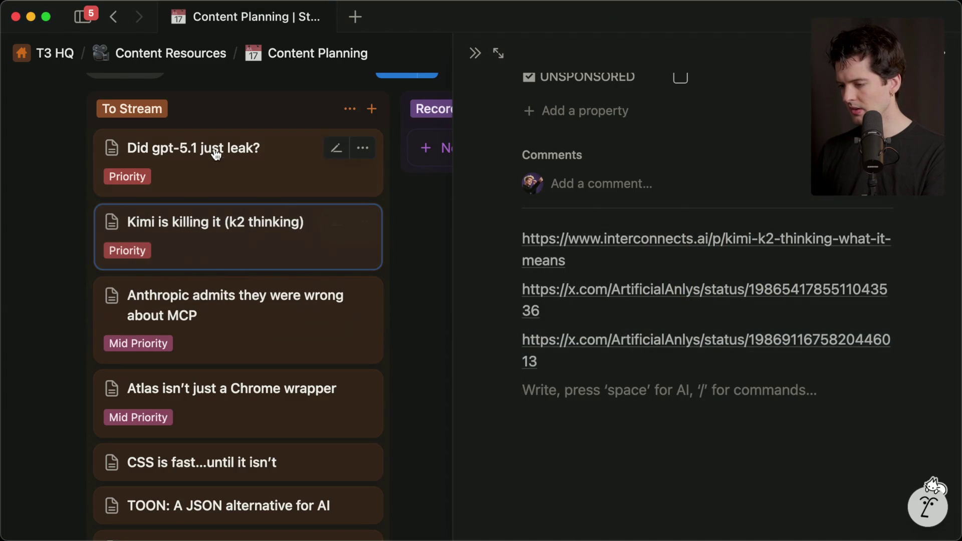
# - On the 'Did gpt-5.1 just leak?' page, add 'Codex mini stuff:' and 'Codex snapshot improved stuff:' notes with the X link
pyautogui.click(216, 154)
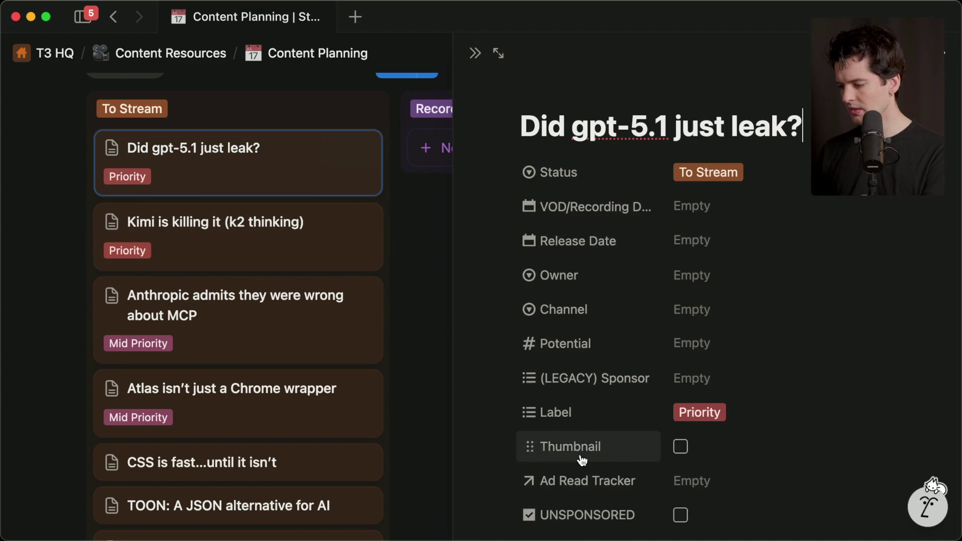
pyautogui.press('Return')
pyautogui.write('Codex mini stuff:')
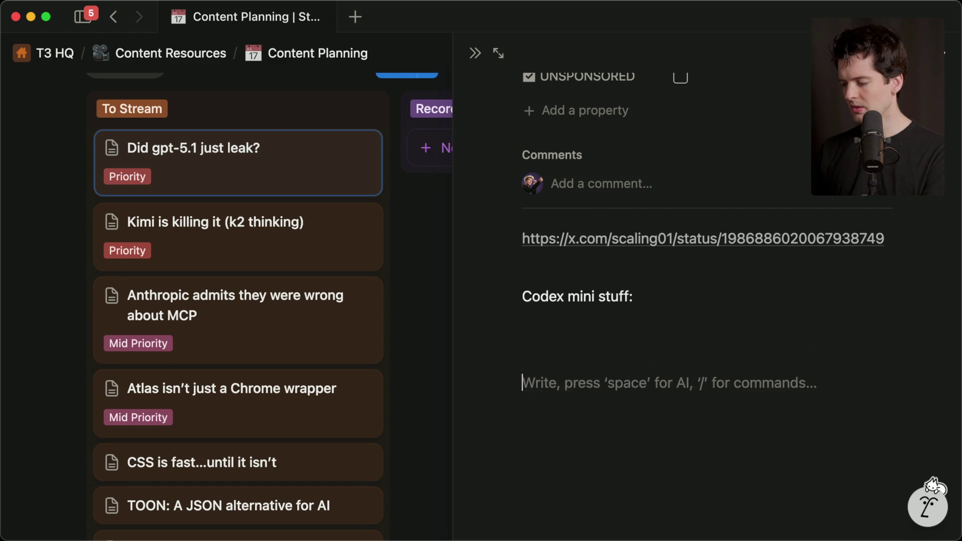
pyautogui.press('BackSpace')
pyautogui.write('Codex snapshot improved stuff')
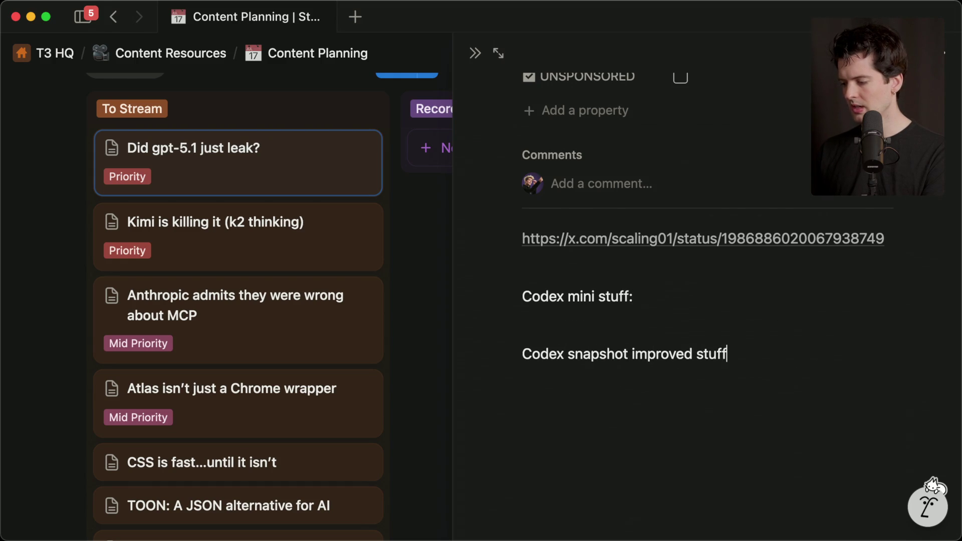
pyautogui.write(':')
pyautogui.hotkey('shift', 'Return')
pyautogui.press('super+v')
pyautogui.press('Escape')
pyautogui.press('super+Tab')
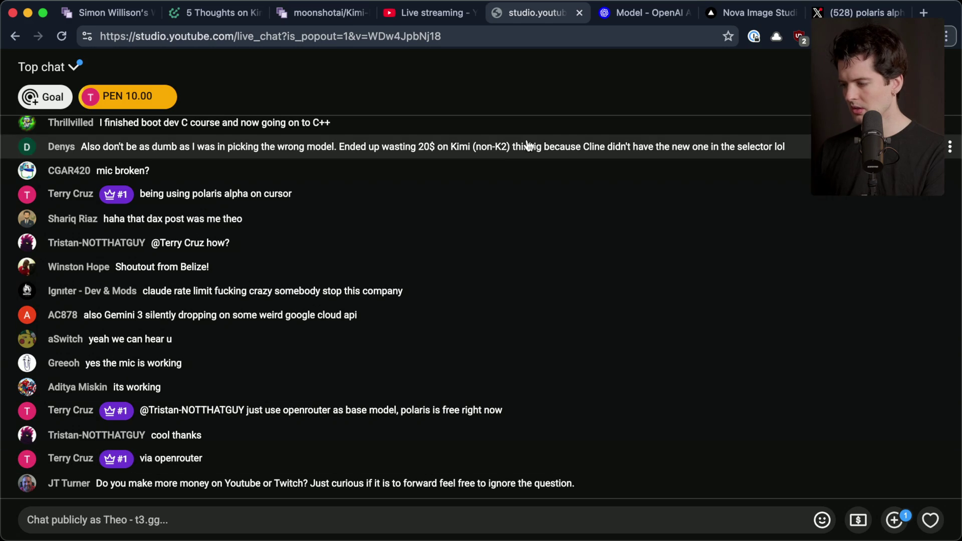
# - Browse the polaris search results and open the EQ-Bench post saying polaris-alpha is likely gpt-5.1
pyautogui.click(866, 14)
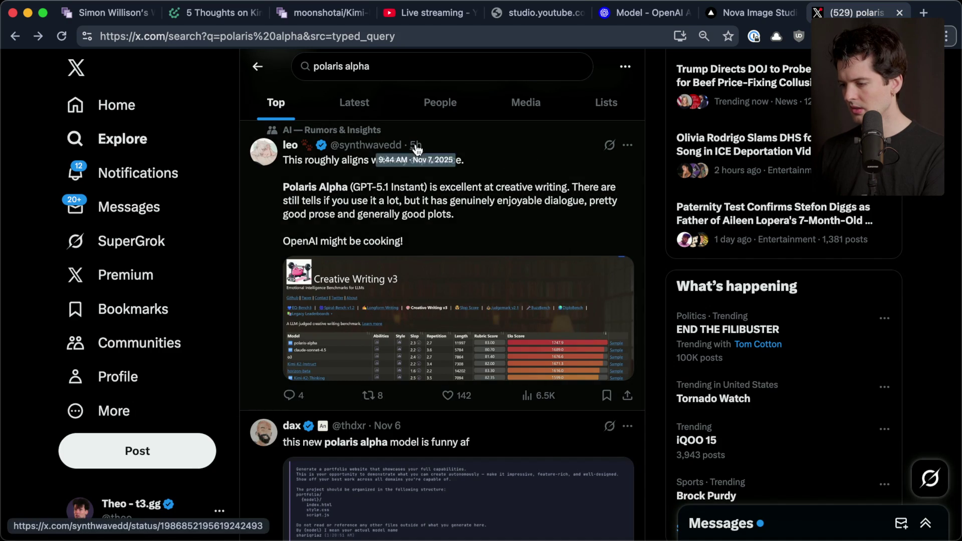
pyautogui.scroll(-7, 446, 276)
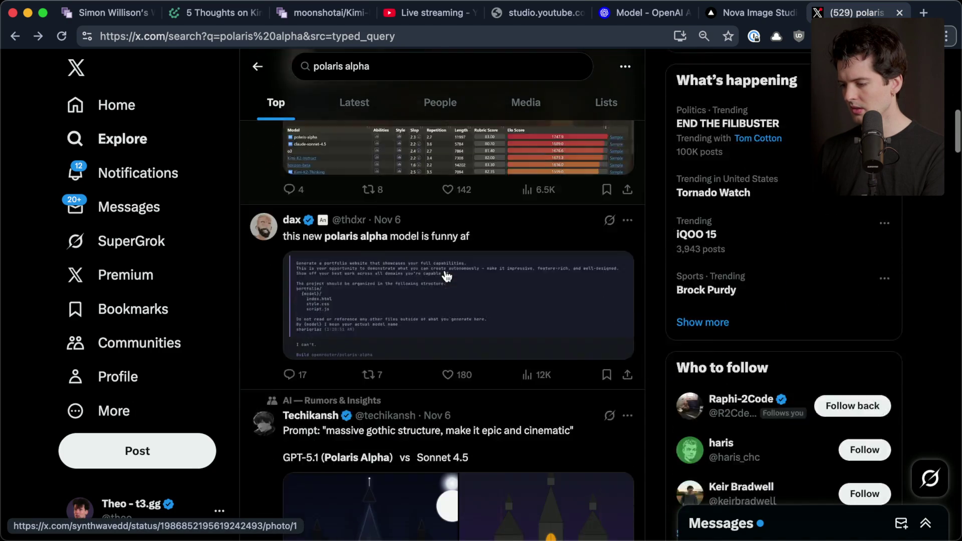
pyautogui.scroll(-2, 446, 276)
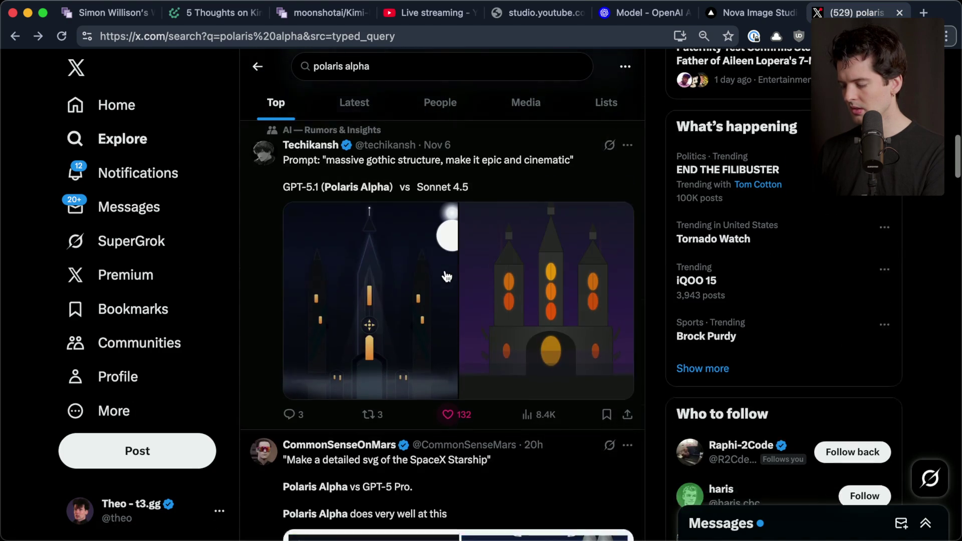
pyautogui.scroll(-2, 447, 276)
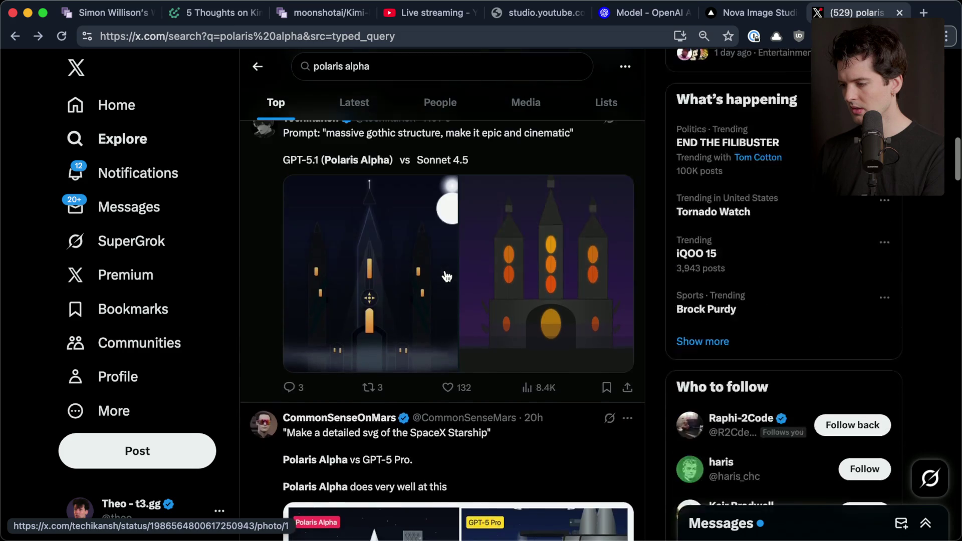
pyautogui.scroll(-5, 446, 276)
pyautogui.scroll(-2, 446, 276)
pyautogui.scroll(2, 446, 276)
pyautogui.scroll(1, 446, 277)
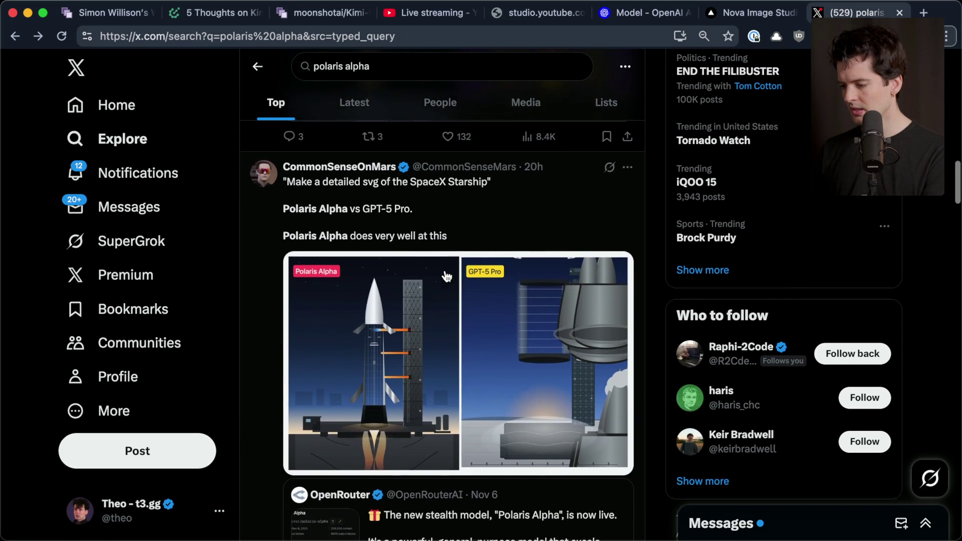
pyautogui.scroll(-8, 446, 276)
pyautogui.scroll(1, 446, 276)
pyautogui.scroll(-6, 446, 276)
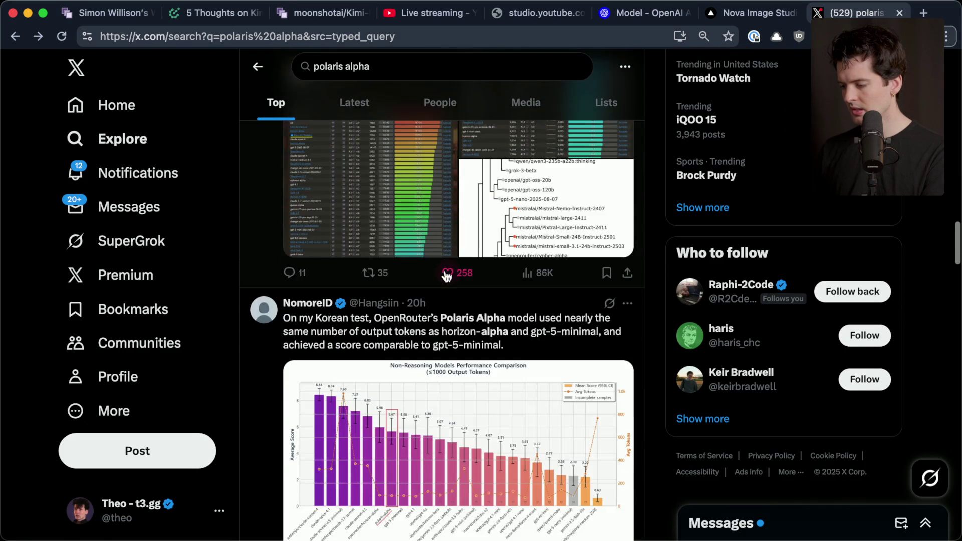
pyautogui.scroll(3, 447, 276)
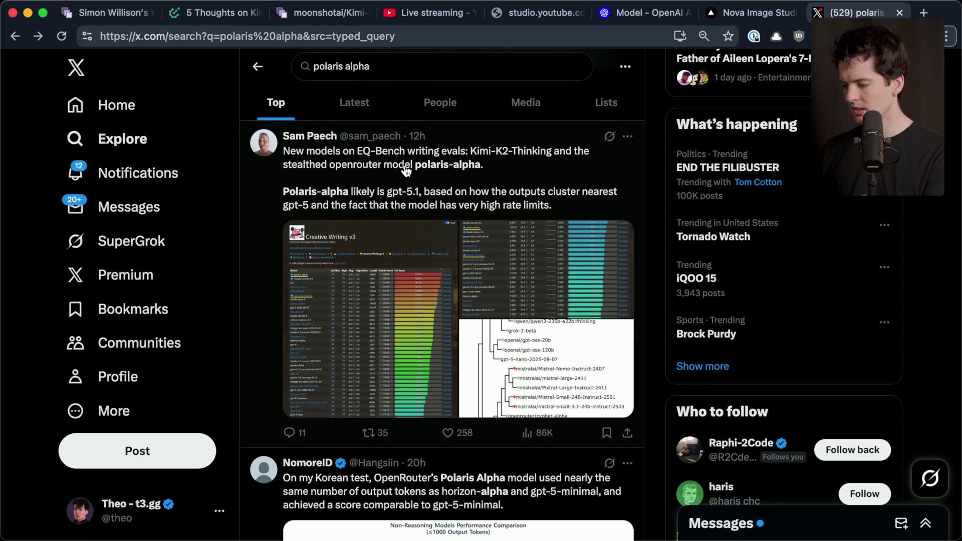
pyautogui.scroll(-6, 406, 171)
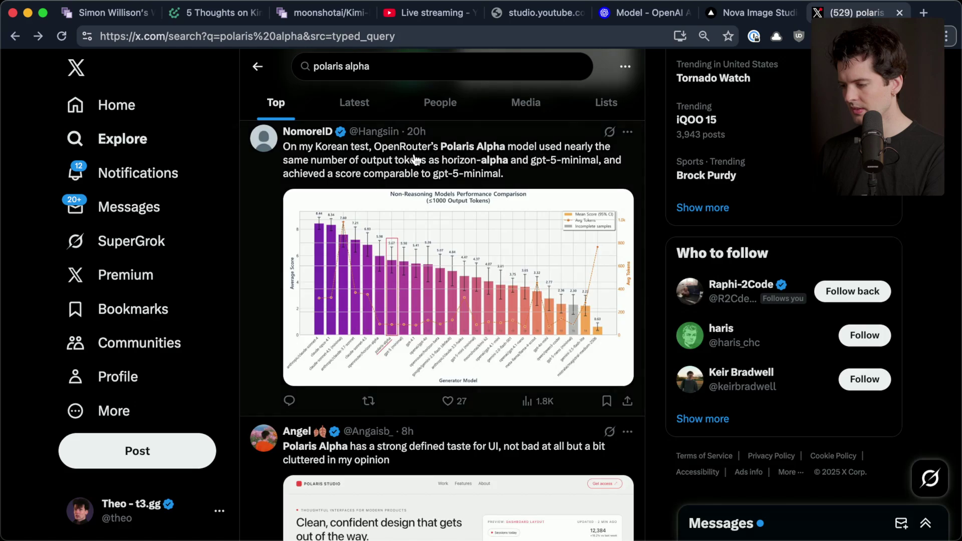
pyautogui.scroll(6, 416, 159)
pyautogui.click(413, 165)
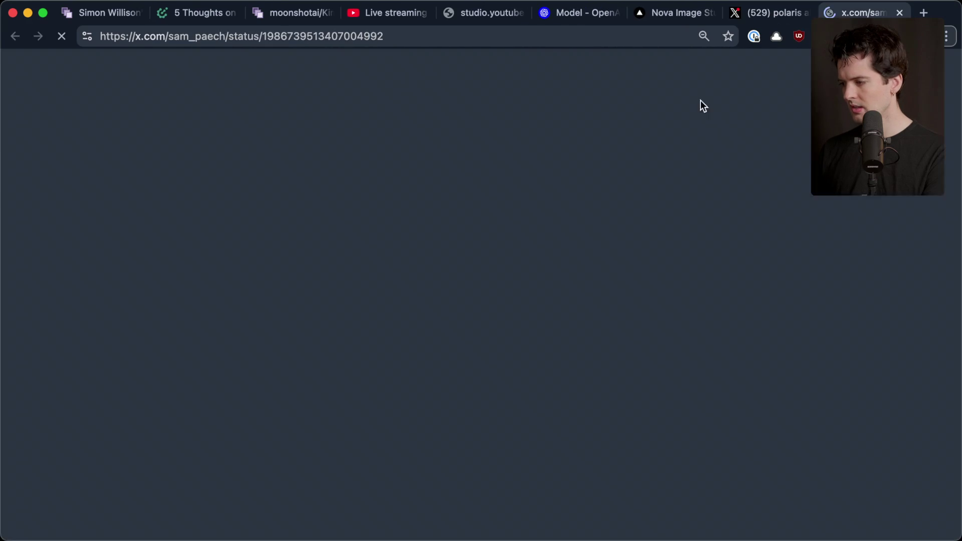
# - Copy the EQ-Bench post URL and paste it in Notion under a new 'Polaris stuff:' line
pyautogui.click(610, 37)
pyautogui.press('super+c')
pyautogui.press('super+Tab')
pyautogui.click(611, 264)
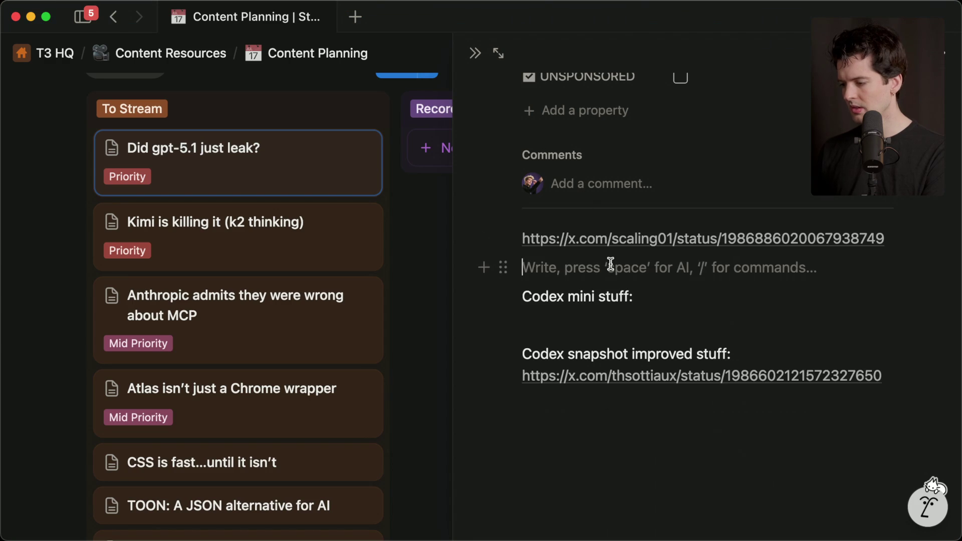
pyautogui.write('ff:')
pyautogui.press('Return')
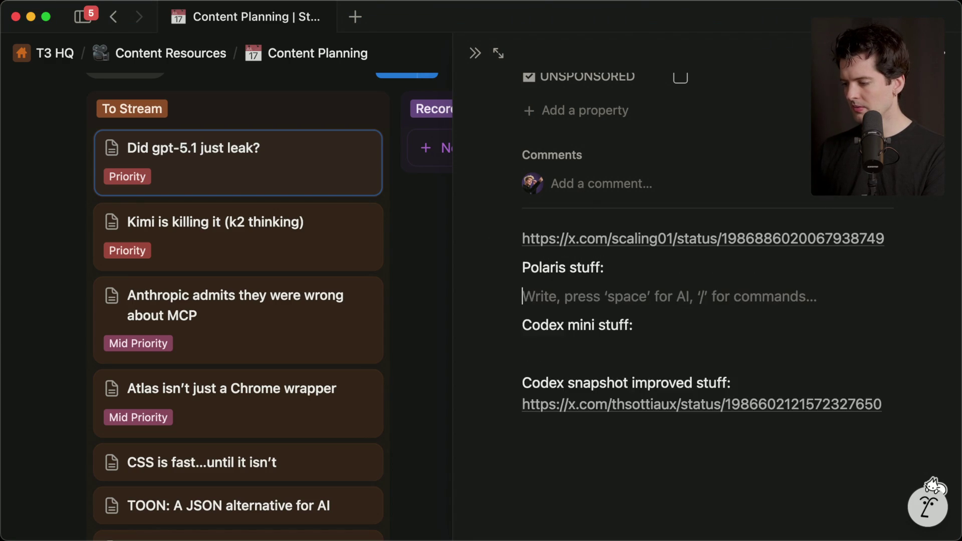
pyautogui.press('super+v')
pyautogui.press('Return')
pyautogui.press('super+Tab')
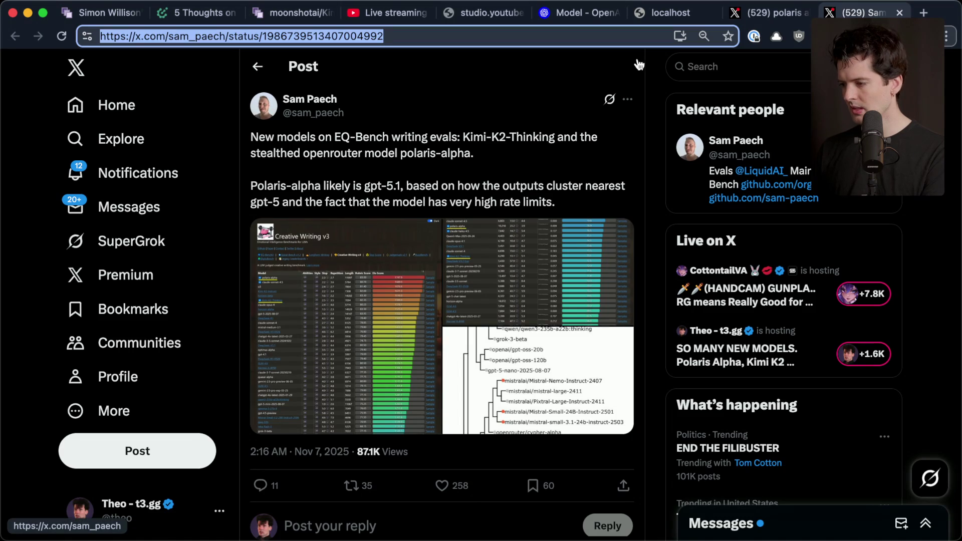
# - Find the GPT-5-Codex-Mini announcement post on X and copy its link
pyautogui.press('super+Tab')
pyautogui.moveTo(958, 234)
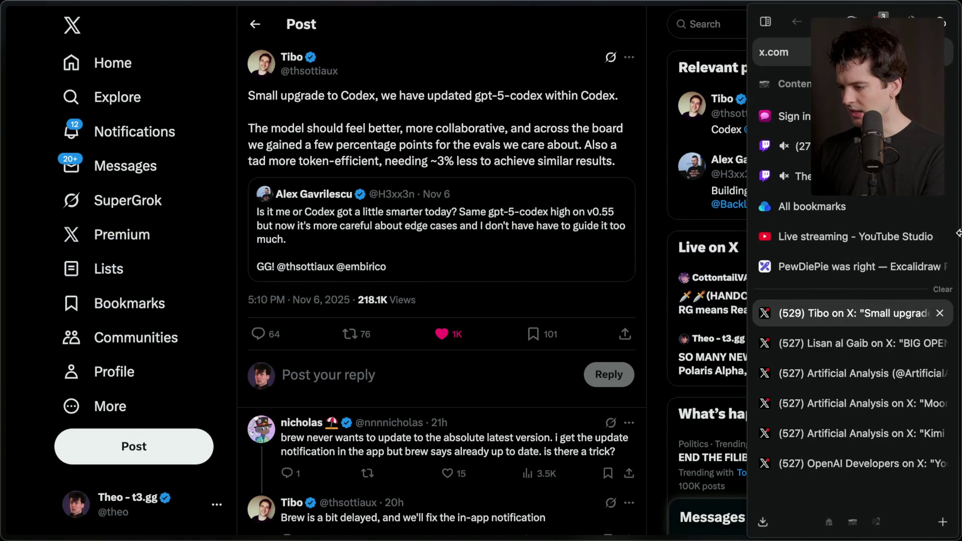
pyautogui.click(900, 342)
pyautogui.click(881, 370)
pyautogui.click(882, 341)
pyautogui.moveTo(959, 292)
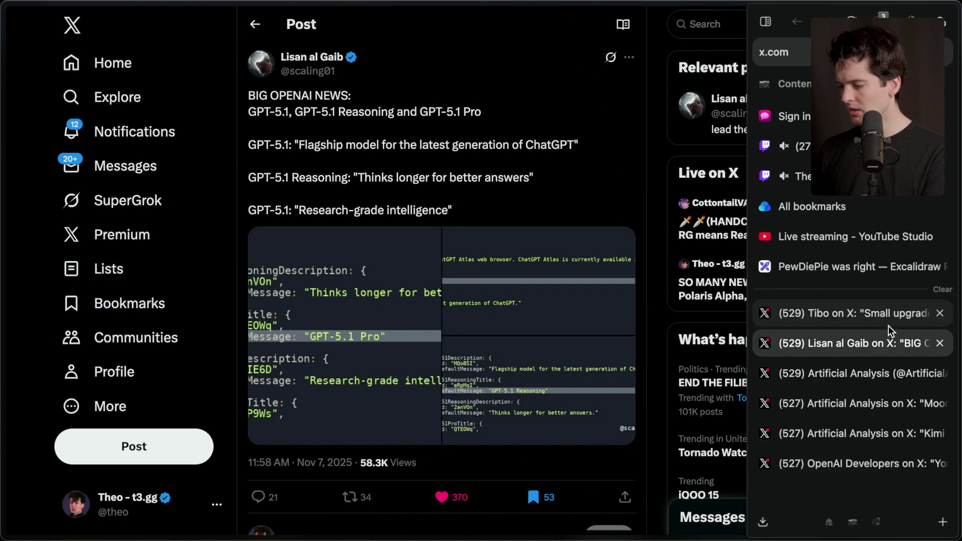
pyautogui.click(852, 373)
pyautogui.click(855, 462)
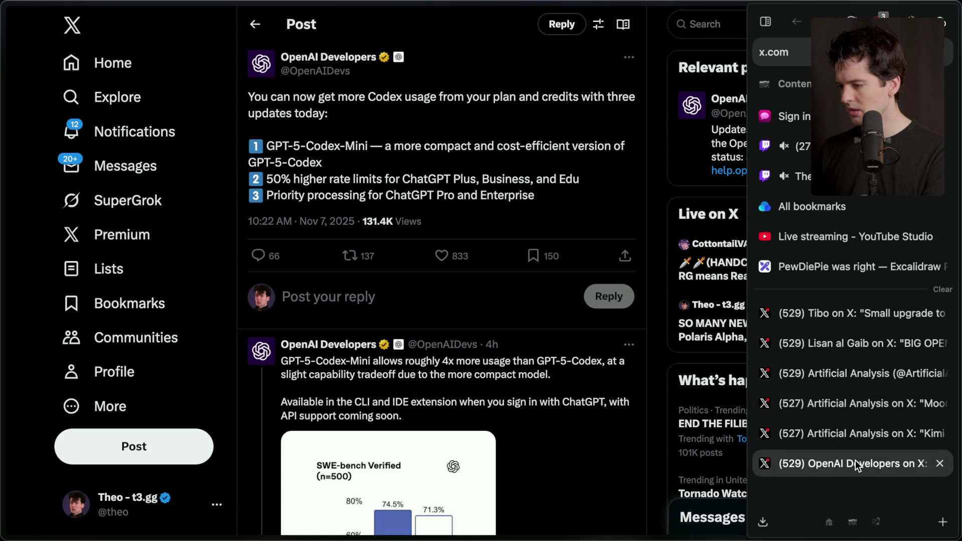
pyautogui.press('super+shift+c')
# - Paste the Codex-Mini announcement link under 'Codex mini stuff:' in Notion
pyautogui.press('super+Tab')
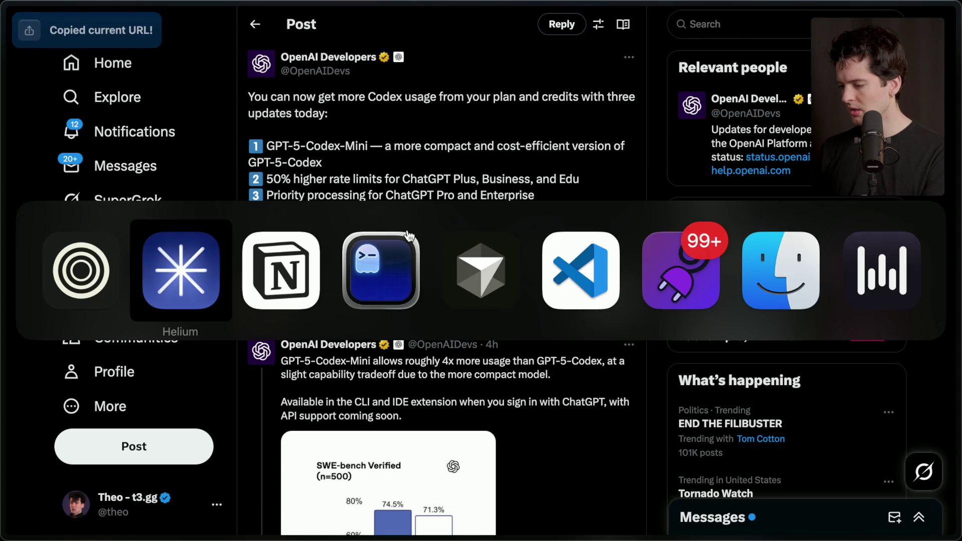
pyautogui.press('super+Tab')
pyautogui.click(605, 393)
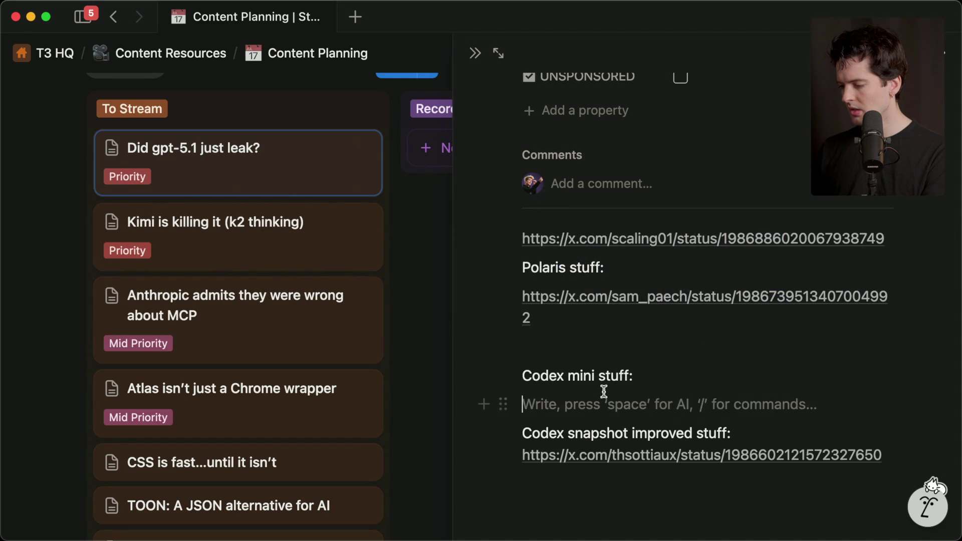
pyautogui.press('super+v')
pyautogui.press('Return')
pyautogui.scroll(-2, 578, 448)
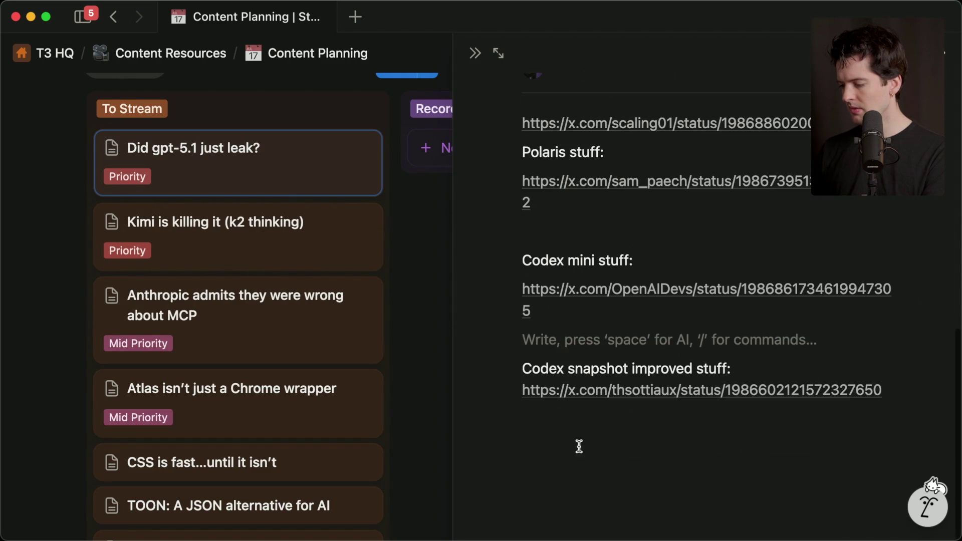
pyautogui.press('super+Tab')
pyautogui.hotkey('ctrl', 'Tab')
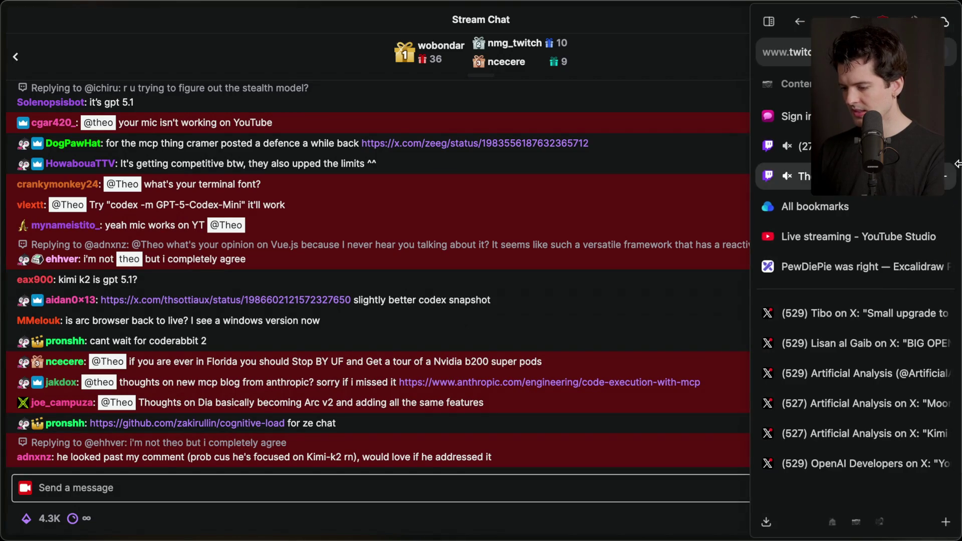
# - In Stream Manager chat, check the Vue.js question's reply thread, then open the shared Kimi x.com link
pyautogui.hotkey('ctrl', 'Tab')
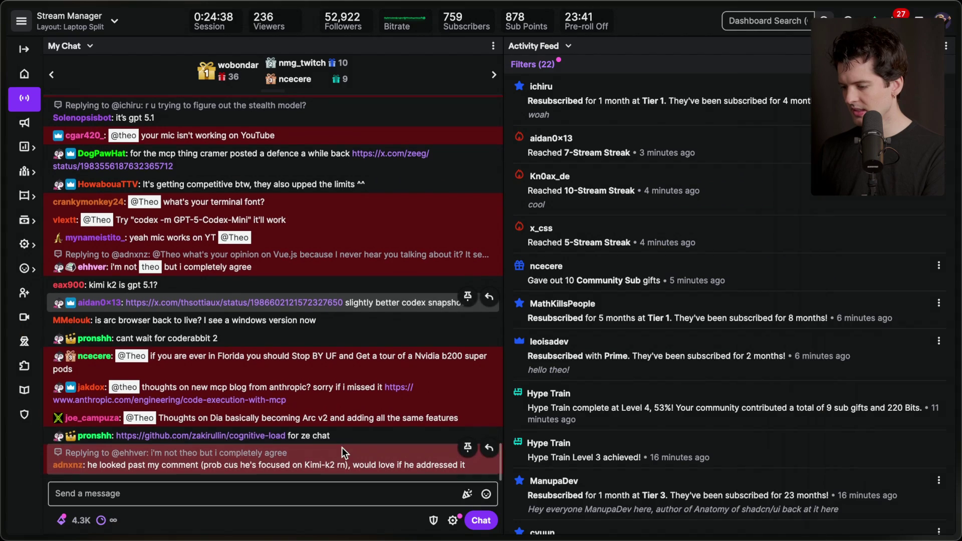
pyautogui.tripleClick(381, 423)
pyautogui.click(381, 423)
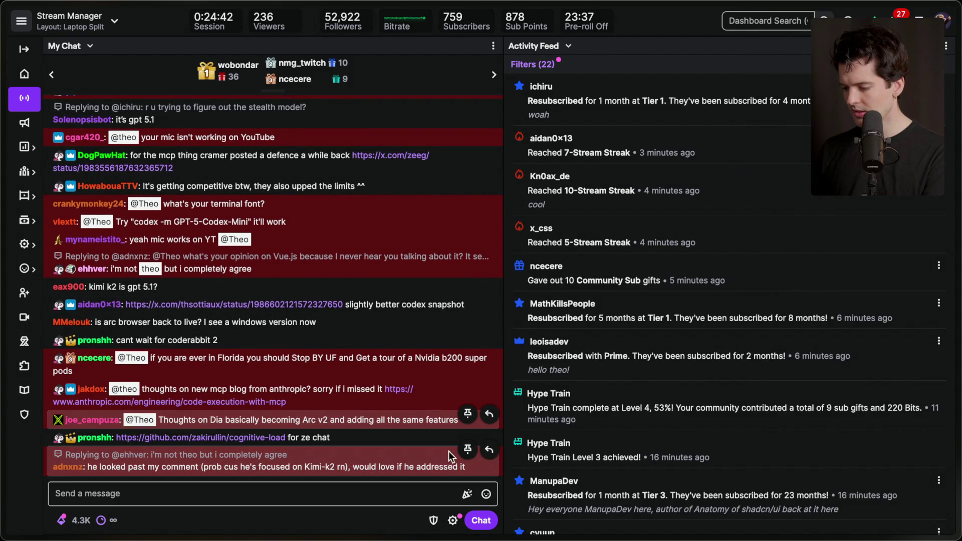
pyautogui.click(489, 449)
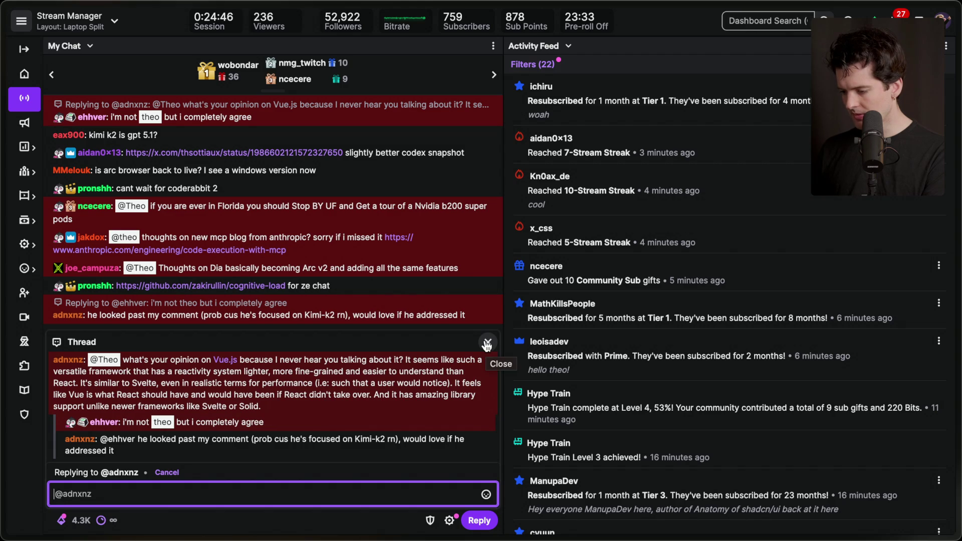
pyautogui.click(317, 411)
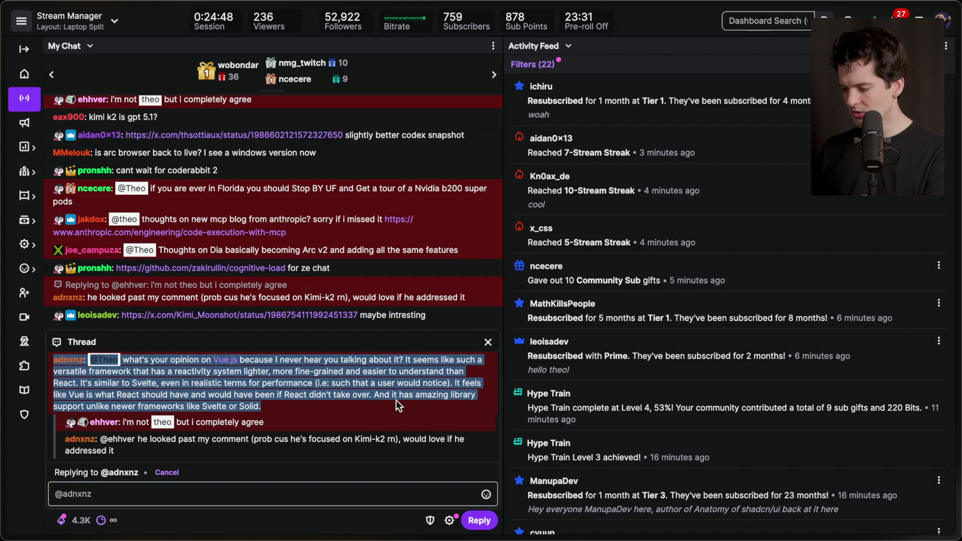
pyautogui.click(488, 342)
pyautogui.click(271, 469)
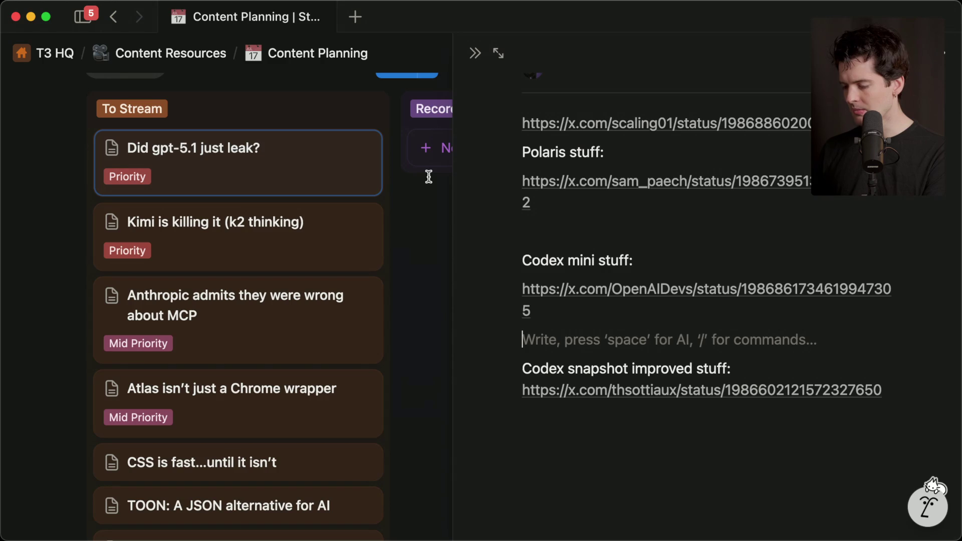
# - Paste the Moonshot AI post link into the 'Kimi is killing it (k2 thinking)' card's notes
pyautogui.press('super+Tab')
pyautogui.click(234, 249)
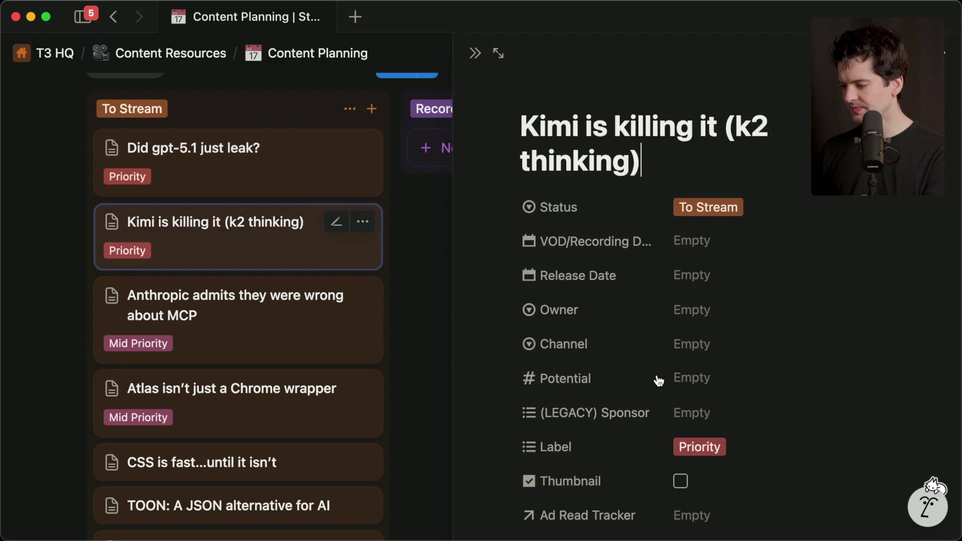
pyautogui.scroll(-10, 626, 361)
pyautogui.press('super+v')
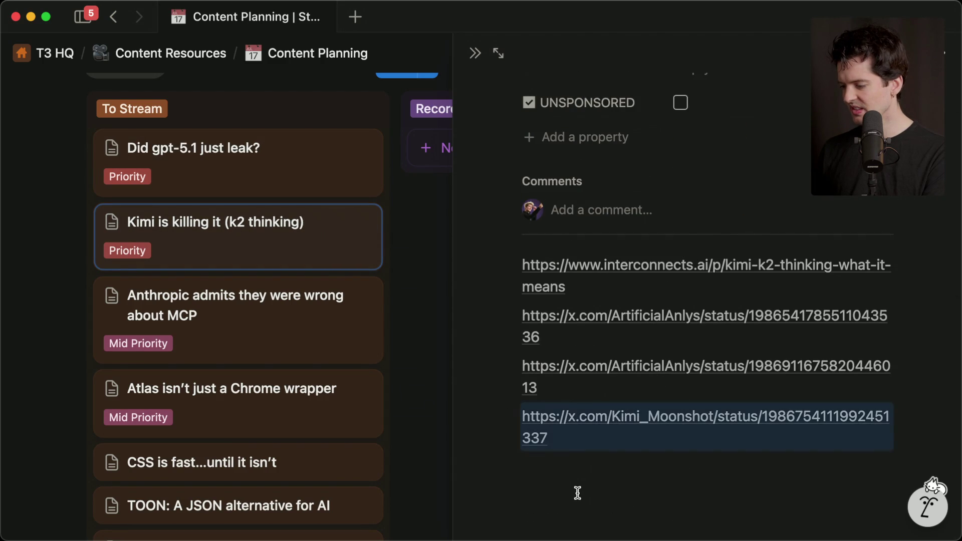
pyautogui.press('Return')
pyautogui.press('super+Tab')
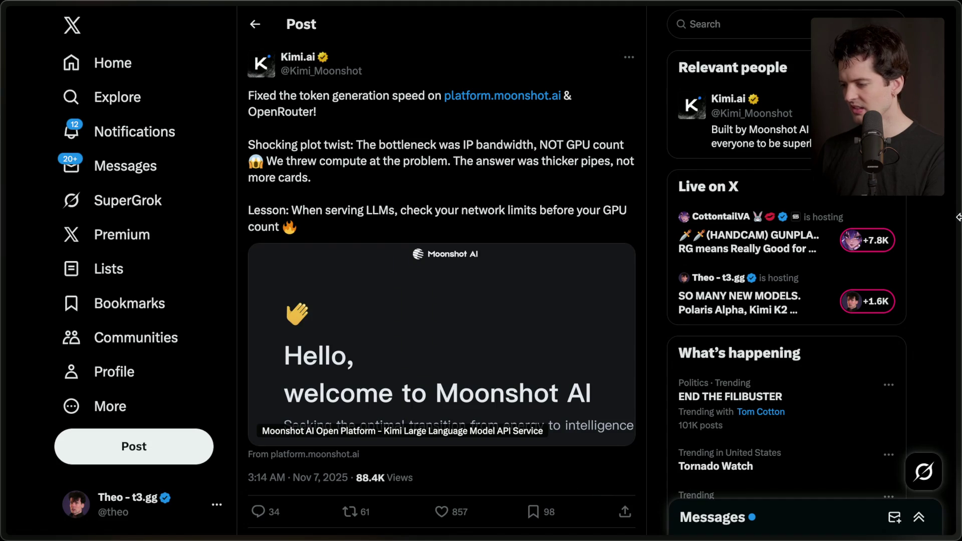
# - Exit the Codex session in the terminal with Ctrl+C
pyautogui.press('super+Tab')
pyautogui.press('Tab')
pyautogui.press('Tab')
pyautogui.hotkey('ctrl', 'c')
pyautogui.hotkey('ctrl', 'c')
pyautogui.hotkey('ctrl', 'c')
pyautogui.press('Return')
# - Create a kimi-k2-thinking folder in new-models-11-07 and move into it
pyautogui.write('cd ..')
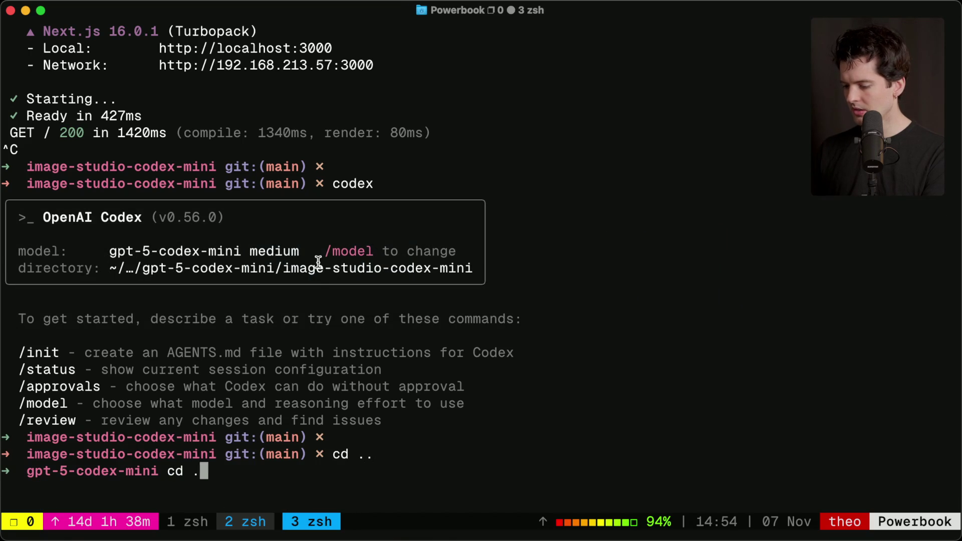
pyautogui.press('Return')
pyautogui.write('ls')
pyautogui.press('Return')
pyautogui.write('mkdir ')
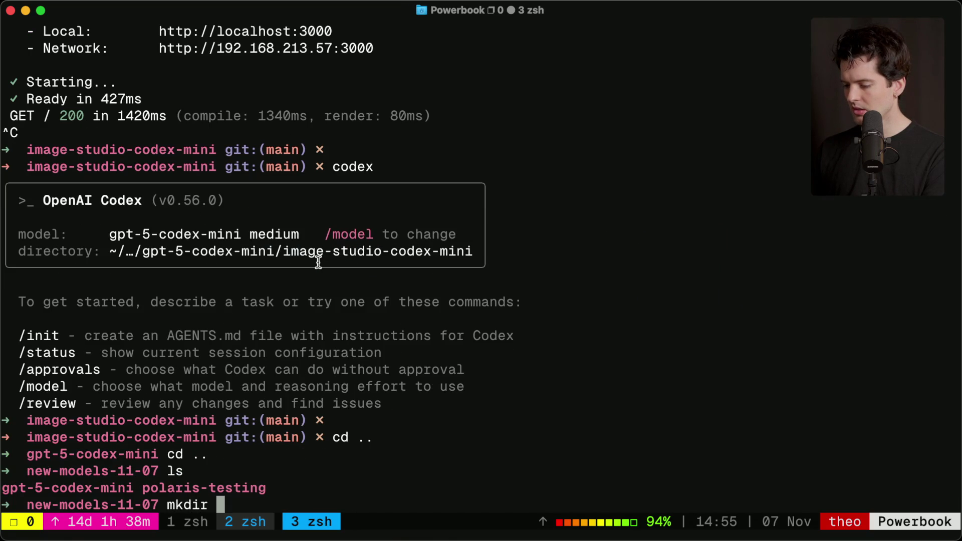
pyautogui.write('kimi-k2-thinking')
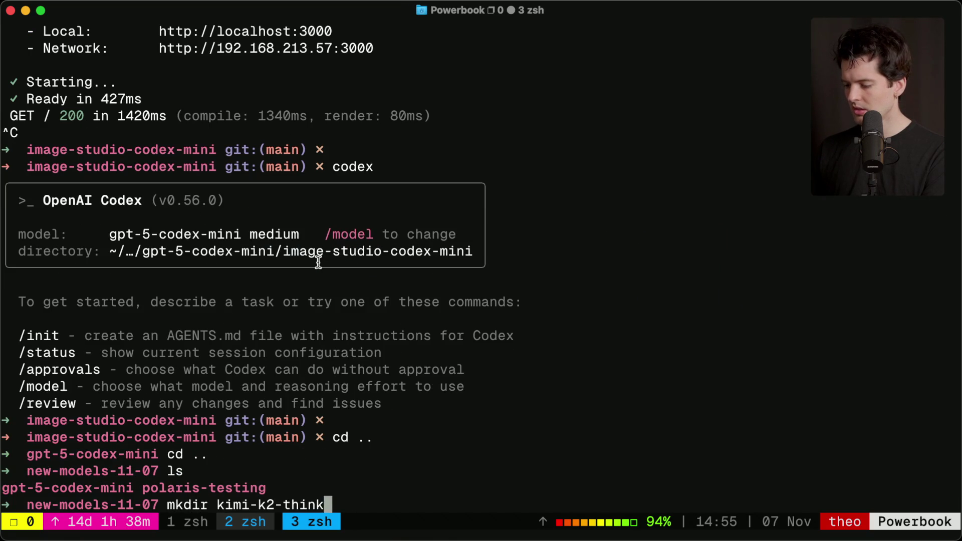
pyautogui.press('Return')
pyautogui.write('c')
pyautogui.press('Tab')
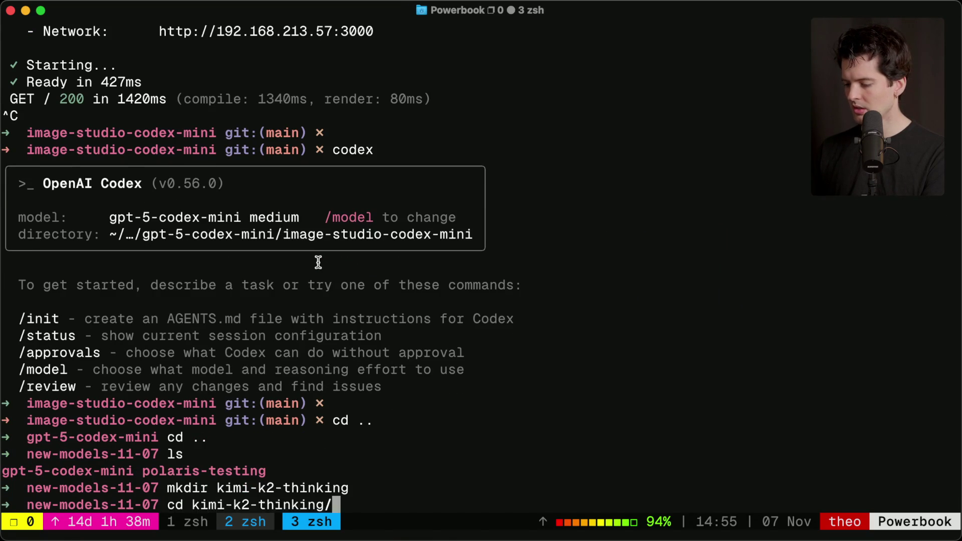
pyautogui.press('Return')
# - Open the kimi-k2-thinking folder in Cursor and VS Code
pyautogui.write('cursor .')
pyautogui.press('Return')
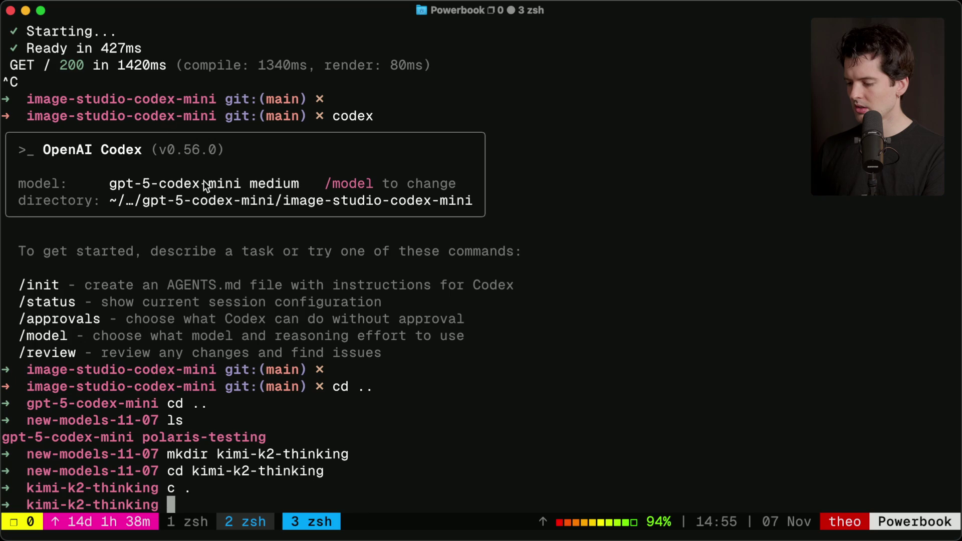
pyautogui.write('code .')
pyautogui.press('Return')
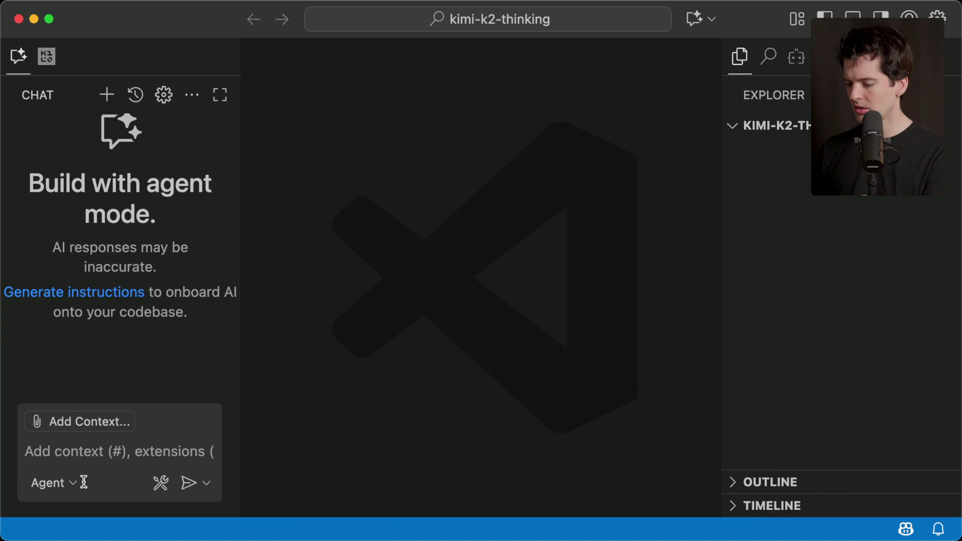
pyautogui.click(50, 484)
pyautogui.click(50, 483)
pyautogui.click(49, 57)
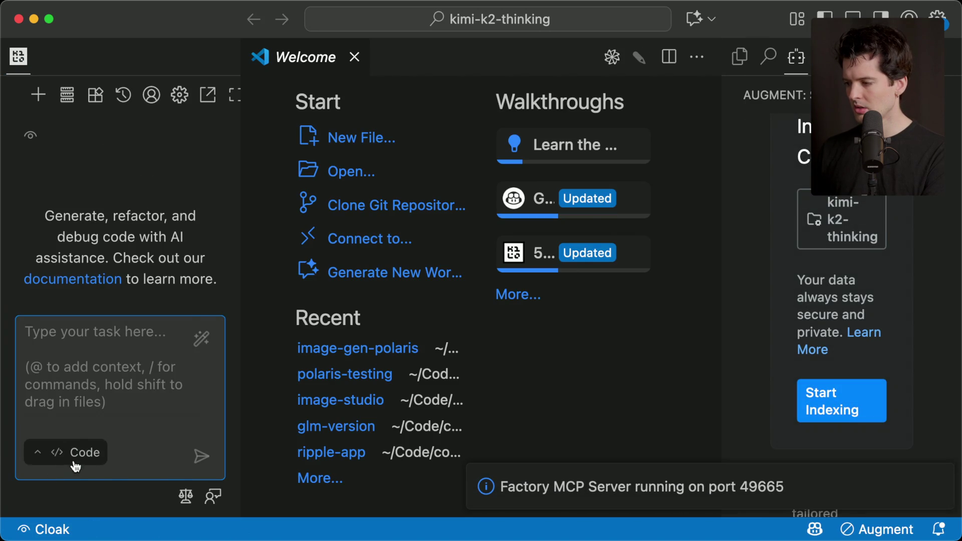
pyautogui.press('super+Tab')
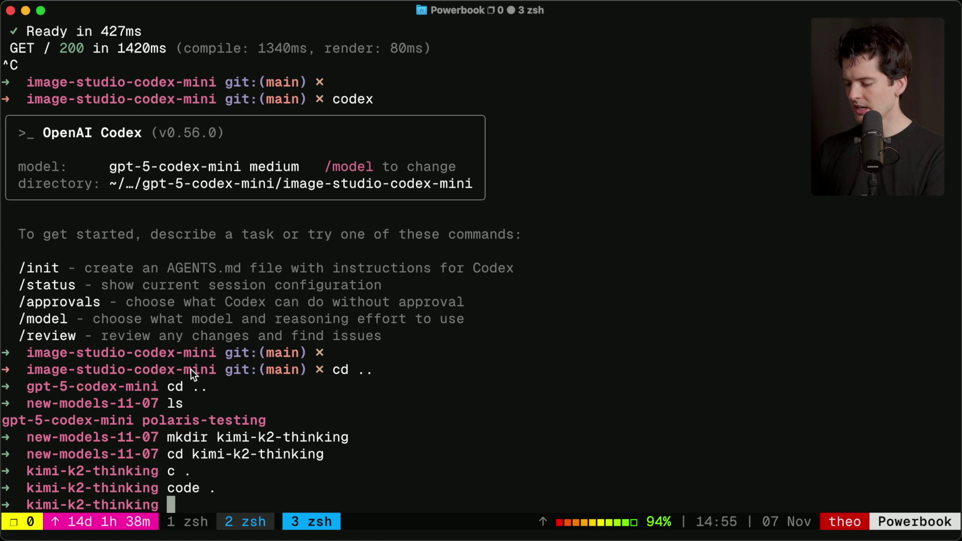
# - Rerun the bunx create-next-app command to scaffold image-studio-kimi-thinking
pyautogui.hotkey('ctrl', 'r')
pyautogui.write('bunx')
pyautogui.press('Return')
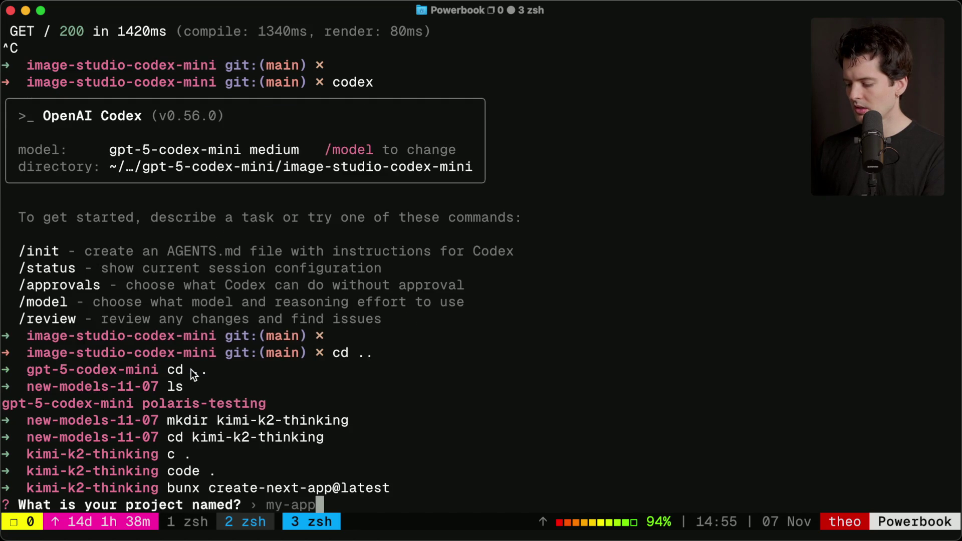
pyautogui.write('image-studio-kimi-thinking')
pyautogui.press('Return')
pyautogui.press('Return')
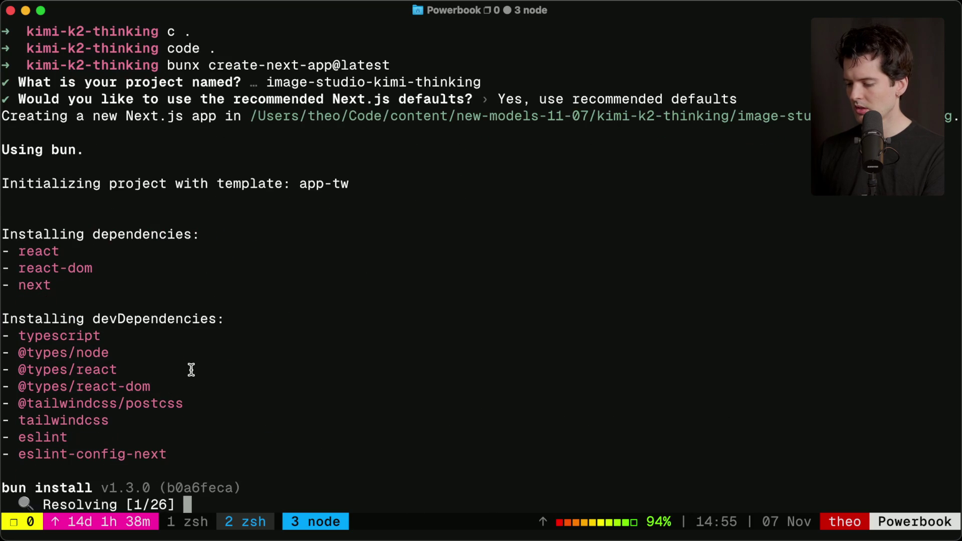
# - Move into image-studio-kimi-thinking and open it with 'code .'
pyautogui.write('cd image-st')
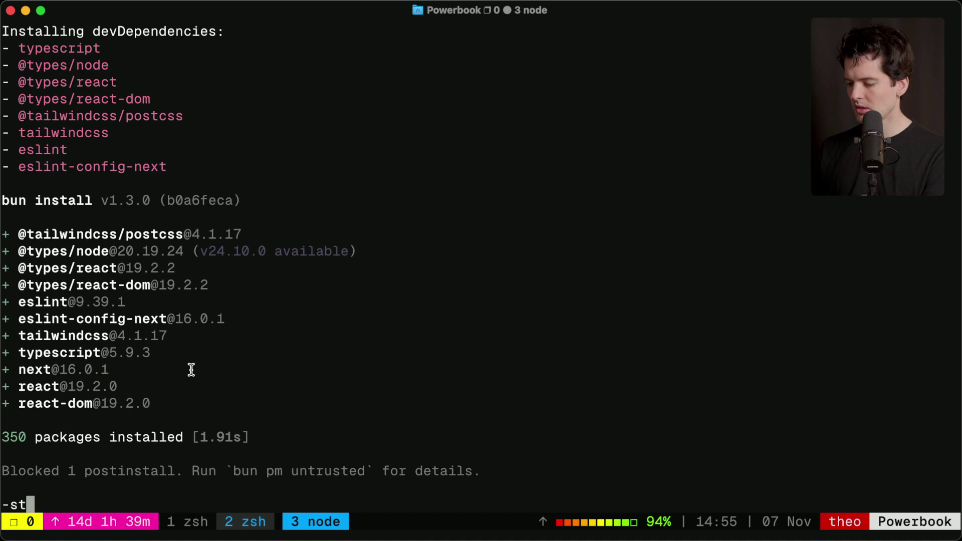
pyautogui.press('Tab')
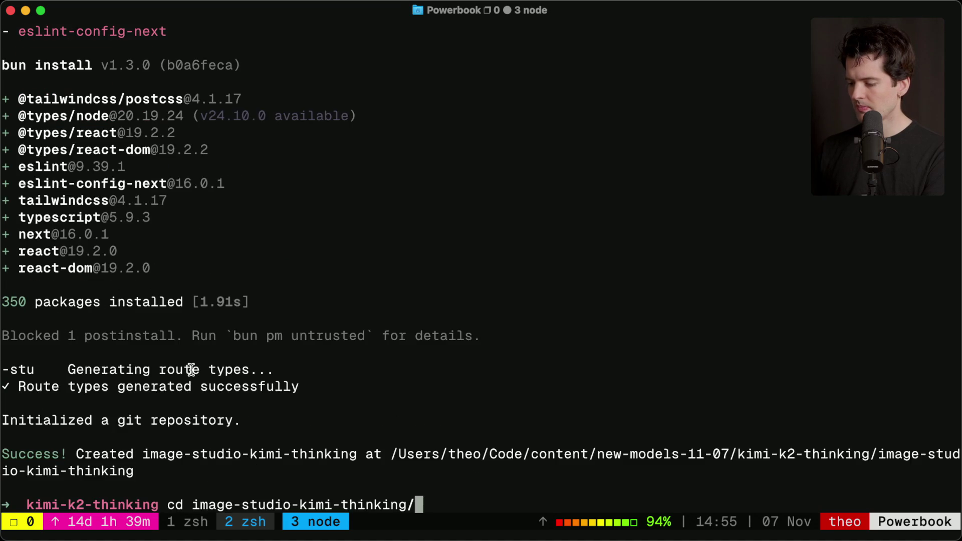
pyautogui.press('Return')
pyautogui.write('code .')
pyautogui.press('Return')
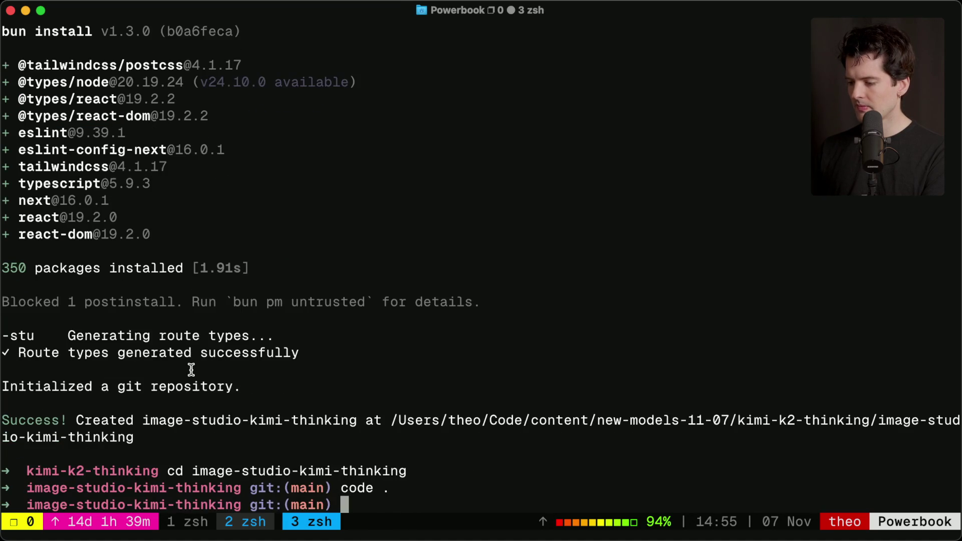
pyautogui.click(64, 484)
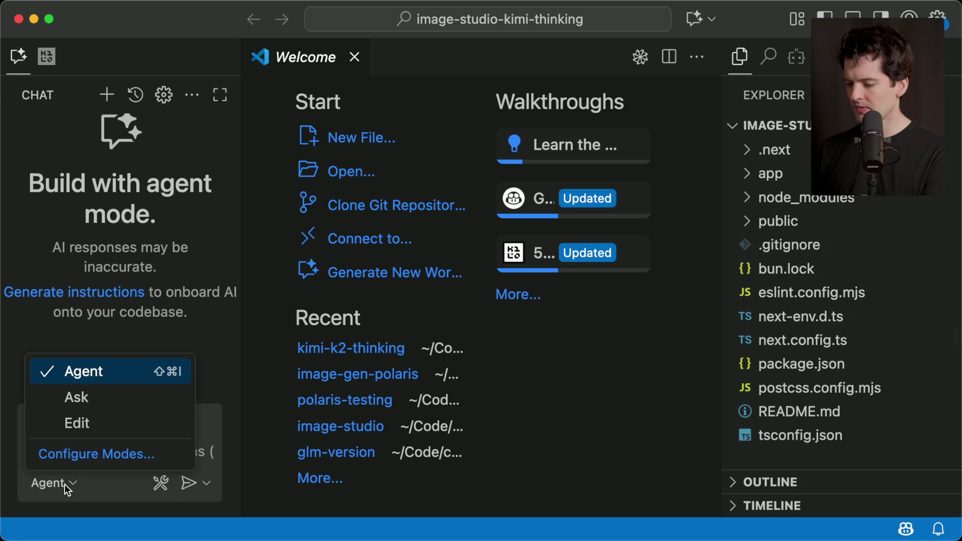
# - Select Kimi K2 Thinking as Kilo Code's model by searching 'kimi k2'
pyautogui.click(65, 486)
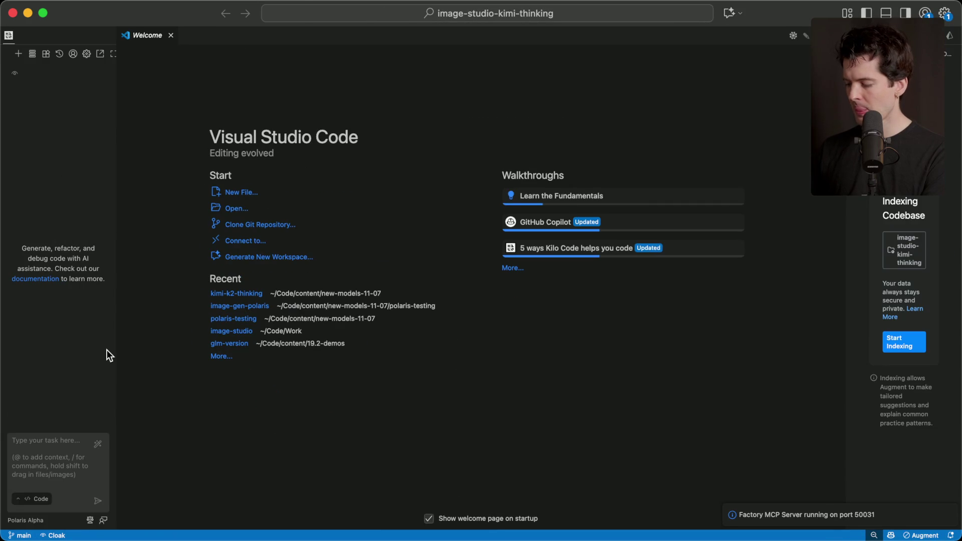
pyautogui.click(42, 511)
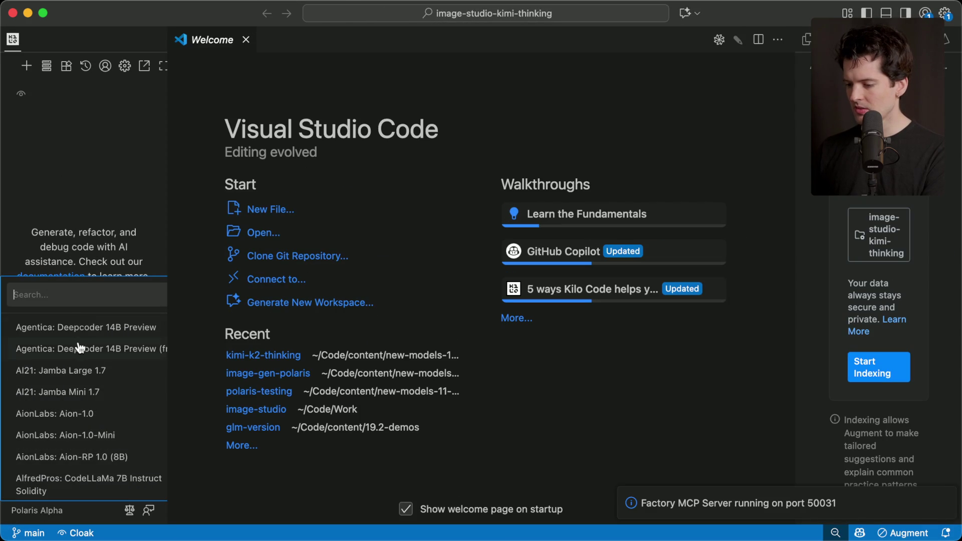
pyautogui.write('kimi k2')
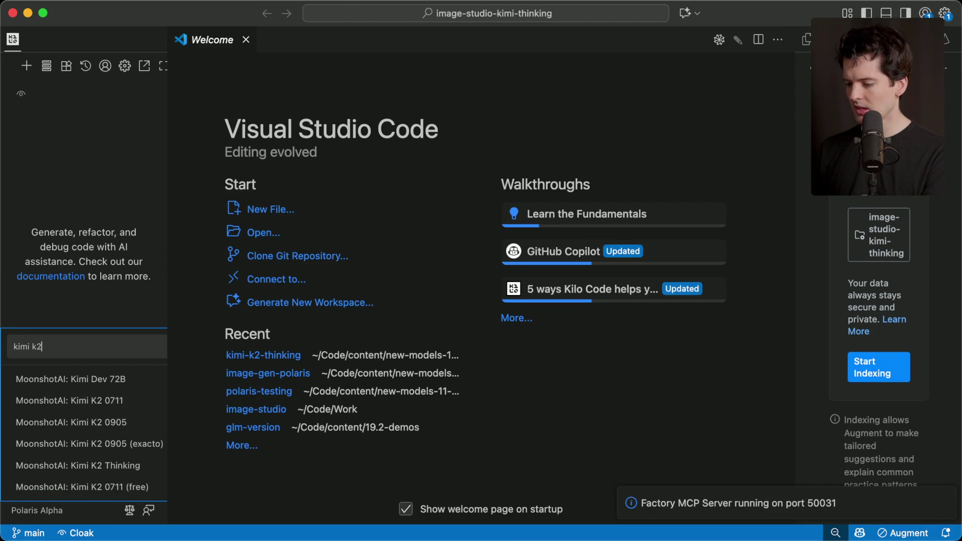
pyautogui.click(86, 465)
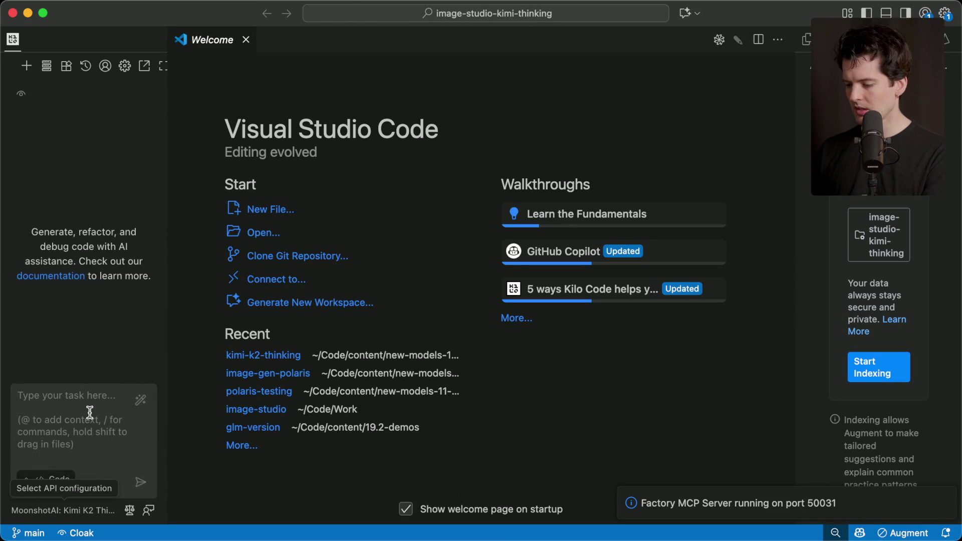
# - Paste the image studio prompt copied from Cursor into the task box and send it
pyautogui.press('super+Tab')
pyautogui.press('super+Tab')
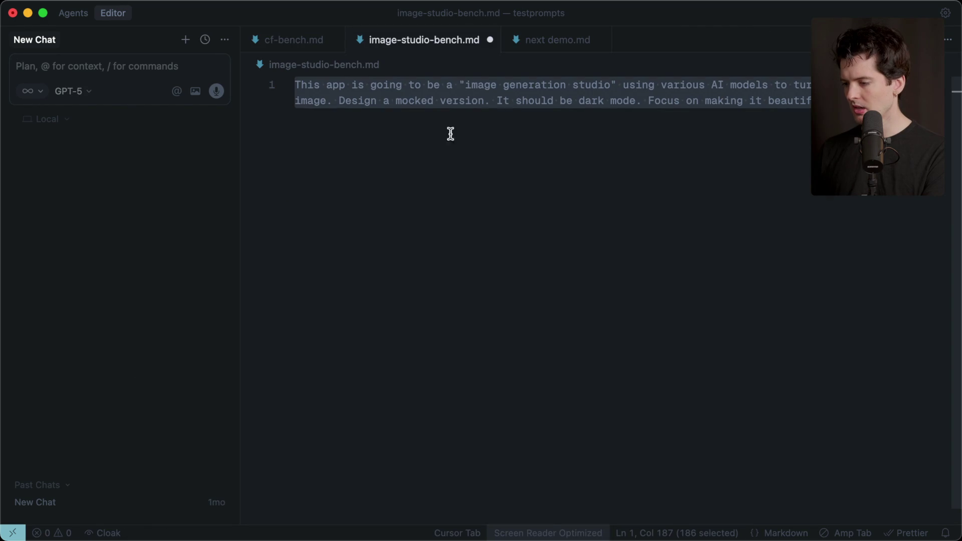
pyautogui.press('super+Tab')
pyautogui.click(151, 473)
pyautogui.press('super+v')
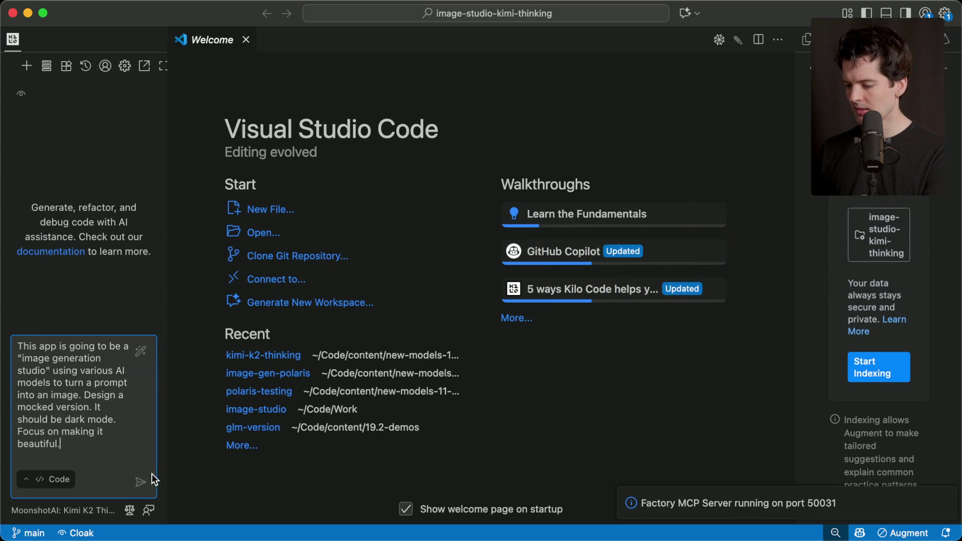
pyautogui.click(142, 488)
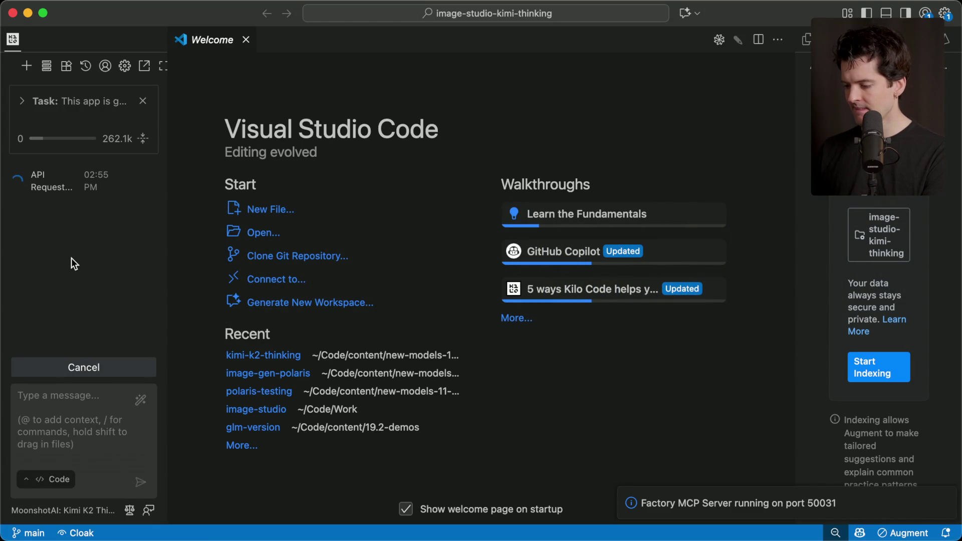
pyautogui.press('super+Tab')
pyautogui.press('super+Tab')
pyautogui.press('super+Tab')
pyautogui.press('super+Tab')
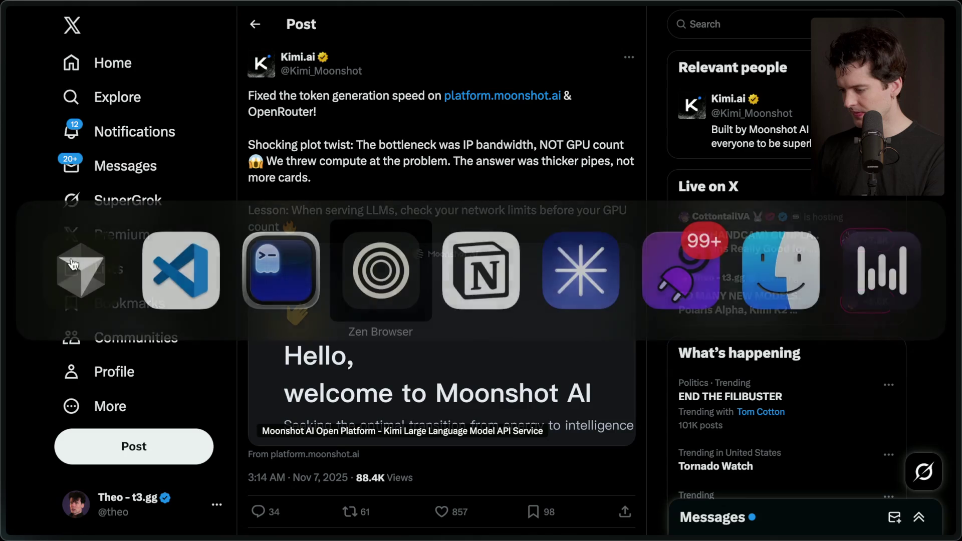
# - Switch from the Kimi.ai post to the Twitch Stream Manager tab via the tab sidebar
pyautogui.moveTo(954, 225)
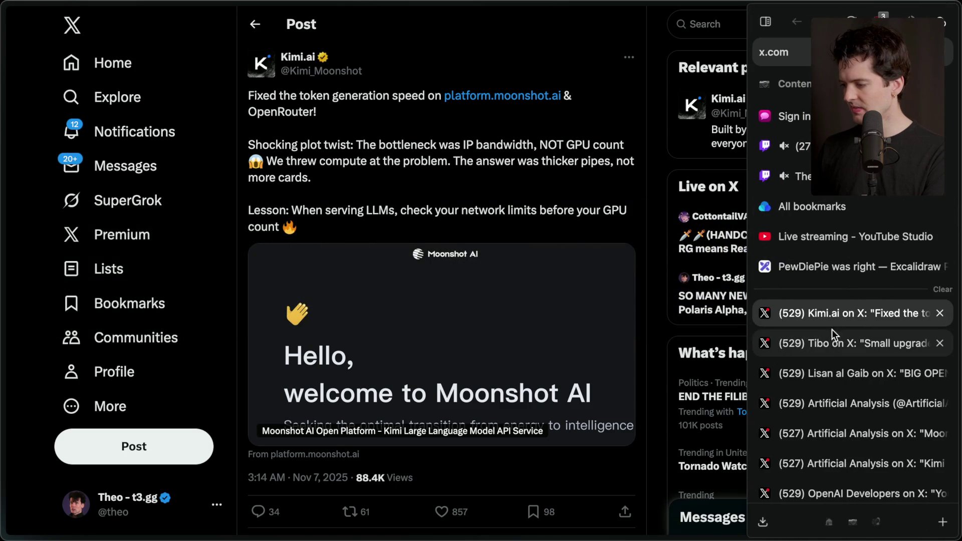
pyautogui.click(796, 145)
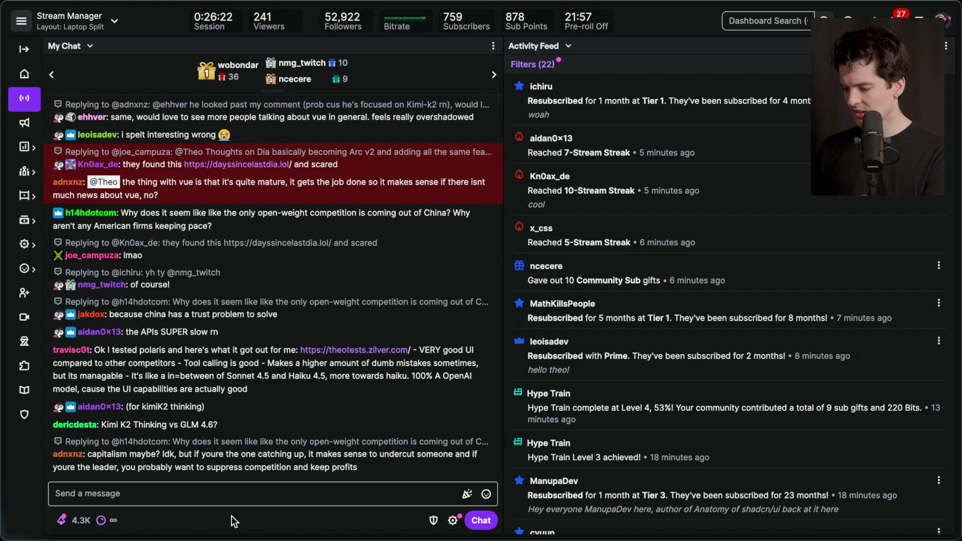
# - Open and close the reply thread on adnxnz's message, skim the leoisadev resub message, then switch to Discord
pyautogui.click(485, 439)
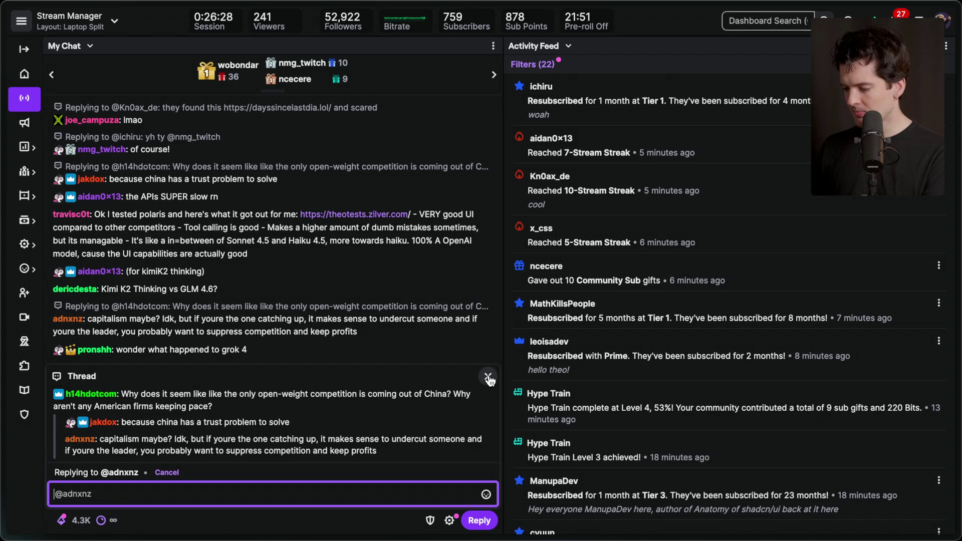
pyautogui.click(280, 421)
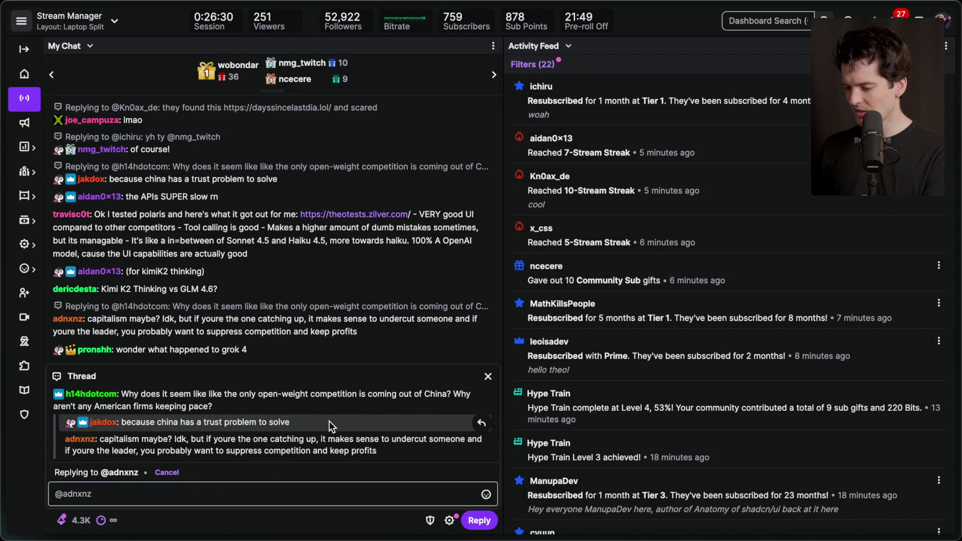
pyautogui.click(487, 376)
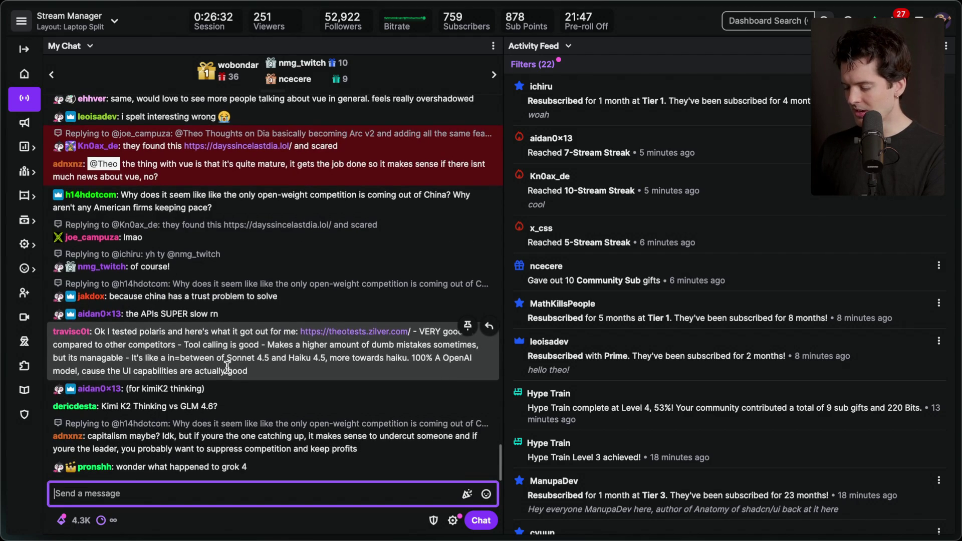
pyautogui.click(242, 516)
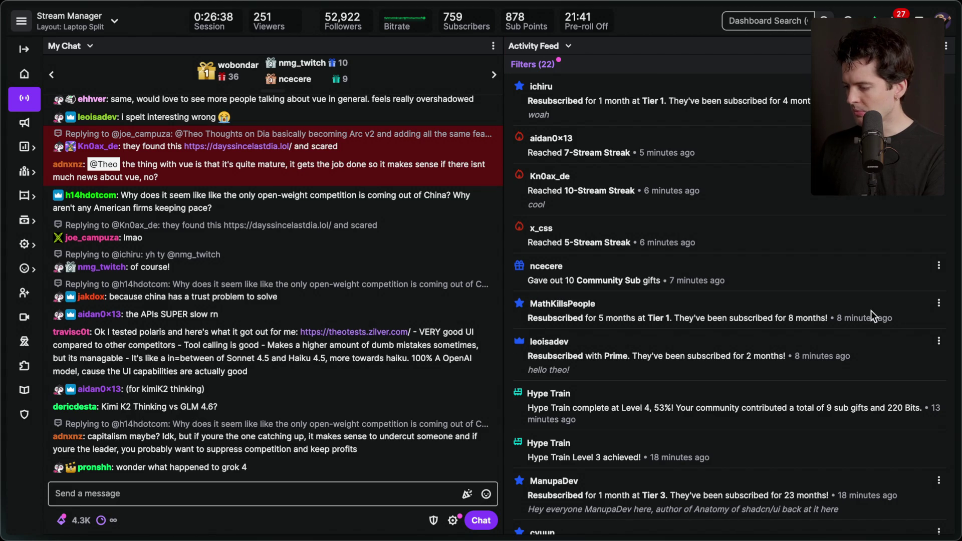
pyautogui.moveTo(573, 362); pyautogui.dragTo(596, 374)
pyautogui.click(597, 374)
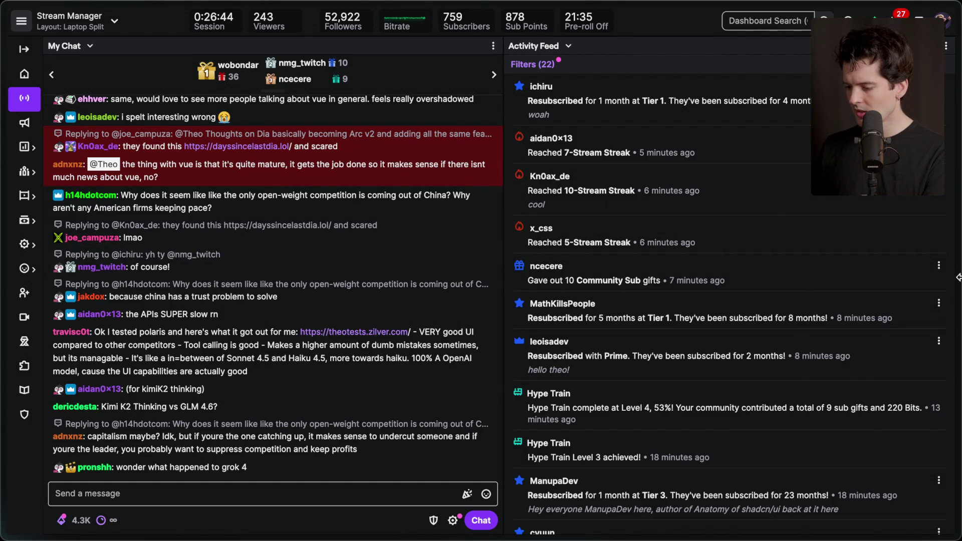
pyautogui.moveTo(903, 301)
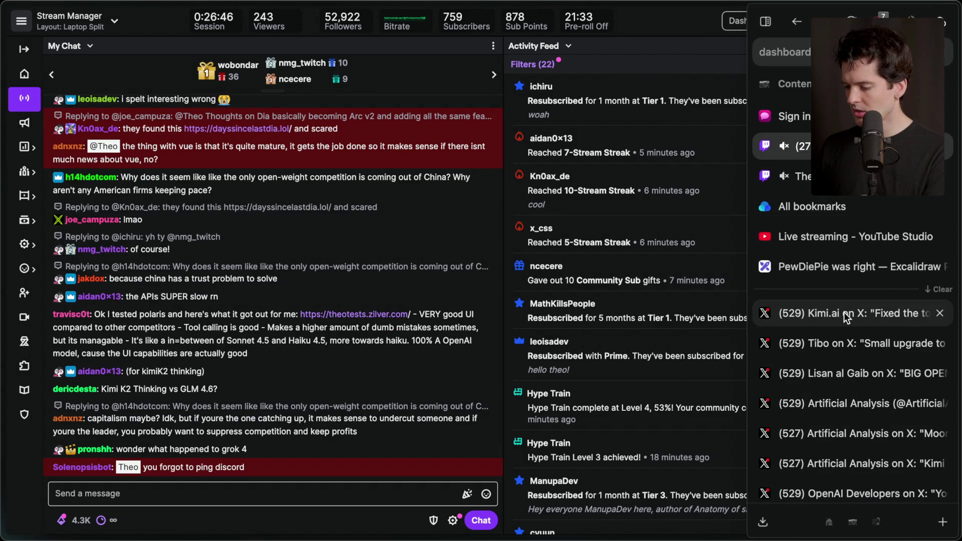
pyautogui.press('super+Tab')
pyautogui.press('super+Tab')
pyautogui.press('super+Tab')
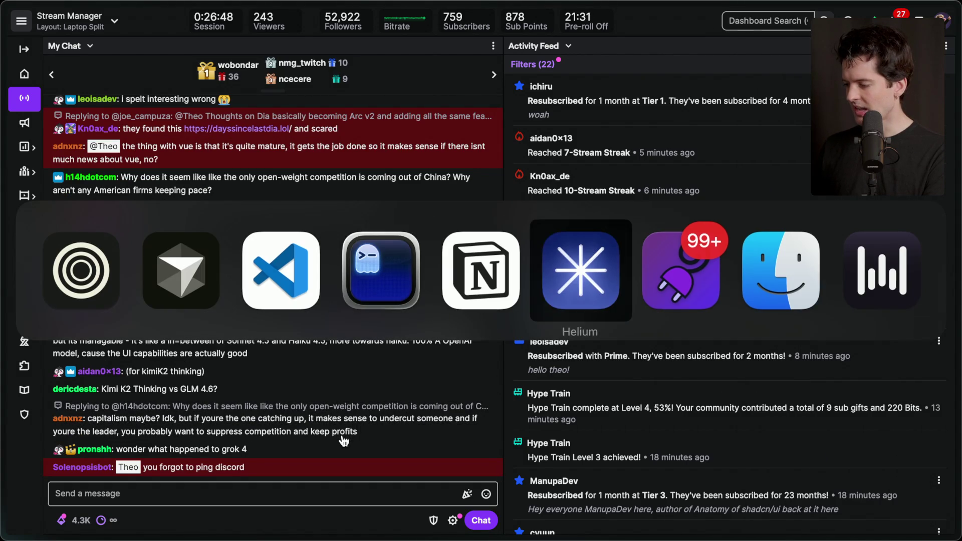
pyautogui.write('@everyone LIVE ON A')
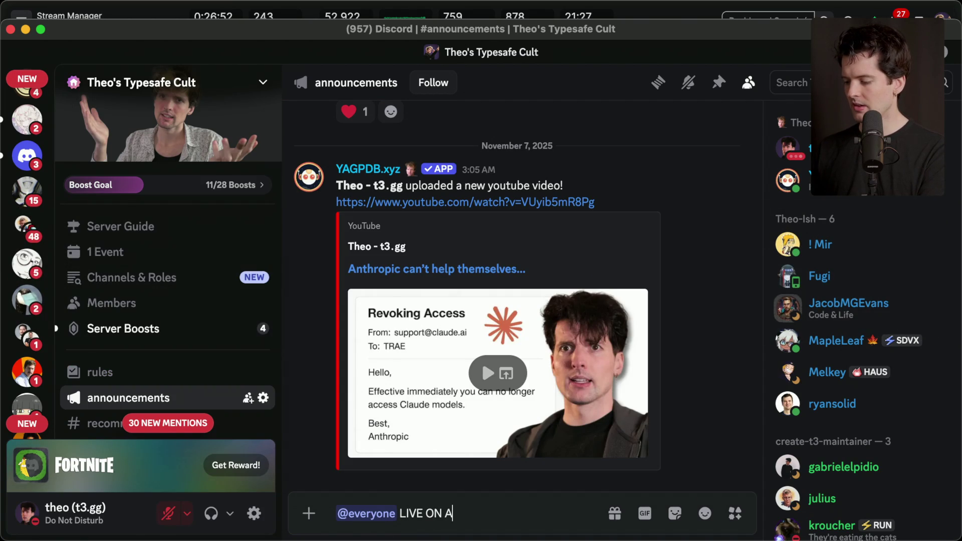
pyautogui.write(' FRIDAY??? Lots')
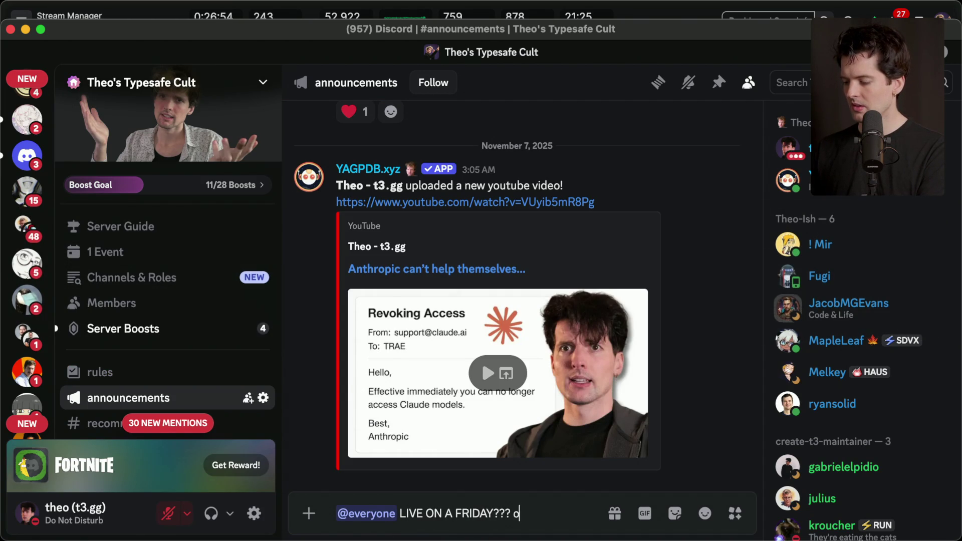
pyautogui.write(' of new model stuf')
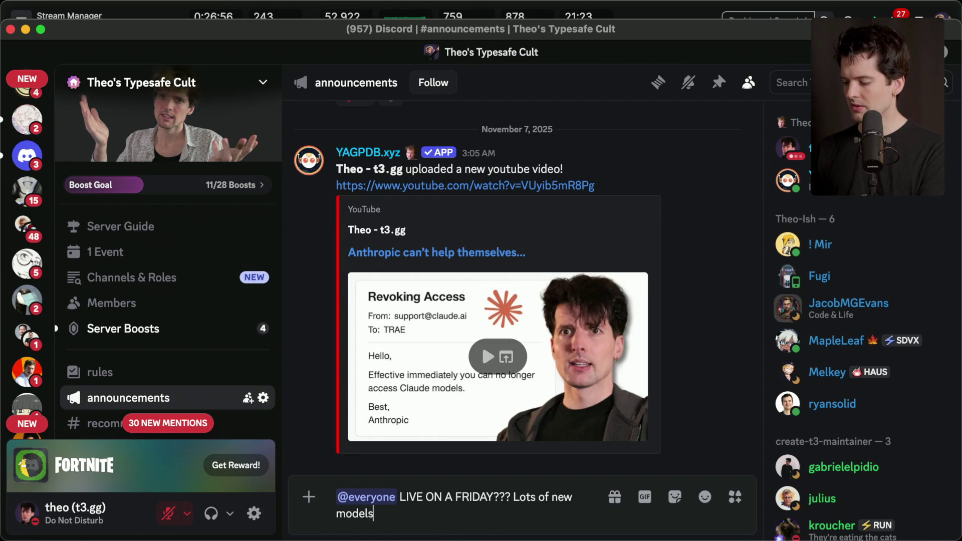
pyautogui.press('BackSpace')
pyautogui.press('BackSpace')
pyautogui.press('BackSpace')
pyautogui.write('talk')
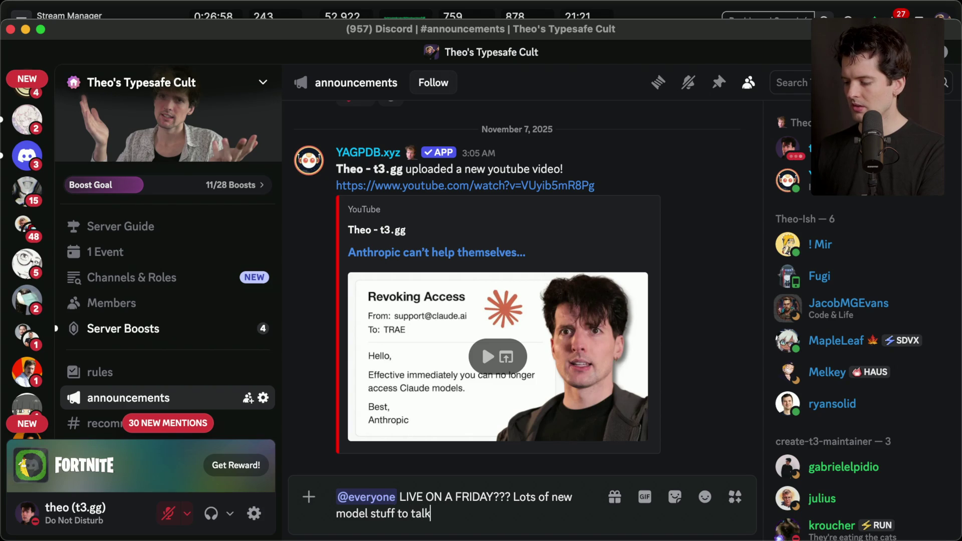
pyautogui.write(' about https://twitch.tv/theo')
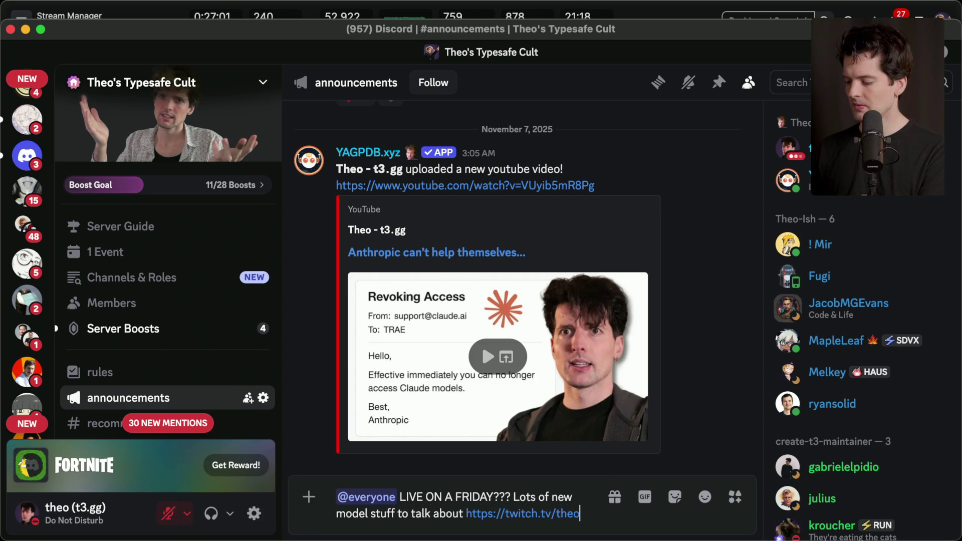
pyautogui.press('Return')
pyautogui.press('Return')
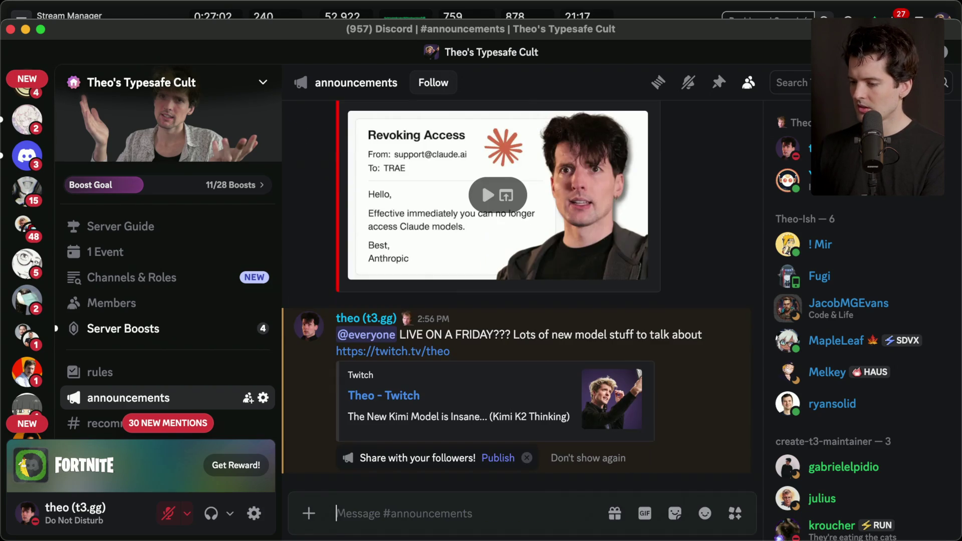
pyautogui.press('super+Tab')
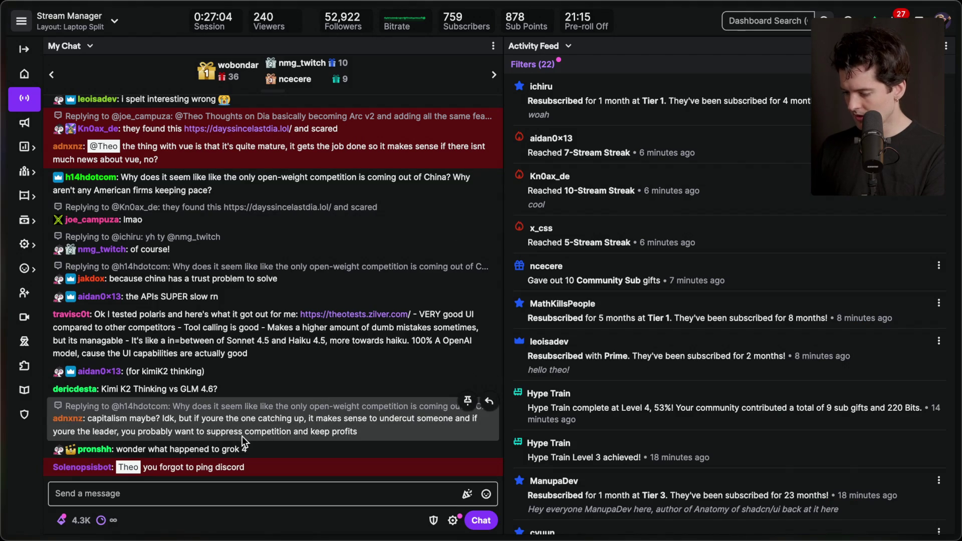
pyautogui.press('super+Tab')
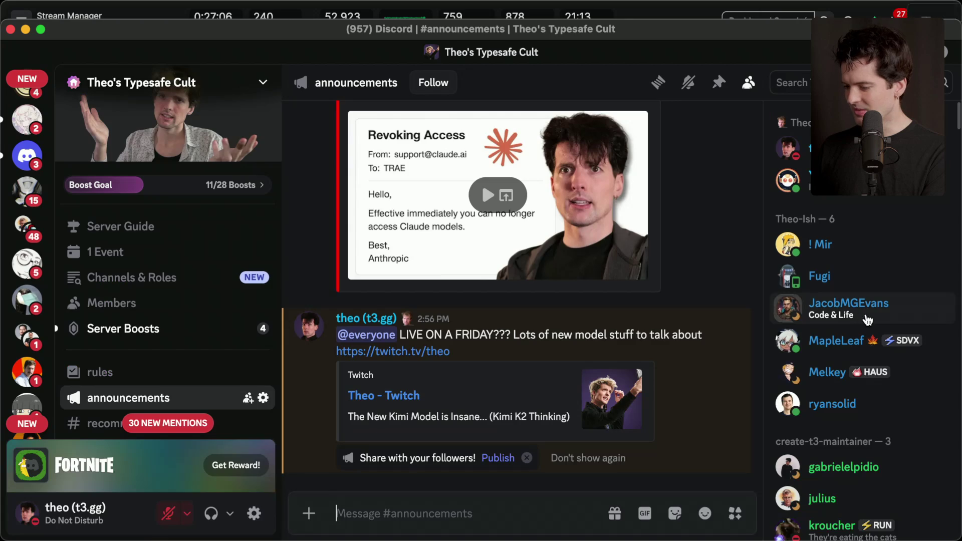
pyautogui.press('super+Tab')
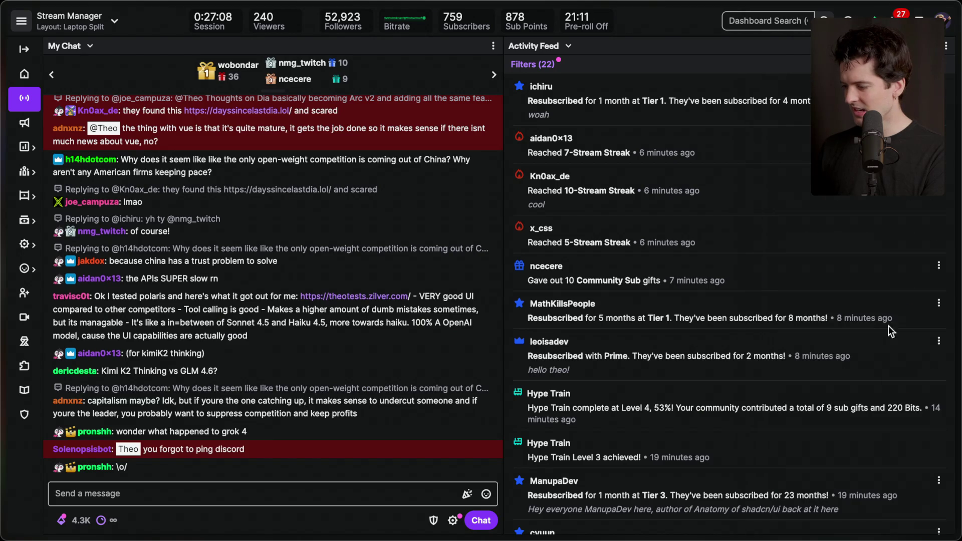
pyautogui.press('super+Tab')
pyautogui.press('super+Tab')
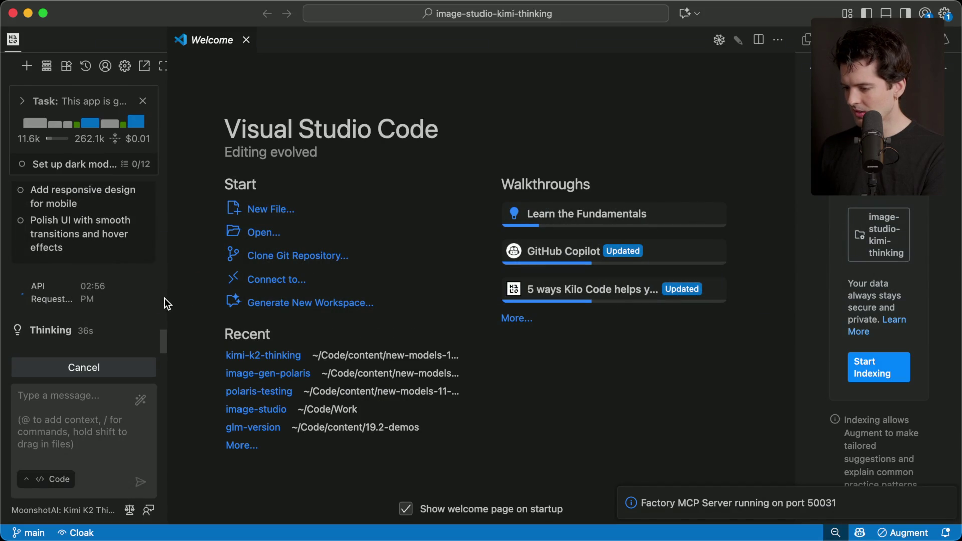
# - Widen the Kilo Code panel, expand its Thinking block, and scroll through the streamed CSS theme code
pyautogui.moveTo(167, 304); pyautogui.dragTo(284, 304)
pyautogui.click(145, 331)
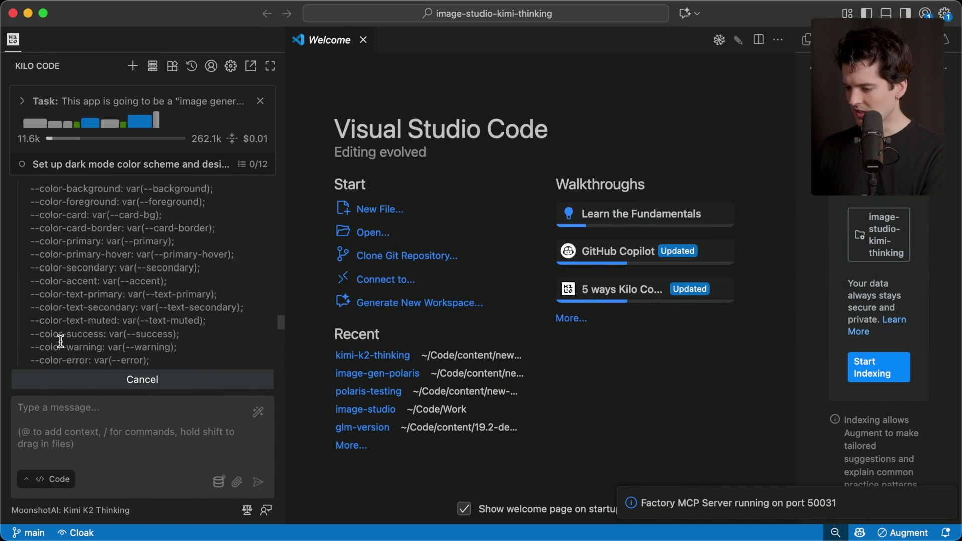
pyautogui.scroll(3, 98, 282)
pyautogui.scroll(-5, 98, 283)
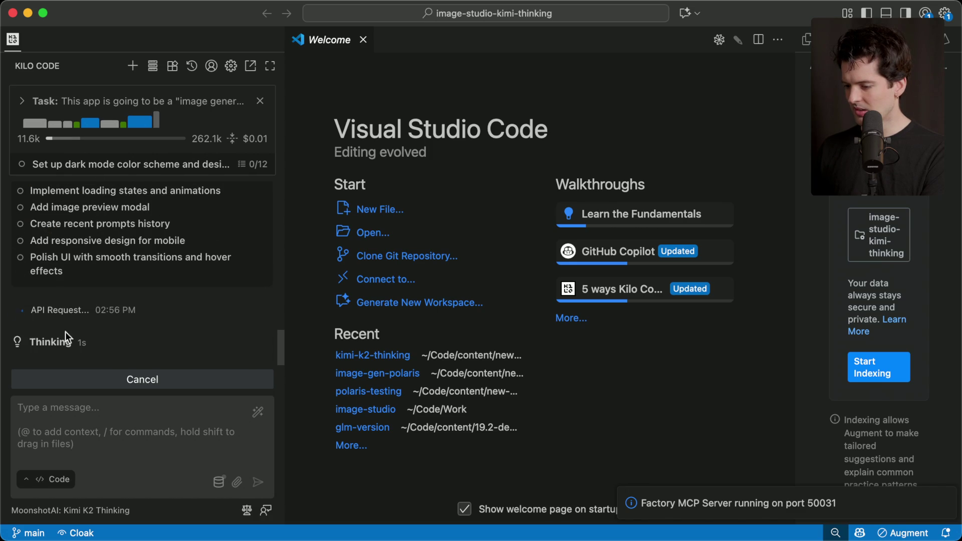
pyautogui.scroll(5, 66, 342)
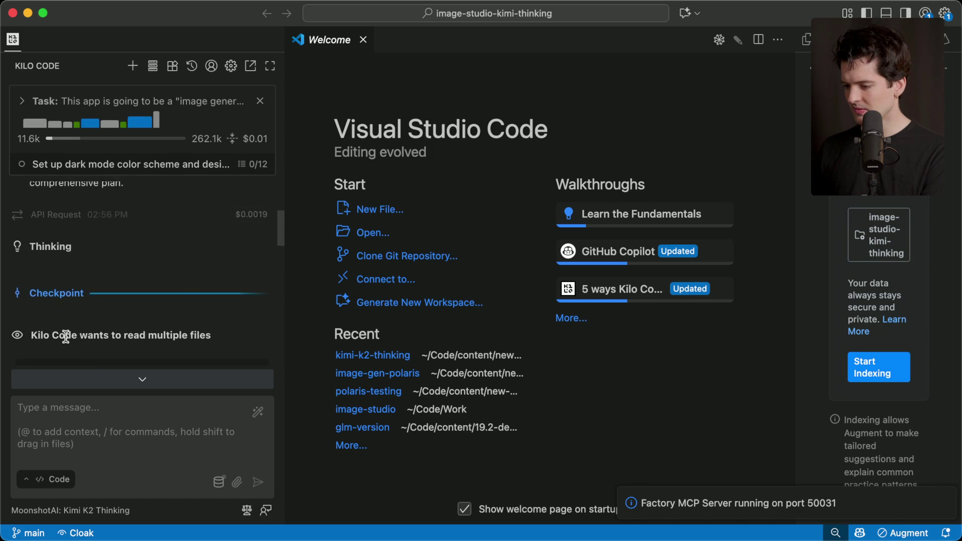
pyautogui.scroll(2, 67, 342)
pyautogui.scroll(-3, 67, 342)
pyautogui.scroll(3, 67, 342)
pyautogui.scroll(-4, 67, 342)
pyautogui.scroll(-5, 67, 342)
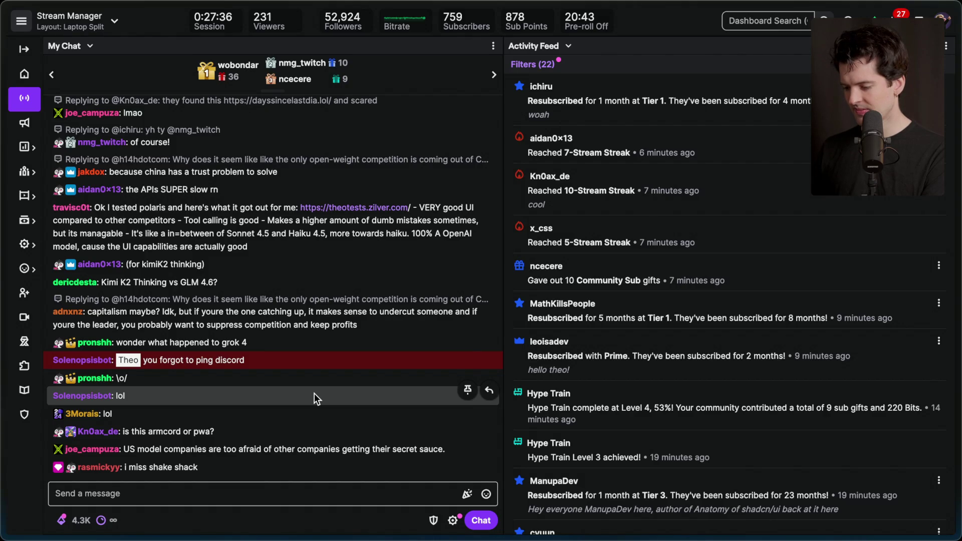
pyautogui.tripleClick(198, 467)
pyautogui.click(134, 459)
pyautogui.press('super+Tab')
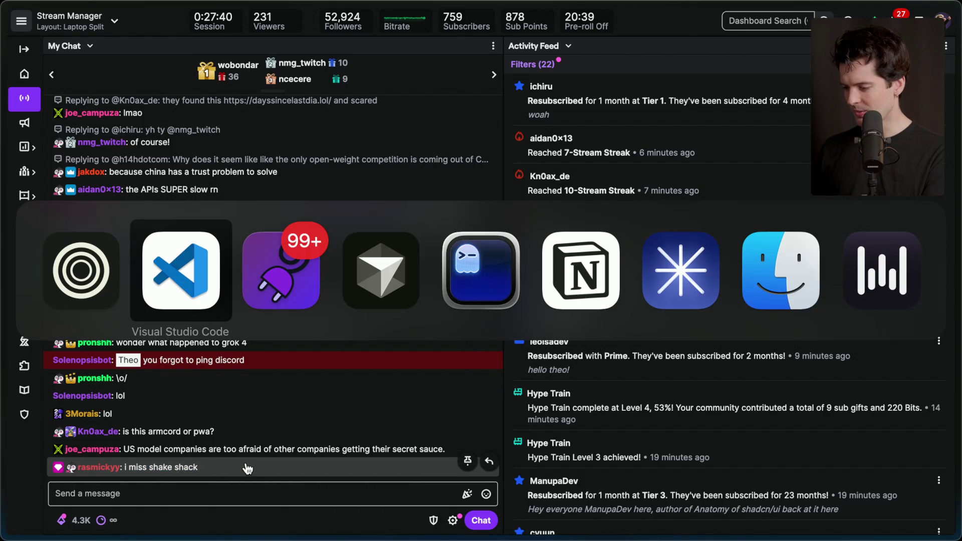
pyautogui.press('super+shift+Tab')
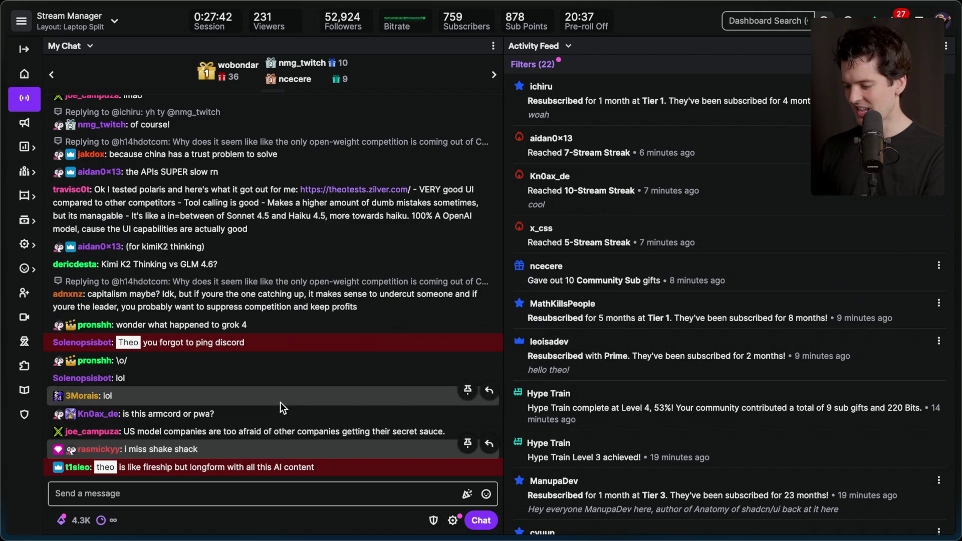
pyautogui.press('super+Tab')
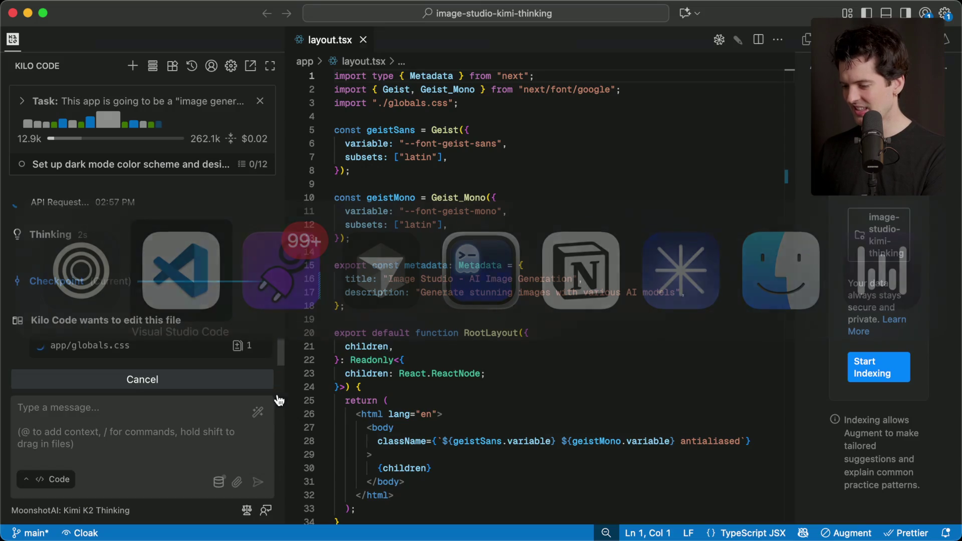
pyautogui.press('super+Tab')
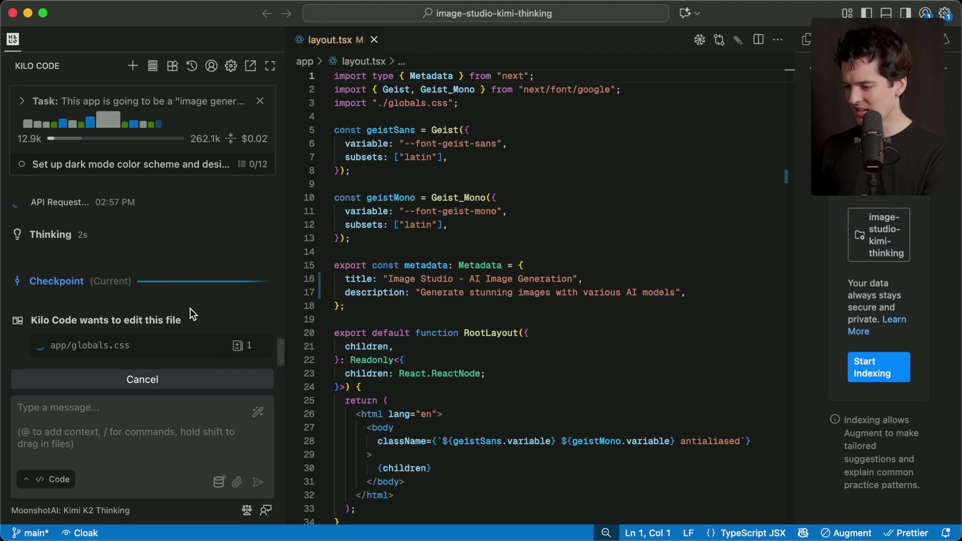
pyautogui.press('super+Tab')
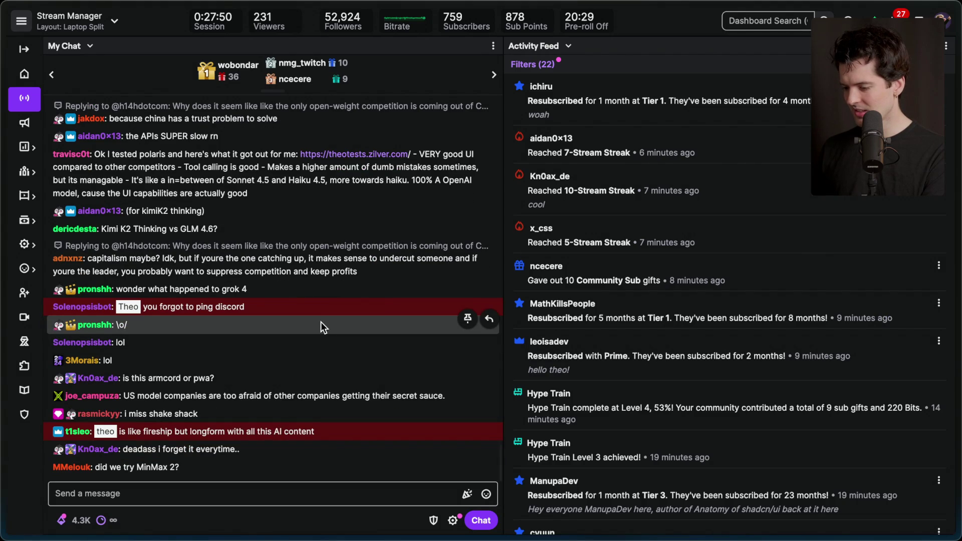
pyautogui.press('super+Tab')
pyautogui.press('super+Tab')
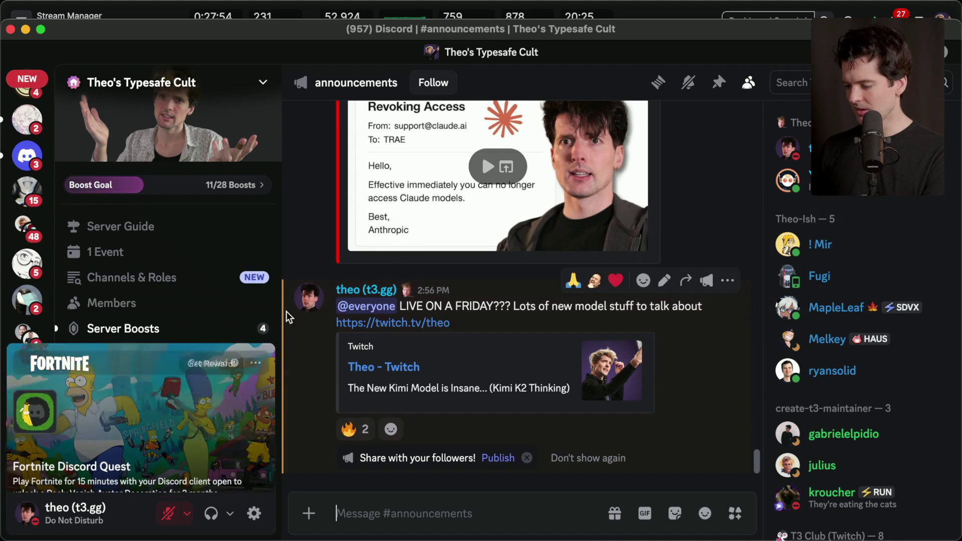
# - Hide the Fortnite quest card via its menu's Hide This, then switch to the Gemini 3.0 X post
pyautogui.click(256, 319)
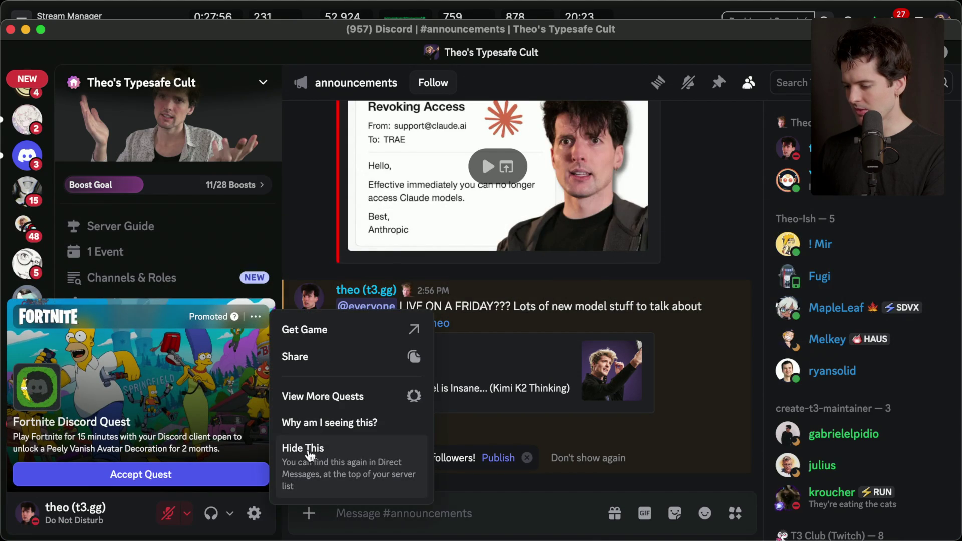
pyautogui.click(304, 449)
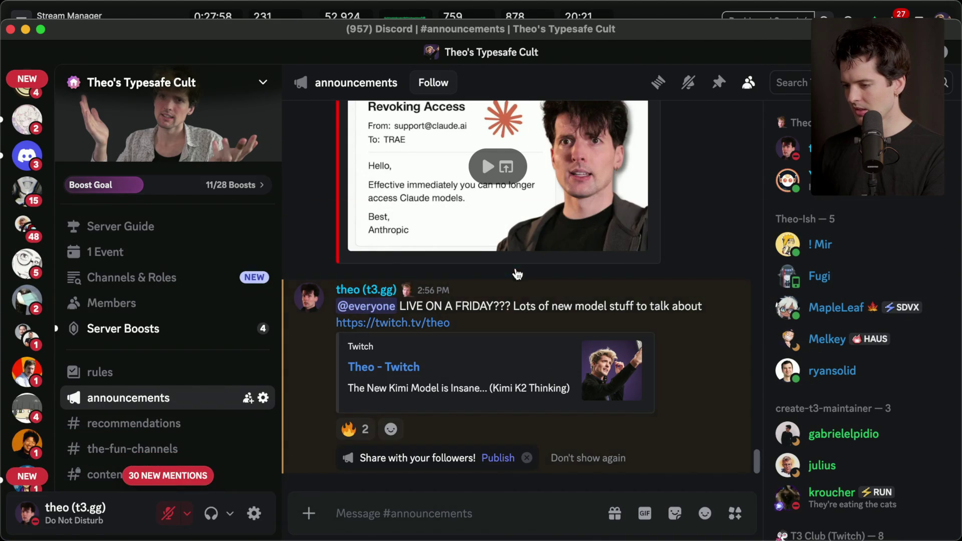
pyautogui.press('super+Tab')
pyautogui.press('super+Tab')
pyautogui.press('super+Tab')
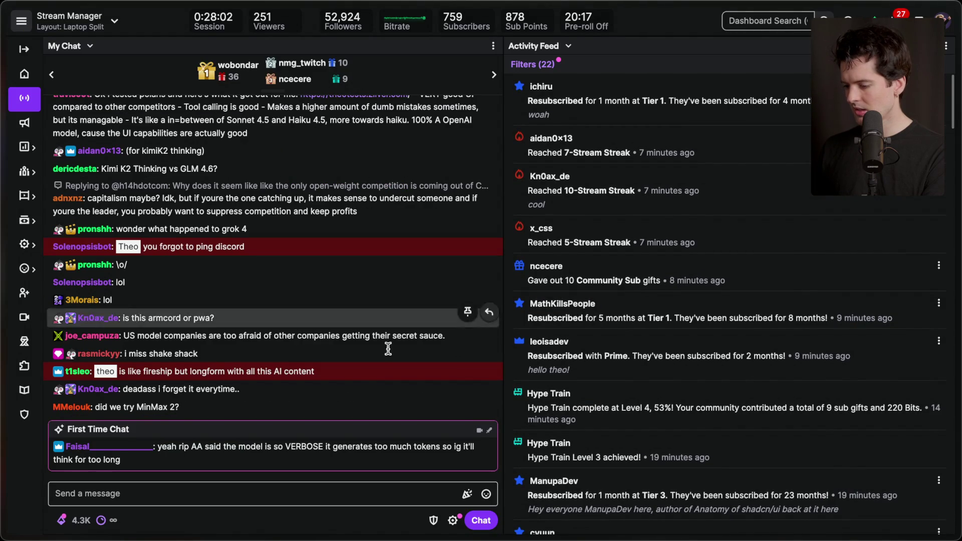
pyautogui.press('super+Tab')
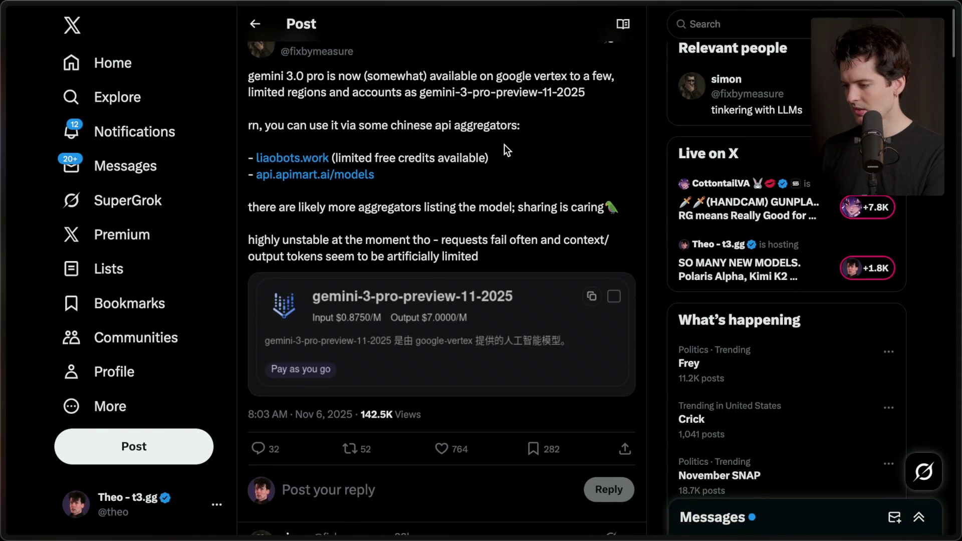
# - Read the gemini-3-pro-preview-11-2025 on Google Vertex post and bookmark it
pyautogui.scroll(-3, 504, 144)
pyautogui.scroll(4, 504, 145)
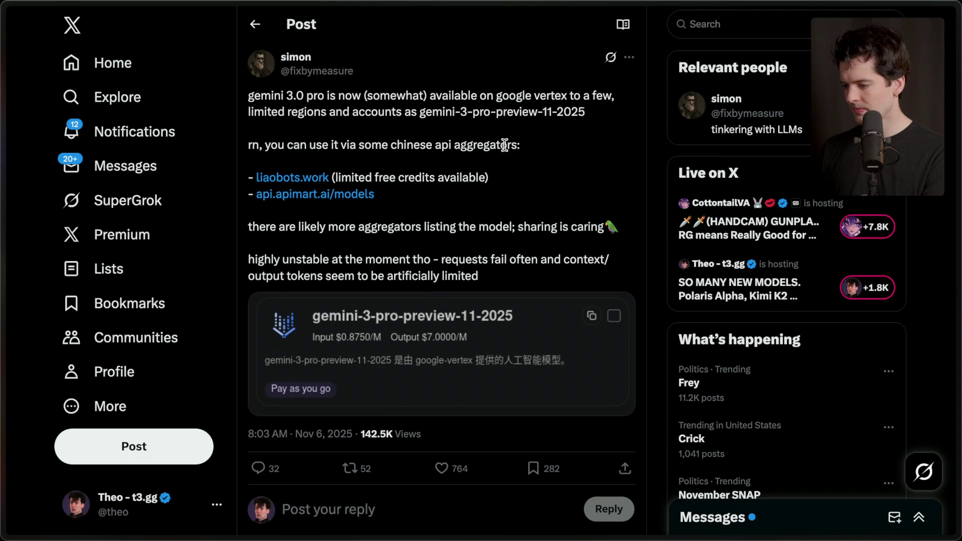
pyautogui.click(532, 469)
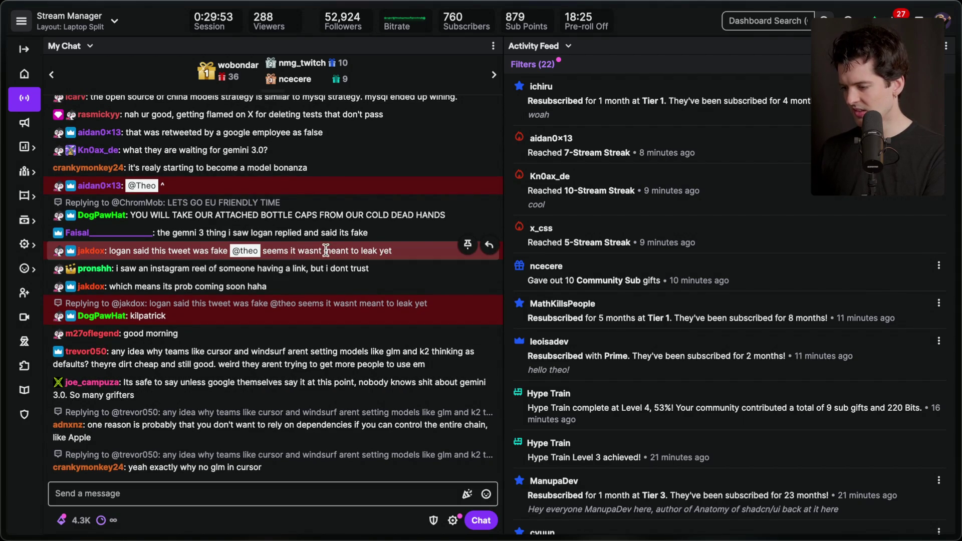
# - Open the x.com link from stream chat and like the post calling the Gemini leak fake
pyautogui.scroll(3, 314, 251)
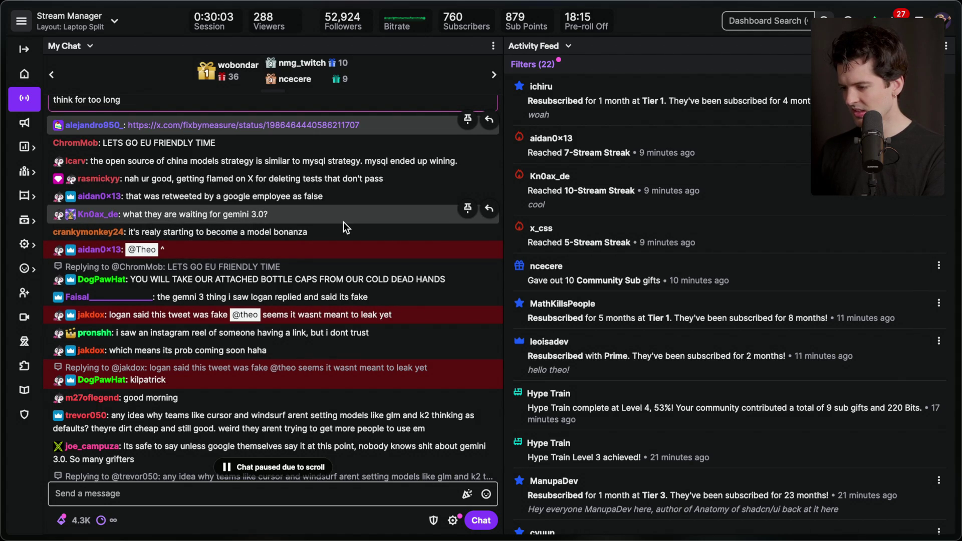
pyautogui.tripleClick(313, 179)
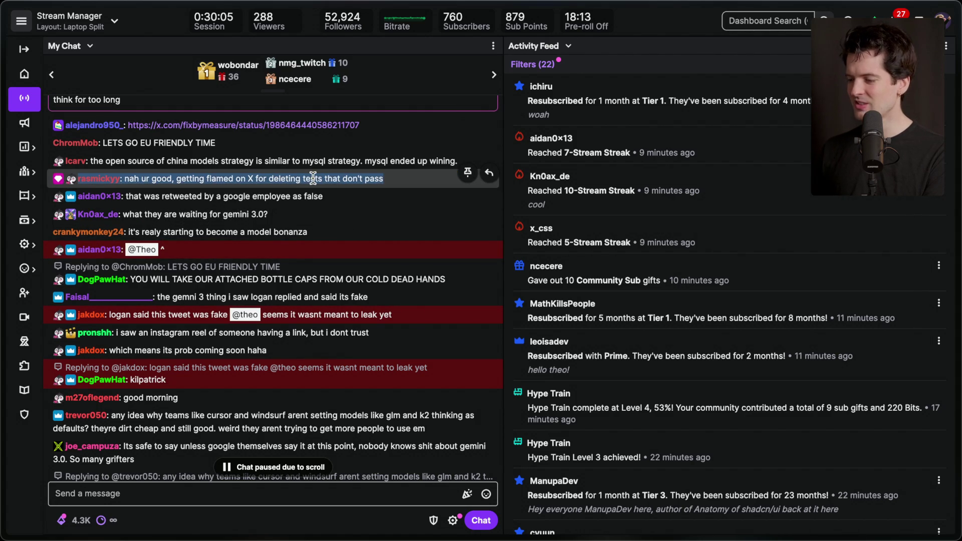
pyautogui.scroll(-5, 350, 277)
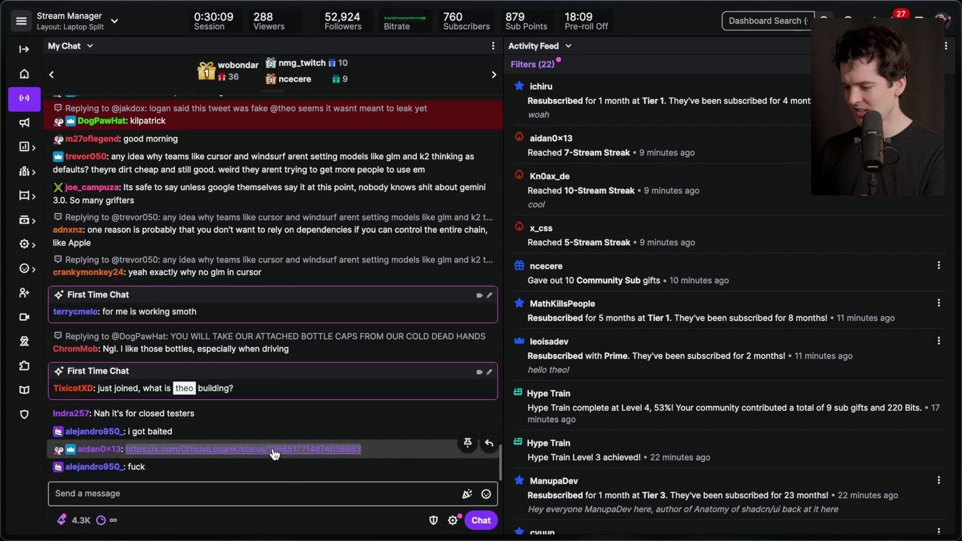
pyautogui.click(274, 450)
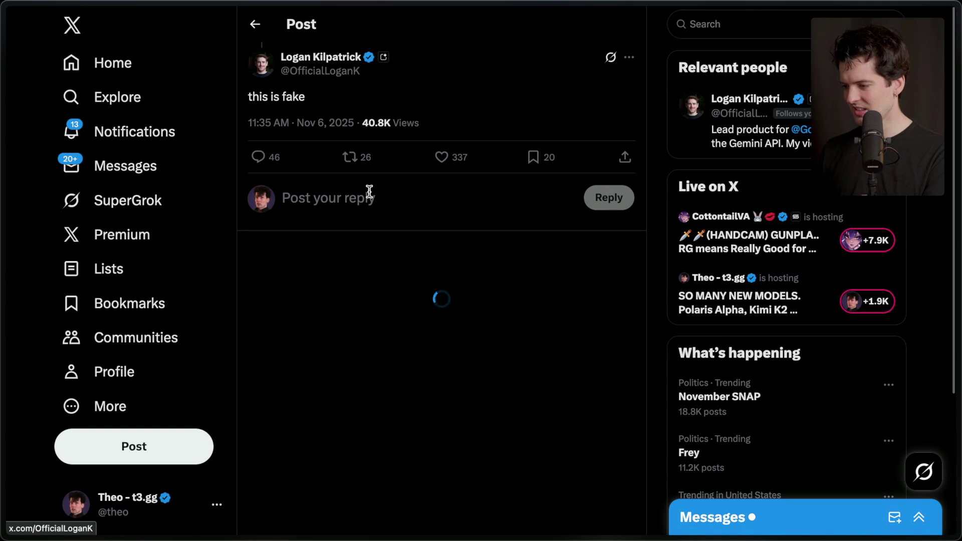
pyautogui.click(441, 157)
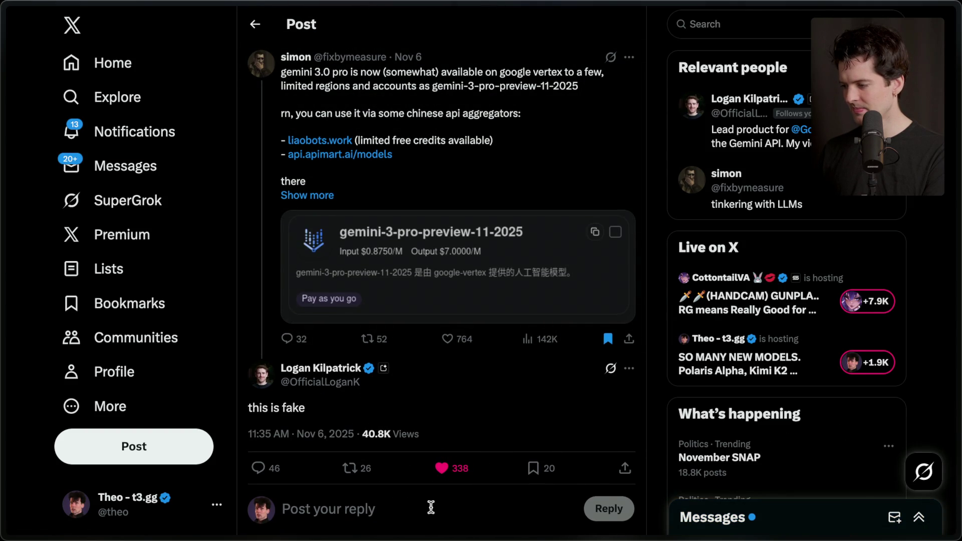
# - Close the post, switch to another open X post, then head back to the code editor
pyautogui.hotkey('ctrl', 'w')
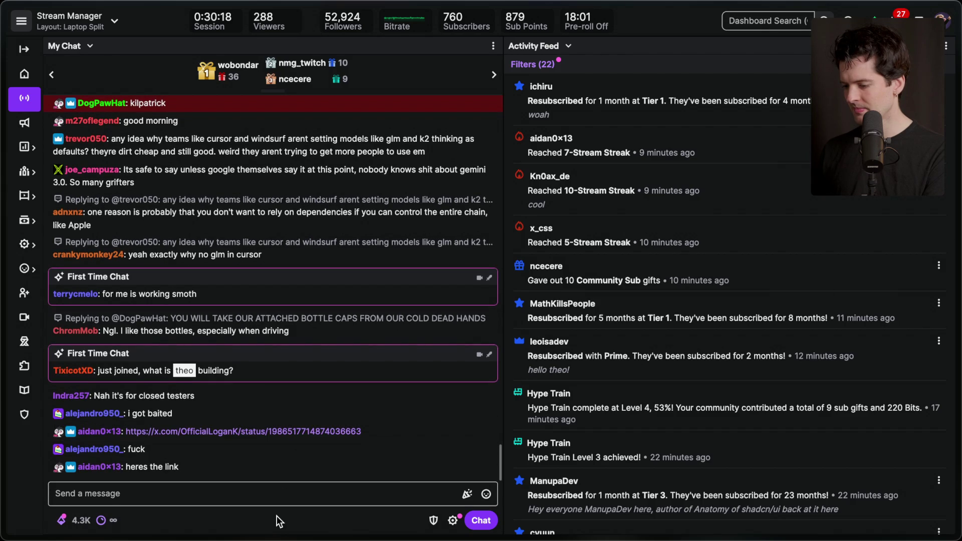
pyautogui.moveTo(870, 269)
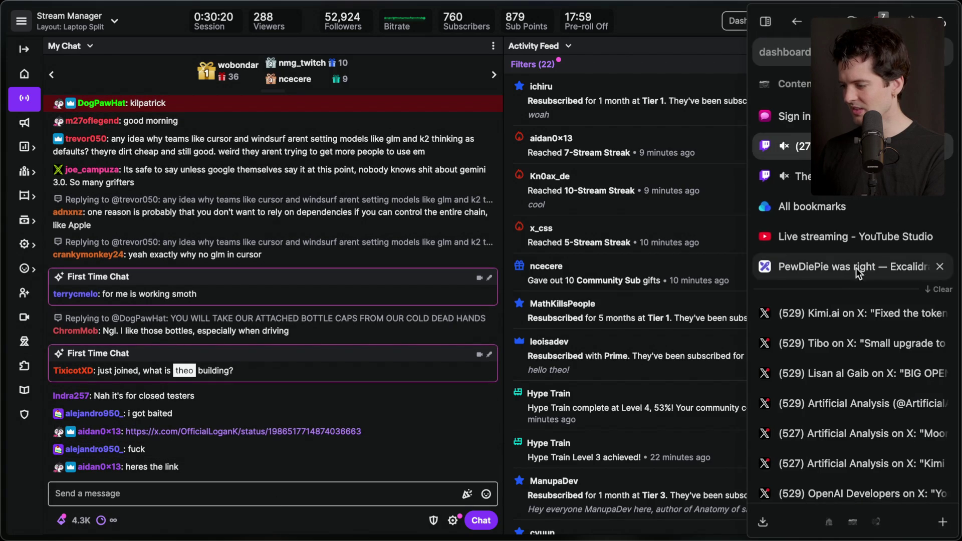
pyautogui.click(831, 308)
pyautogui.press('super+Tab')
pyautogui.press('super+Tab')
pyautogui.press('super+Tab')
pyautogui.press('super+Tab')
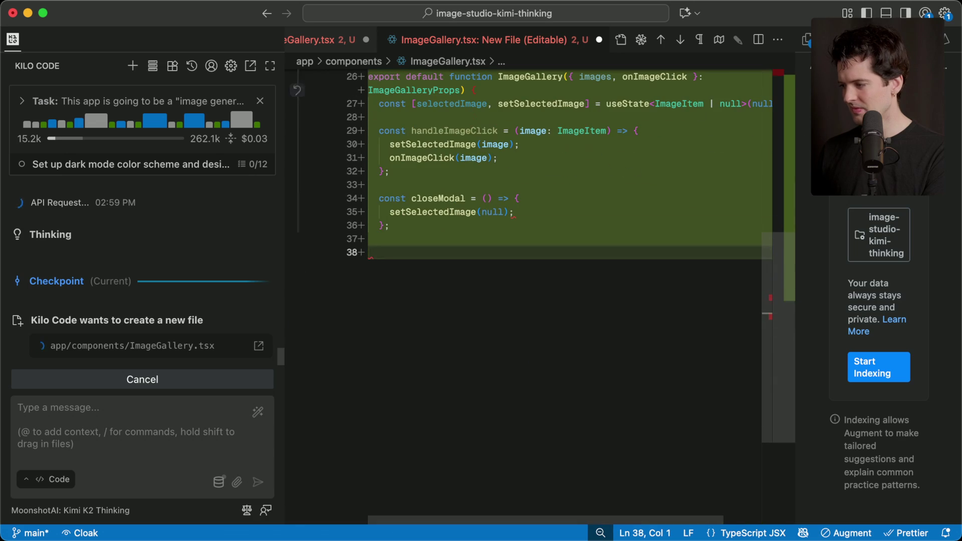
# - Show the project's Explorer file list, then enter 't3.ch' in a new browser tab's search
pyautogui.click(805, 40)
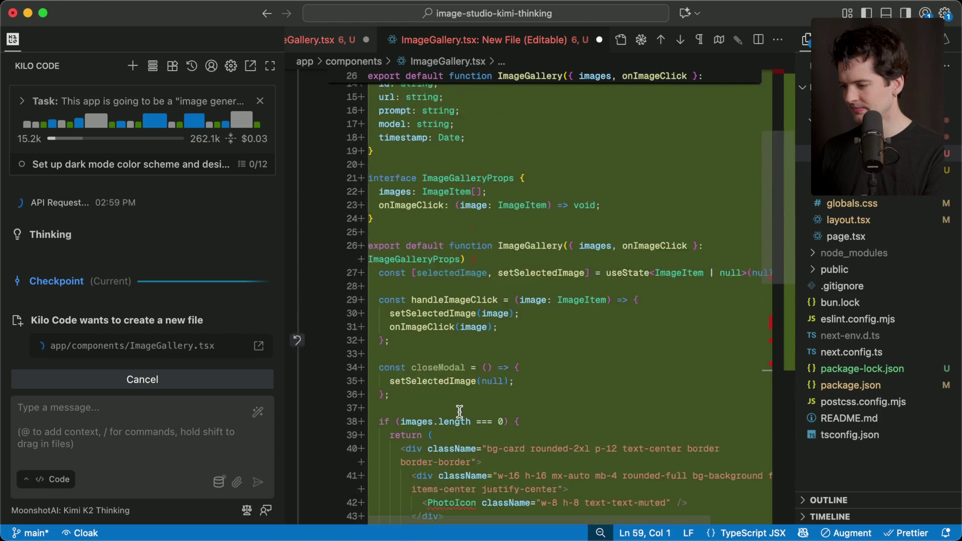
pyautogui.press('super+Tab')
pyautogui.press('super+t')
pyautogui.write('t3.ch')
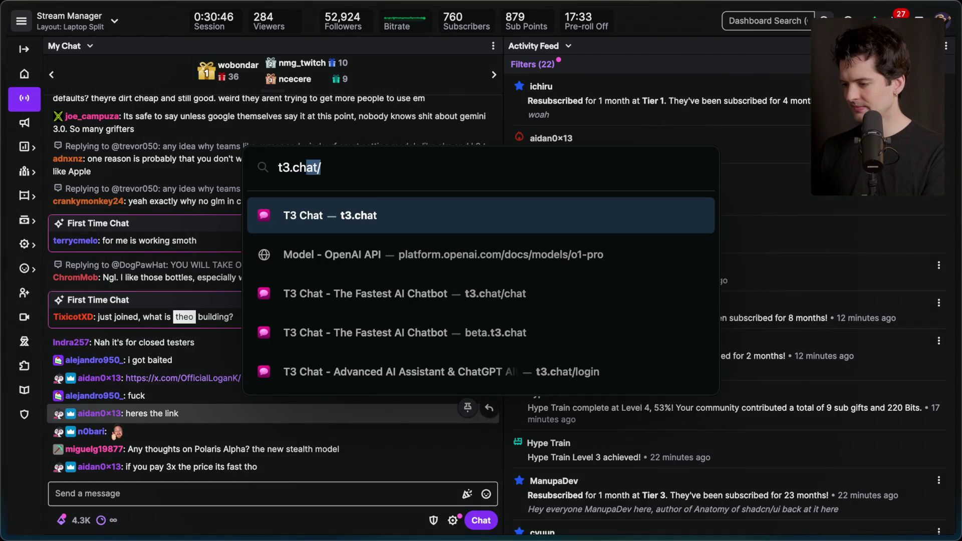
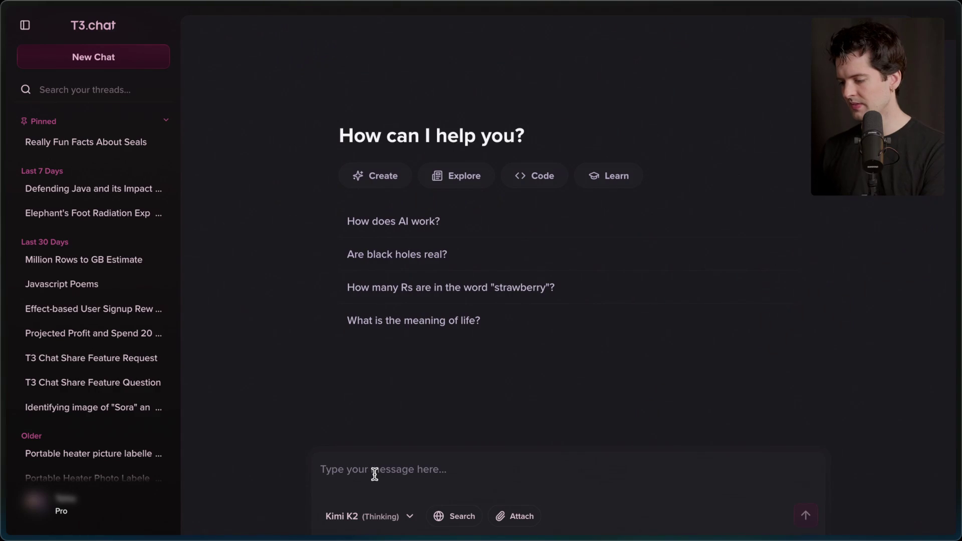
# - Send Kimi K2 (Thinking) the prompt for a compelling Java defense, then skim its reasoning
pyautogui.write('Write me a compelling defense of the')
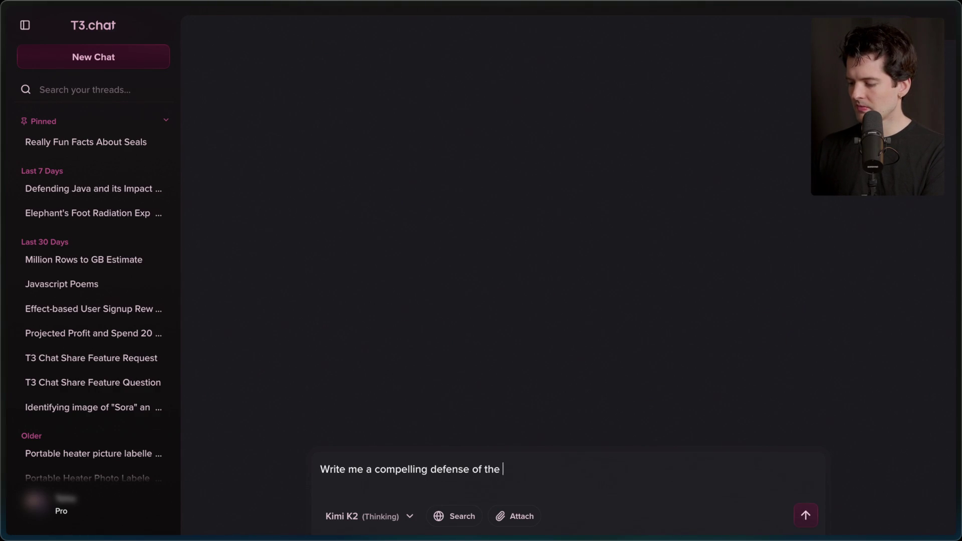
pyautogui.write(' language that addresses th')
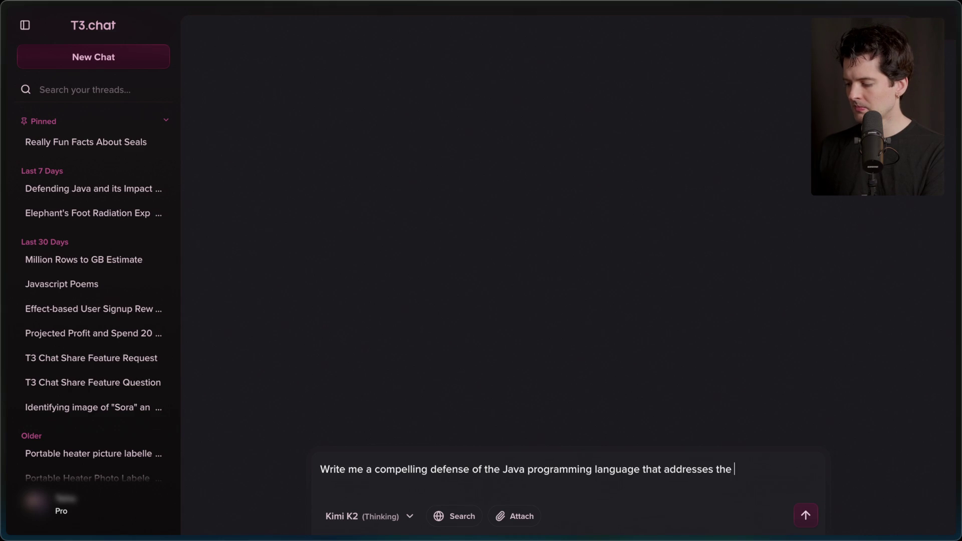
pyautogui.write('eople ht it')
pyautogui.press('Return')
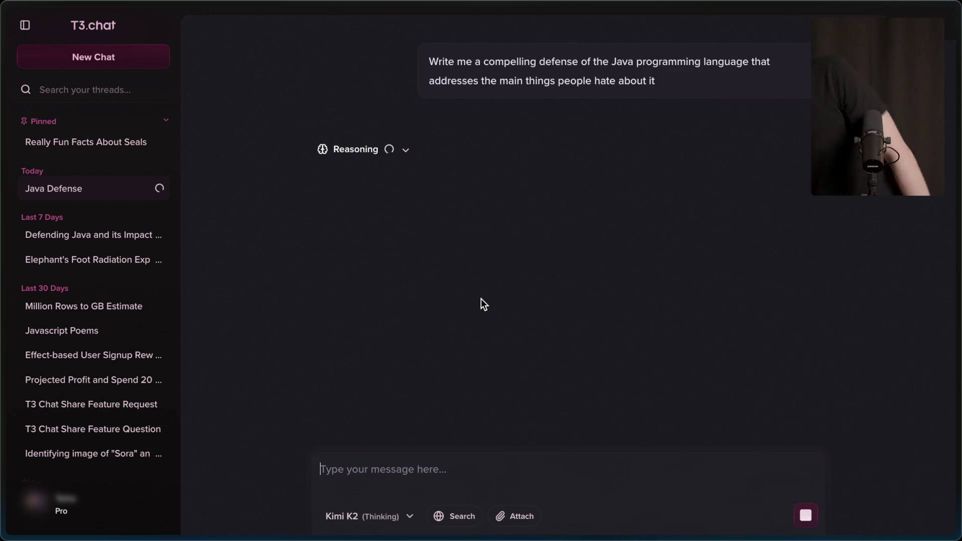
pyautogui.click(370, 146)
pyautogui.scroll(-5, 518, 266)
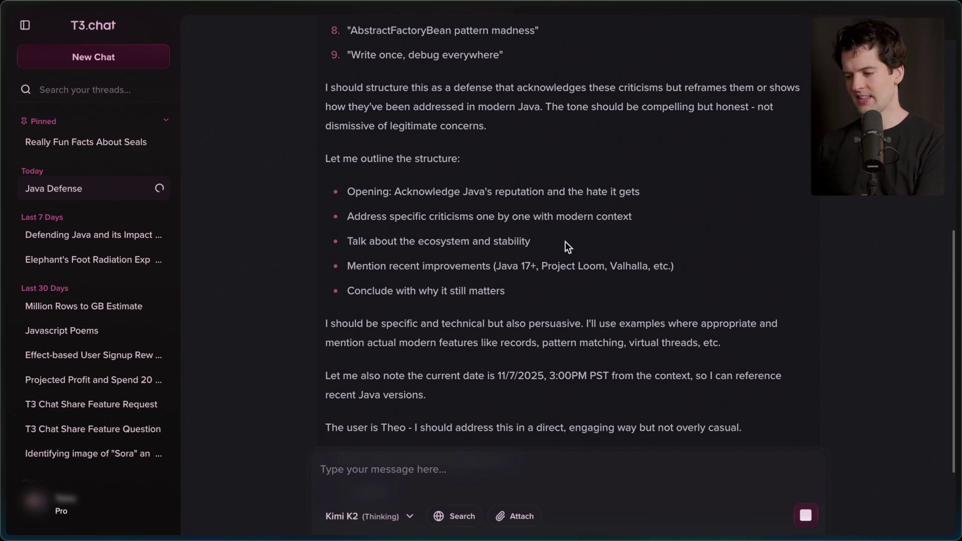
pyautogui.scroll(10, 576, 201)
pyautogui.click(373, 155)
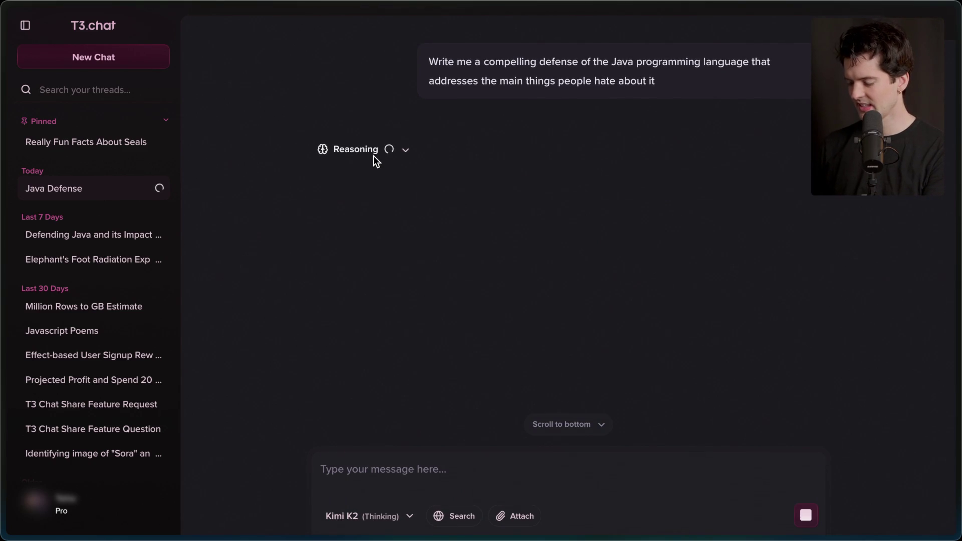
pyautogui.press('super+Tab')
pyautogui.press('super+Tab')
pyautogui.press('super+Tab')
pyautogui.press('super+Tab')
pyautogui.press('super+Tab')
pyautogui.press('super+Tab')
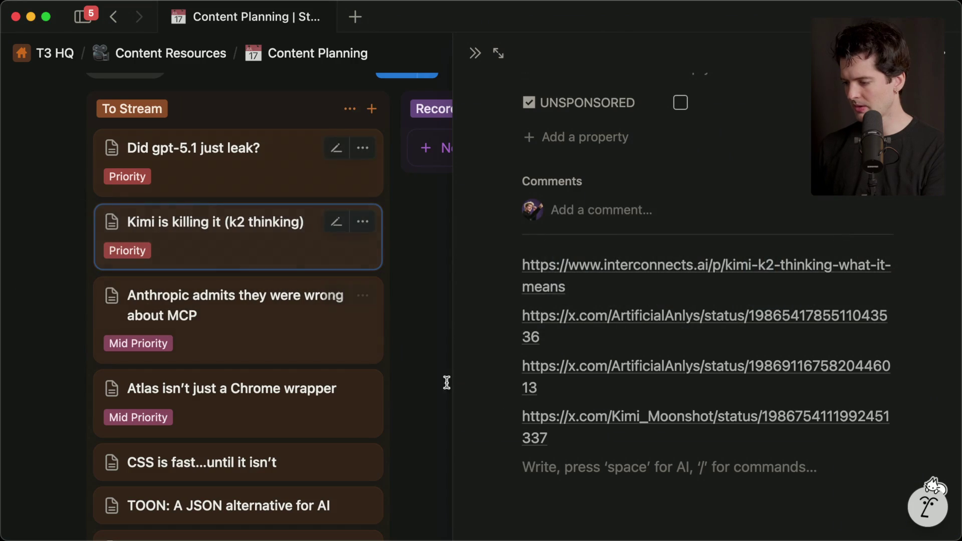
# - Add a 'Key points:' heading with bullets: really smart, tool calling, interweaved reasoning, good writing
pyautogui.scroll(-2, 560, 428)
pyautogui.press('Return')
pyautogui.write('## Ke')
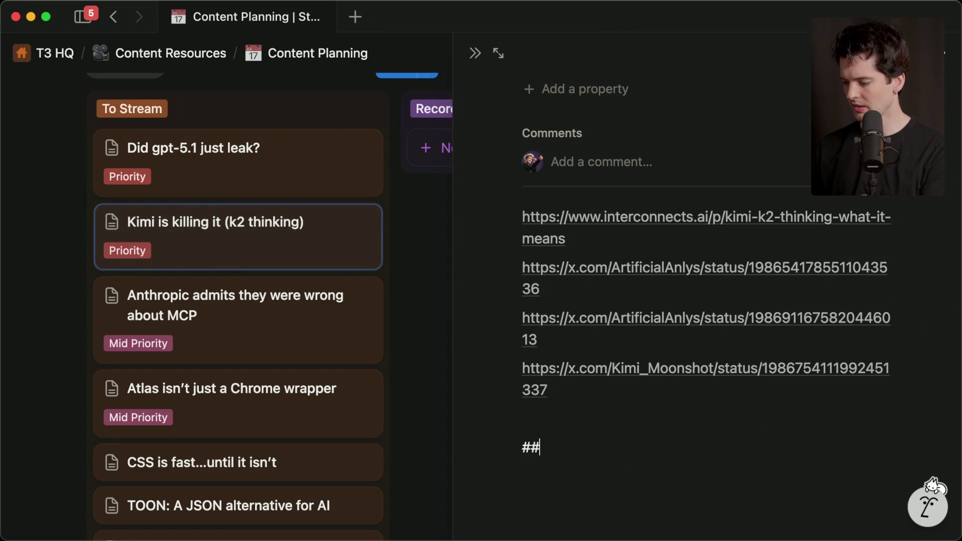
pyautogui.press('BackSpace')
pyautogui.write(':')
pyautogui.press('Return')
pyautogui.write('- ')
pyautogui.write('Really smart')
pyautogui.write('Interweaved reasoning')
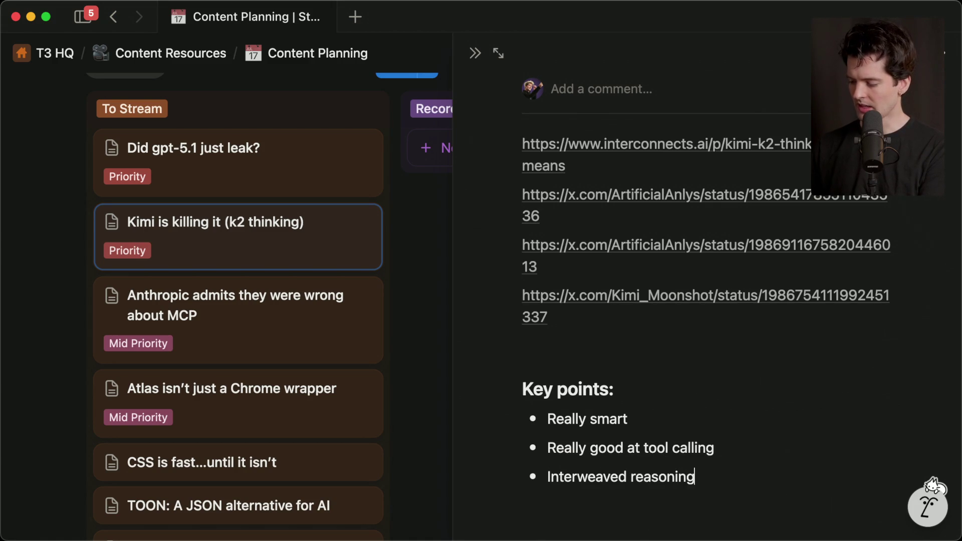
pyautogui.write('?')
pyautogui.press('Return')
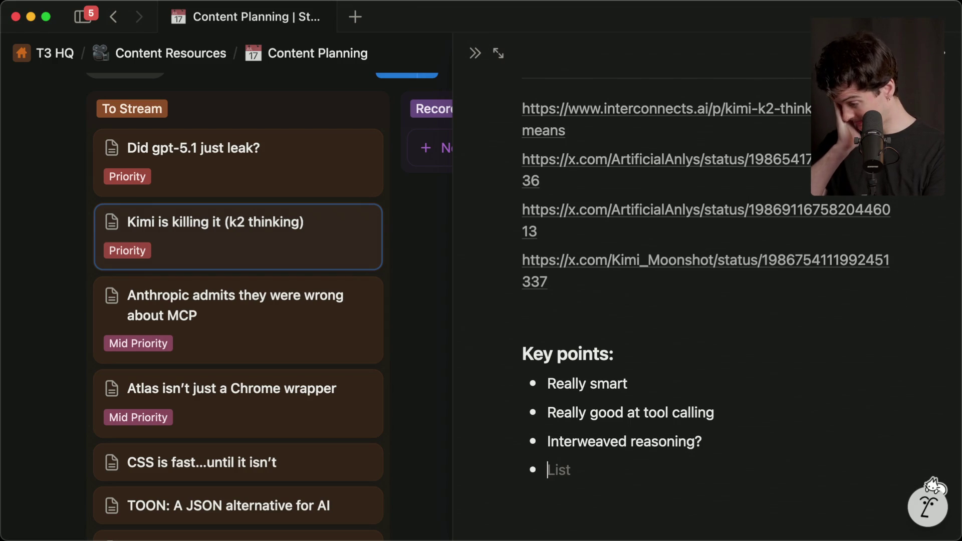
pyautogui.write('Supposedly good at writ')
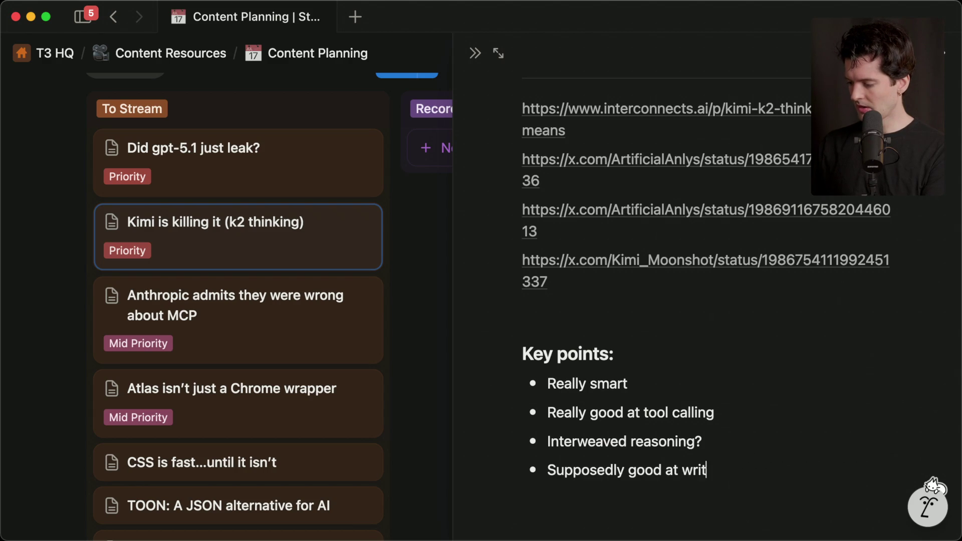
pyautogui.write('ing')
pyautogui.press('Return')
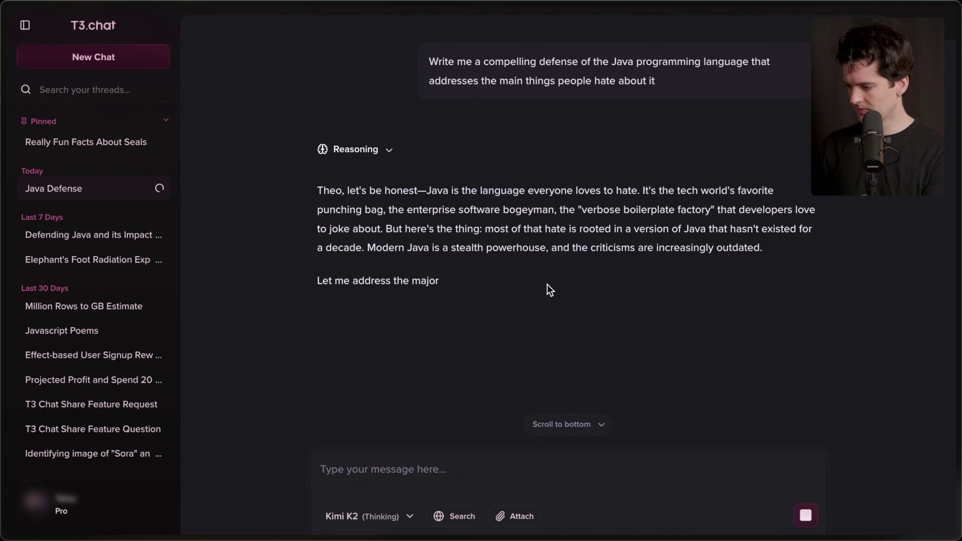
# - Note Kimi as 'Slow (unless you use expensive turbo version)' and 'Huge (1t params)', then view Twitch chat
pyautogui.press('super+Tab')
pyautogui.scroll(-2, 638, 444)
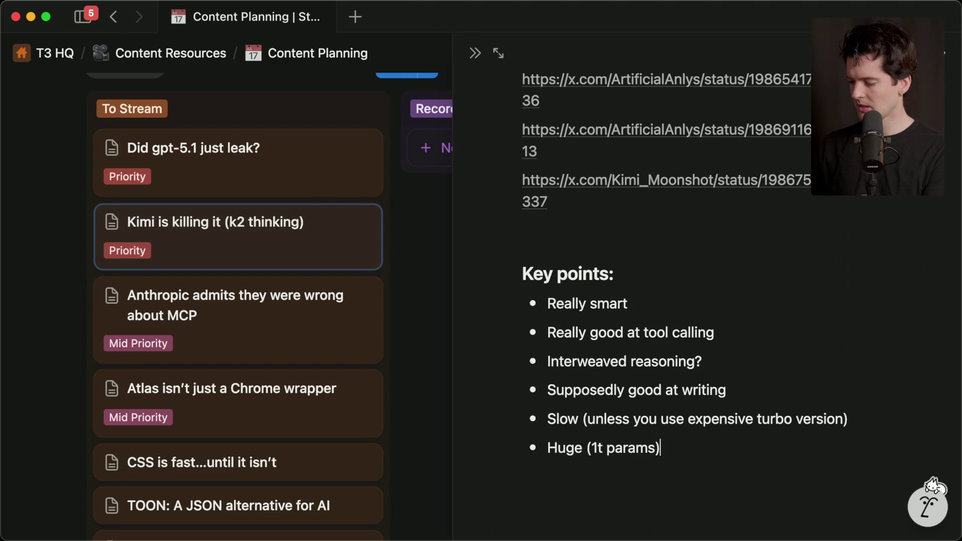
pyautogui.scroll(-9, 403, 371)
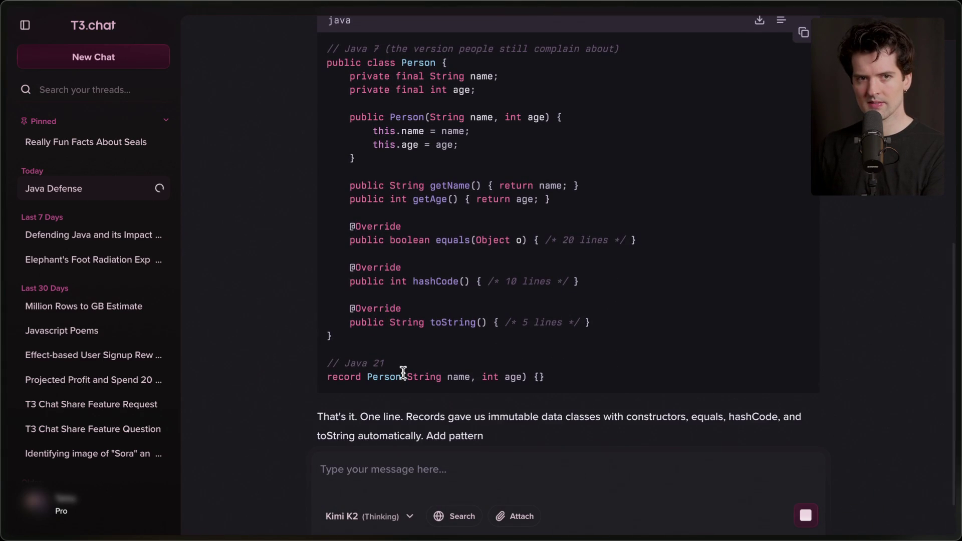
pyautogui.hotkey('ctrl', 'Tab')
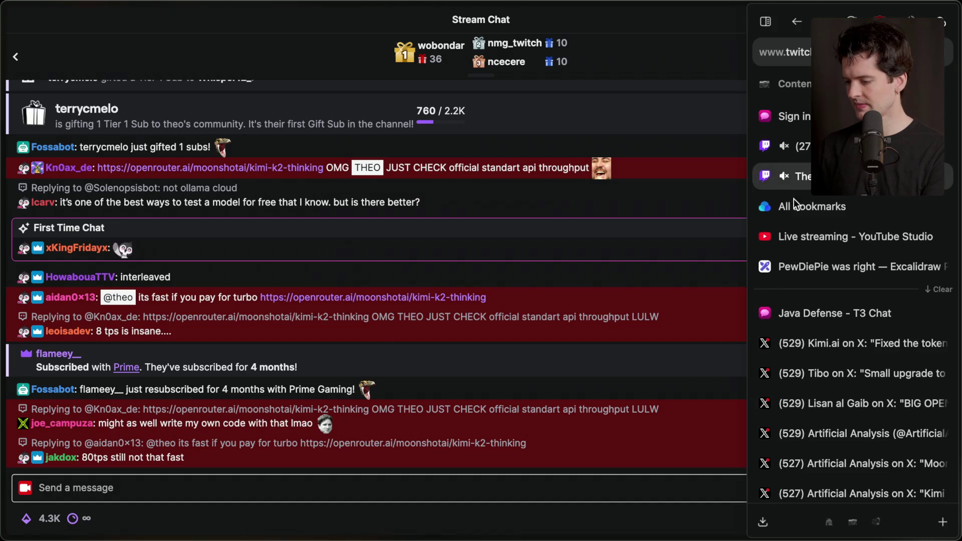
# - Open the OpenRouter Kimi K2 Thinking link and compare Moonshot AI and Turbo provider throughput
pyautogui.click(371, 299)
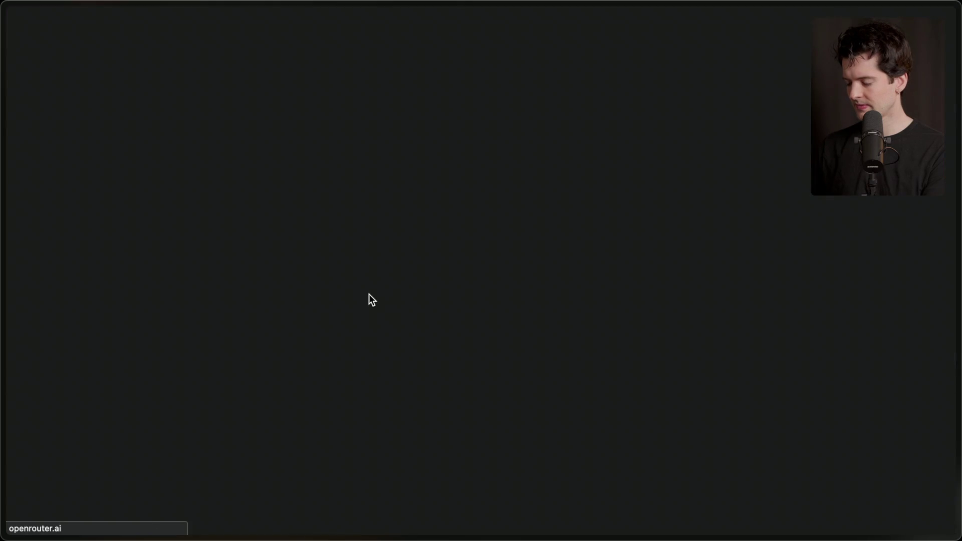
pyautogui.scroll(-4, 352, 326)
pyautogui.scroll(-4, 352, 328)
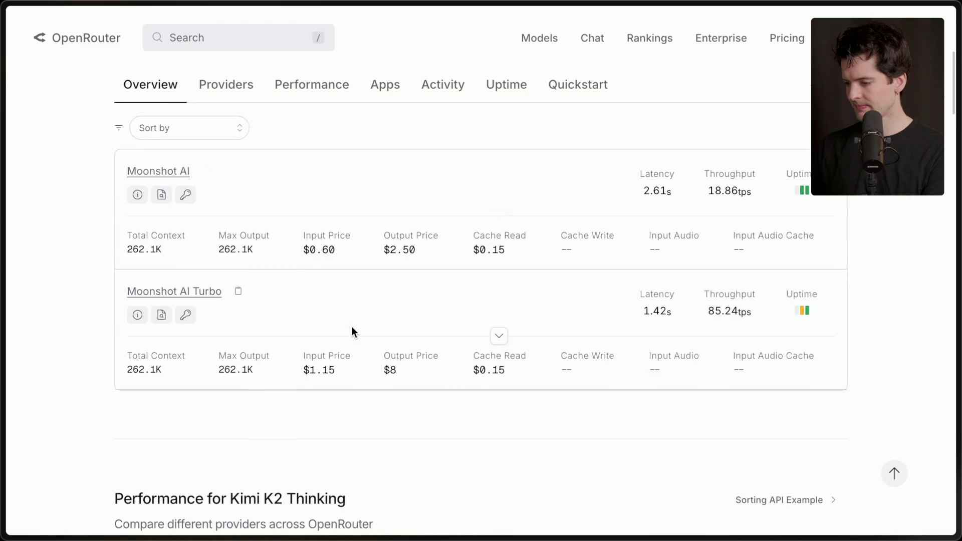
pyautogui.scroll(1, 352, 328)
pyautogui.scroll(-1, 352, 331)
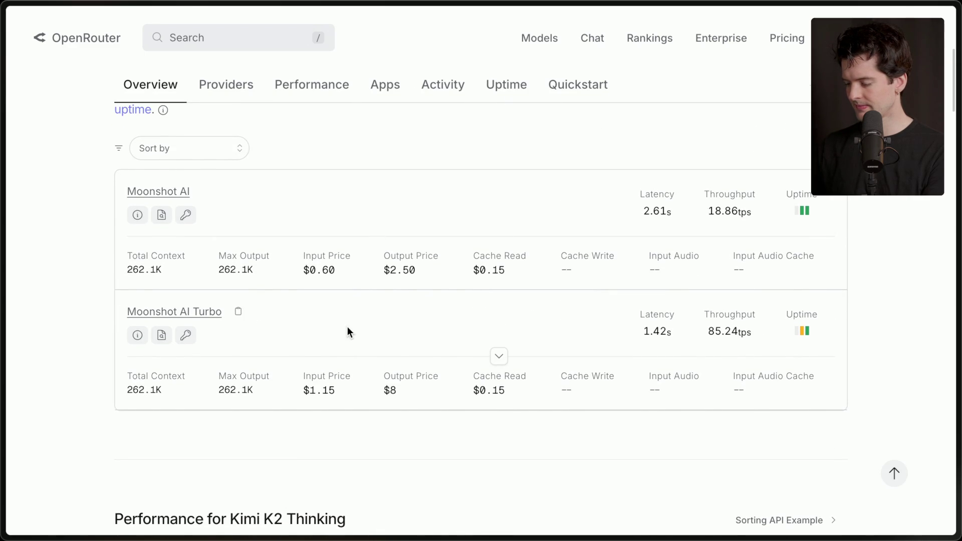
pyautogui.scroll(-8, 379, 190)
pyautogui.scroll(15, 379, 191)
pyautogui.scroll(-8, 379, 191)
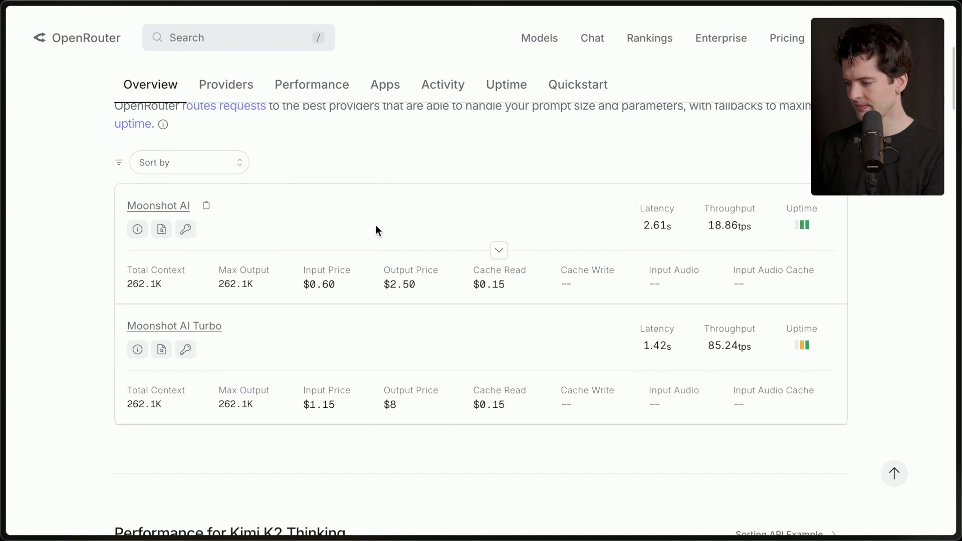
pyautogui.scroll(8, 356, 341)
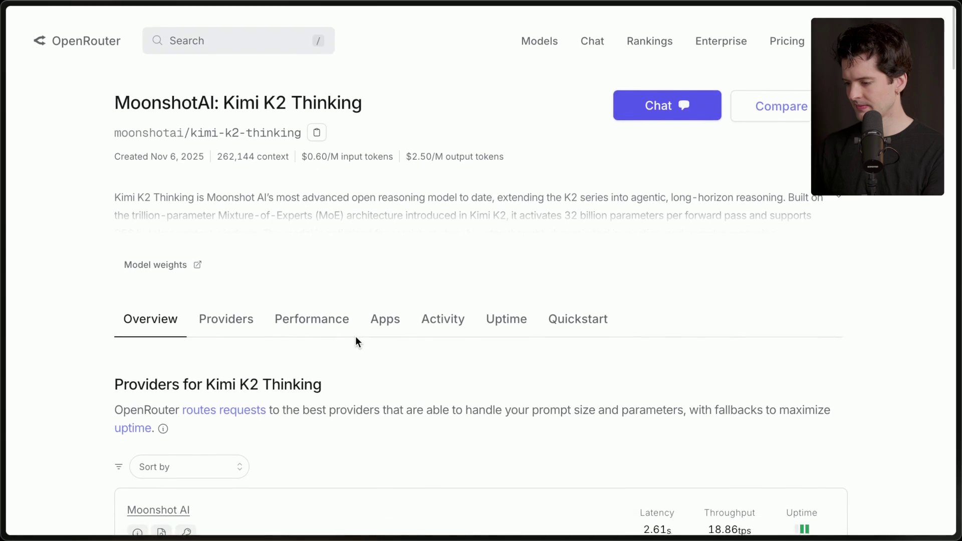
# - Expand the full model description and open its Hugging Face model weights
pyautogui.click(165, 196)
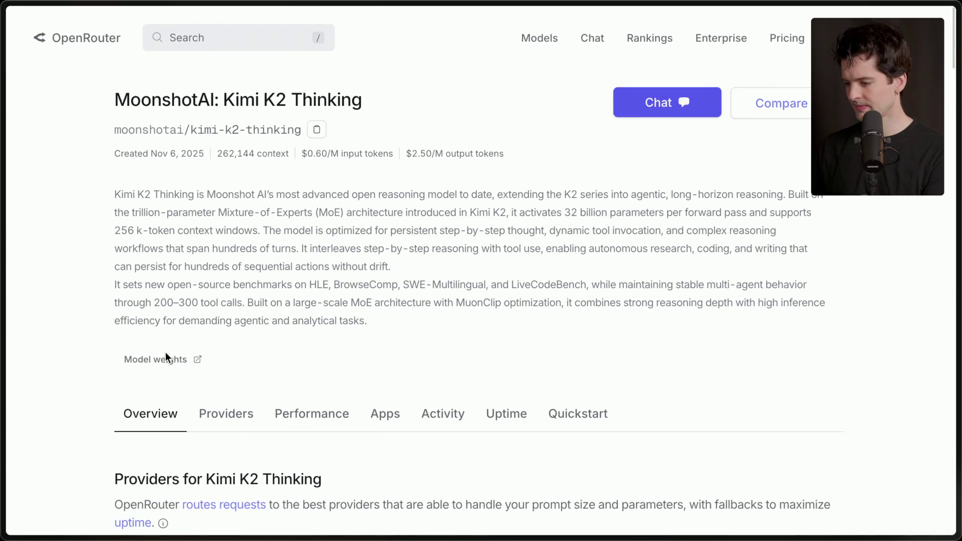
pyautogui.middleClick(155, 359)
pyautogui.click(852, 346)
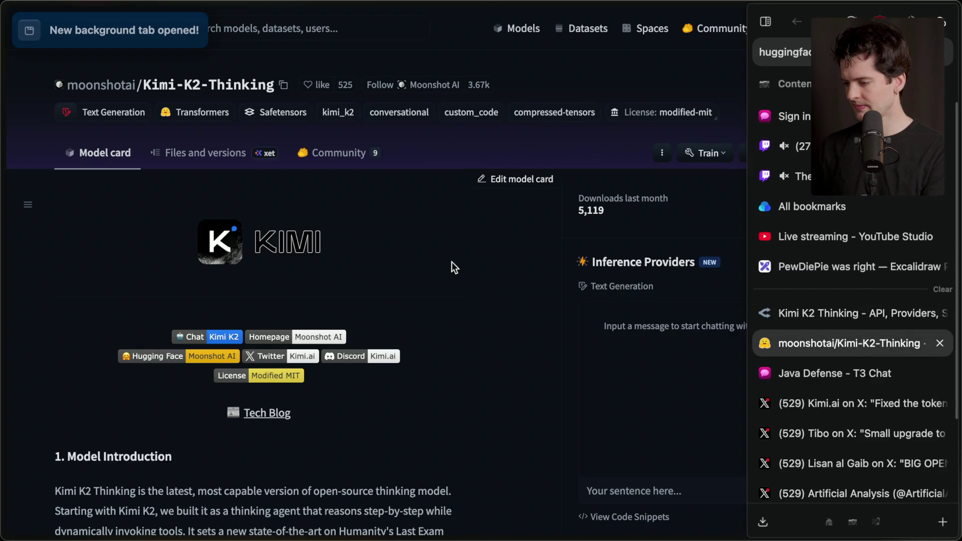
# - Scroll through the Kimi-K2-Thinking Files and versions list to see the weight shard sizes
pyautogui.scroll(-4, 411, 303)
pyautogui.scroll(-3, 411, 304)
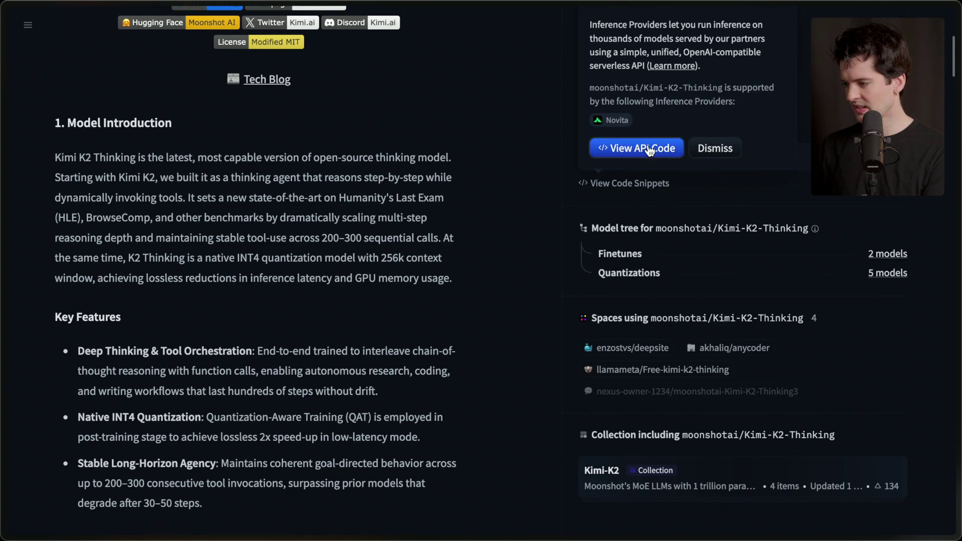
pyautogui.click(715, 148)
pyautogui.scroll(6, 482, 194)
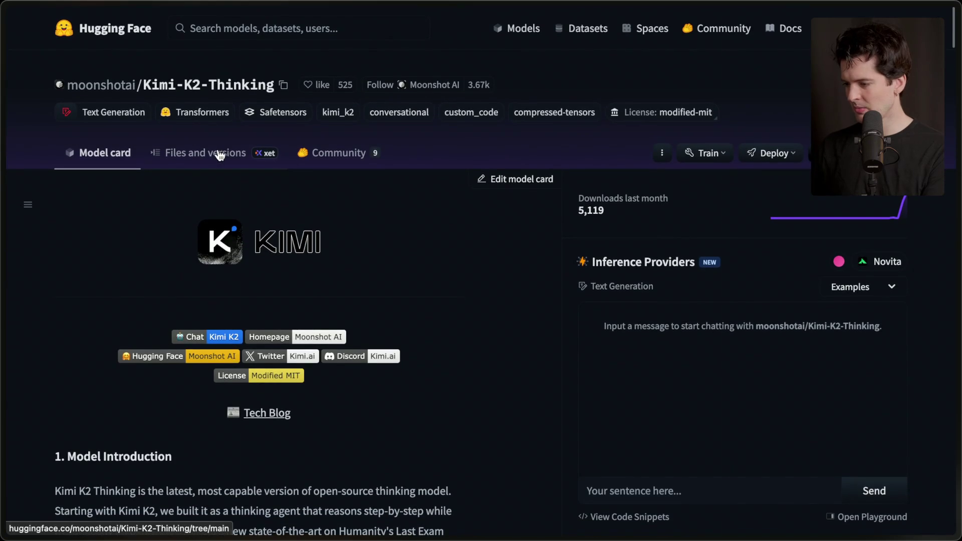
pyautogui.click(247, 153)
pyautogui.scroll(-6, 383, 270)
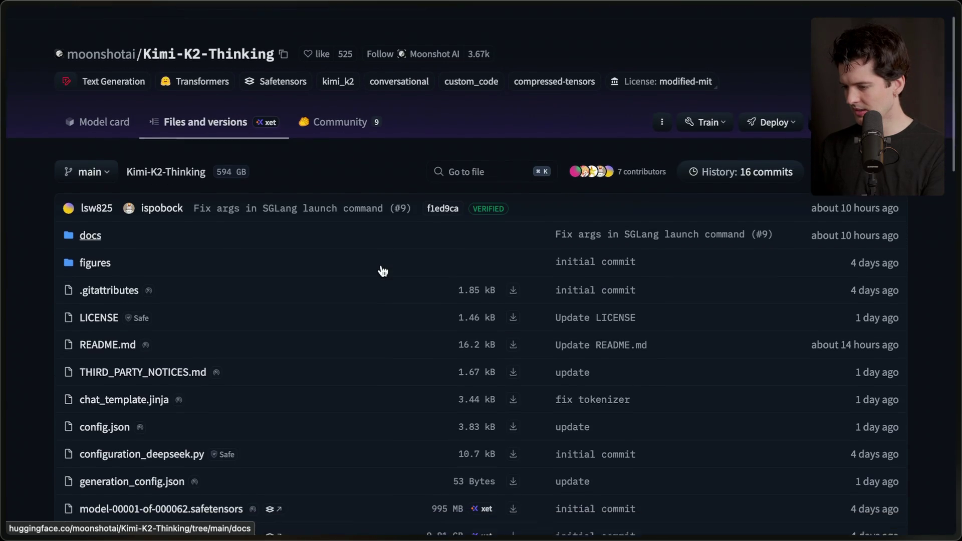
pyautogui.scroll(-7, 383, 271)
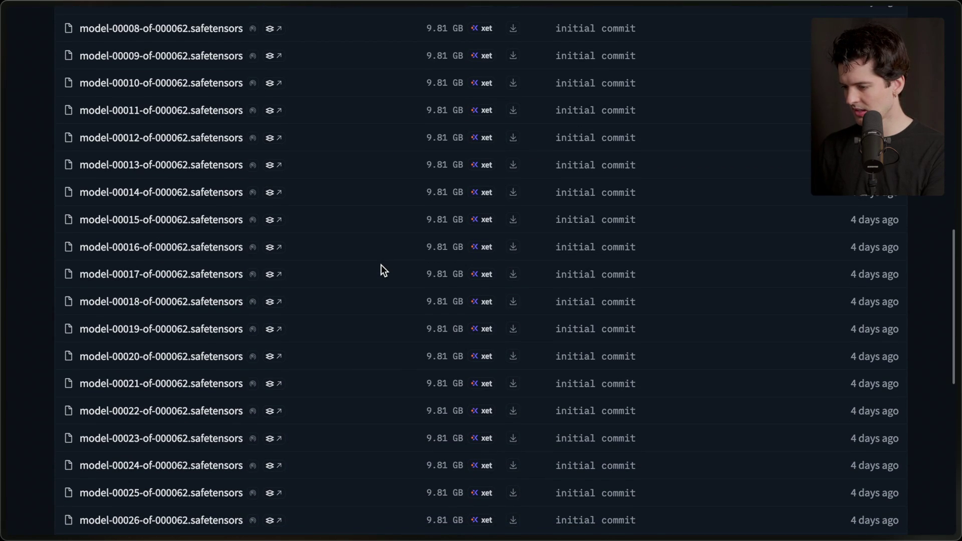
pyautogui.scroll(-9, 382, 269)
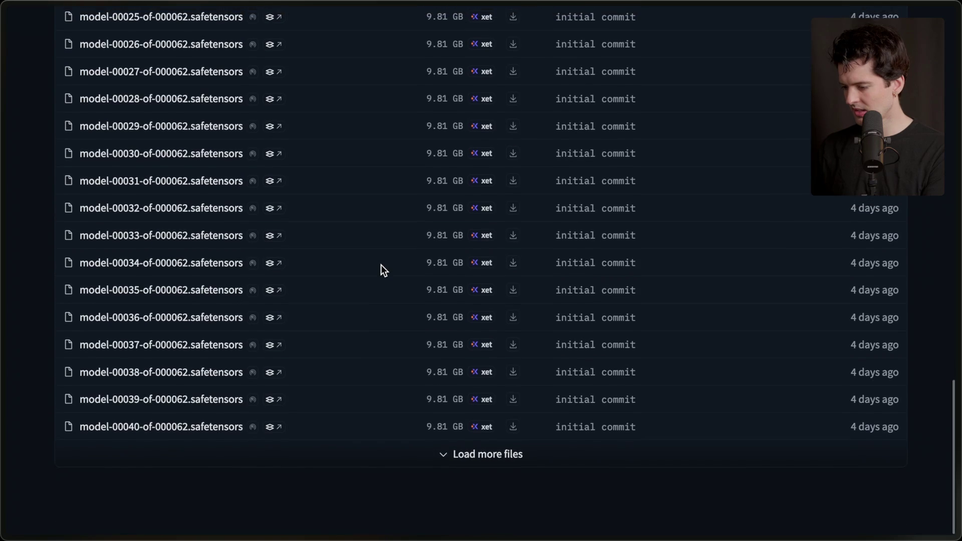
pyautogui.scroll(-12, 392, 452)
pyautogui.scroll(4, 391, 452)
# - Calculate 9.81 × 62 in the calculator to estimate the total at 608.22 GB
pyautogui.hotkey('alt', 'space')
pyautogui.write('calc')
pyautogui.press('Return')
pyautogui.write('9')
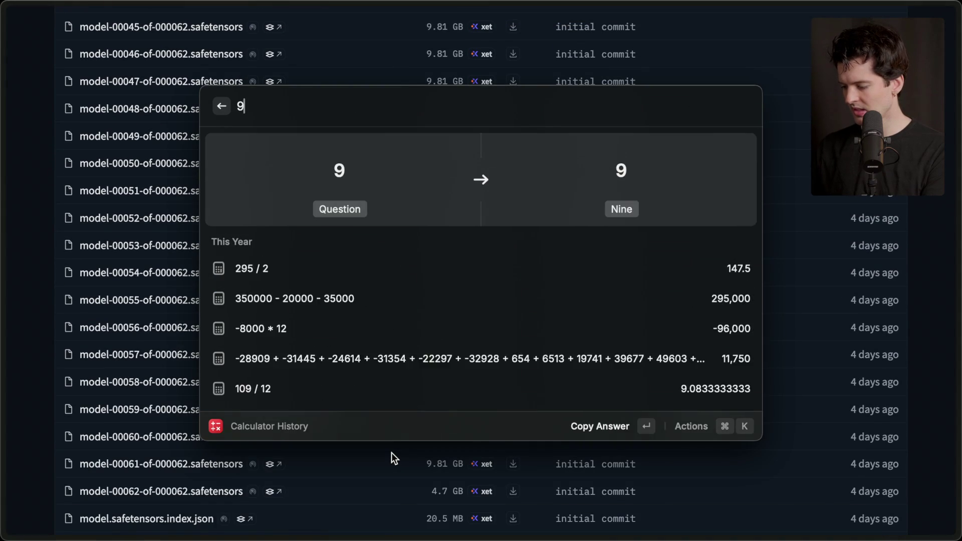
pyautogui.write('.81 * 62')
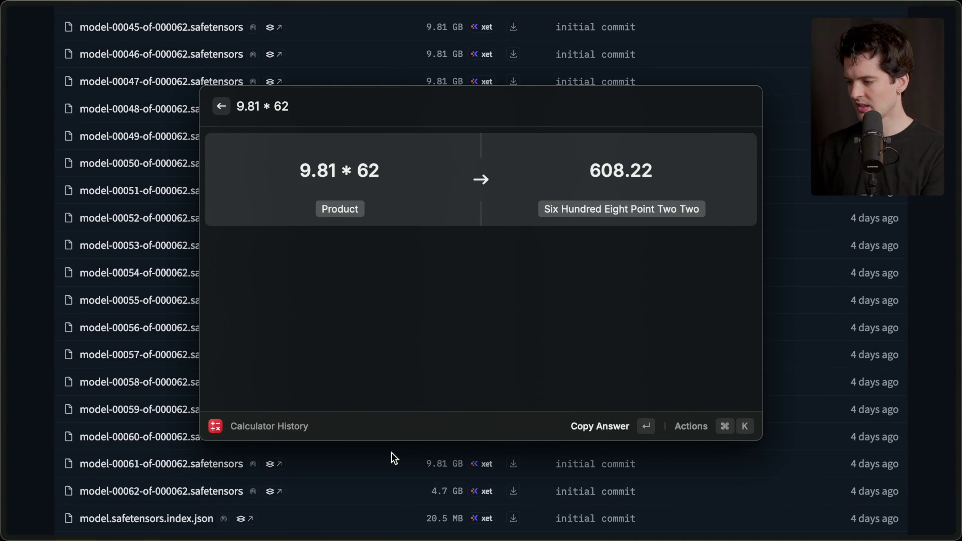
pyautogui.press('Return')
pyautogui.scroll(-3, 392, 452)
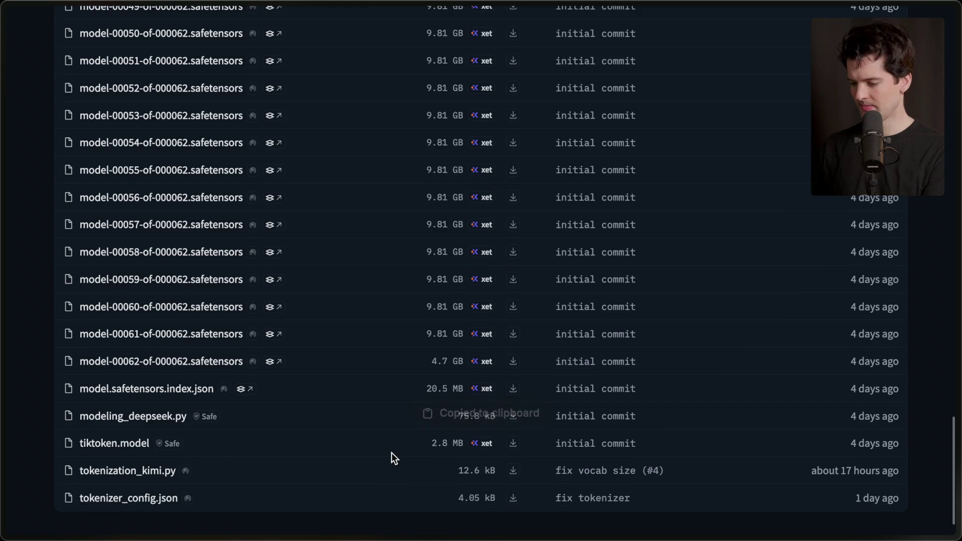
pyautogui.scroll(20, 391, 452)
pyautogui.press('super+Tab')
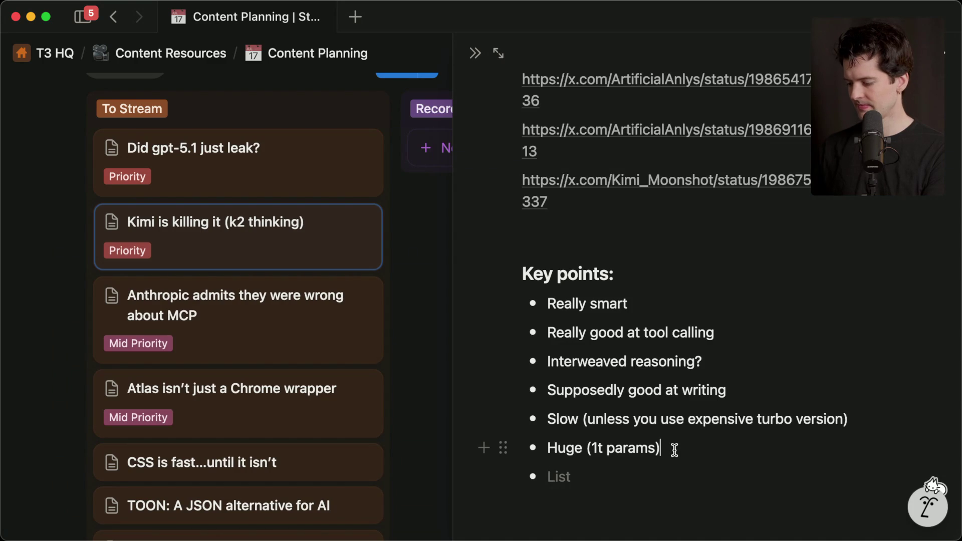
# - Append (608gb) to the 'Huge (1t params)' bullet and start a 'Native int4' key point
pyautogui.write('608gb)')
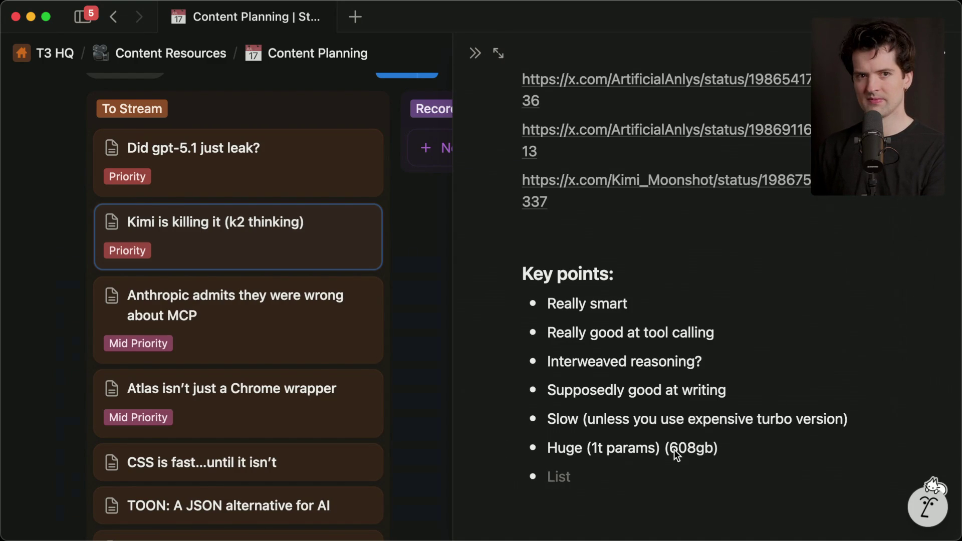
pyautogui.press('super+Tab')
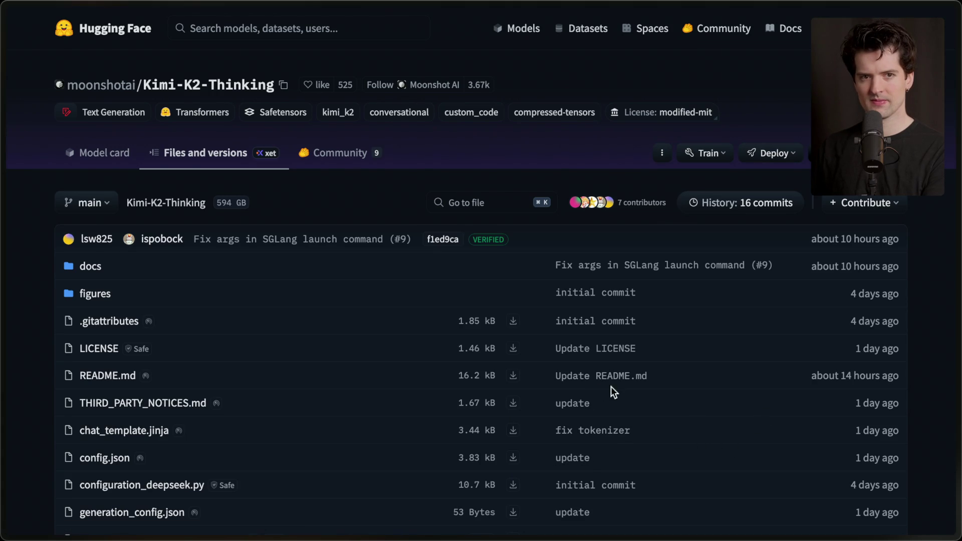
pyautogui.press('super+Tab')
pyautogui.write('Nat')
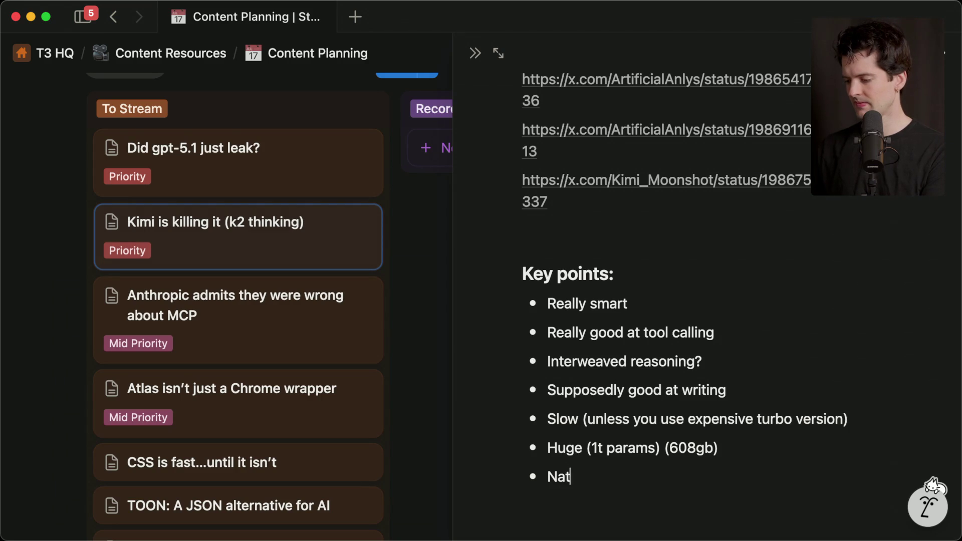
pyautogui.press('super+Tab')
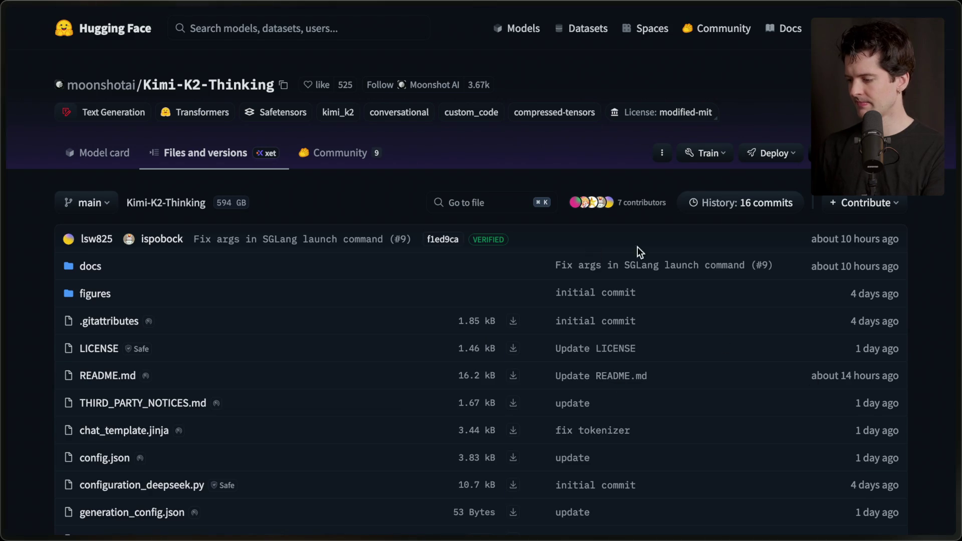
pyautogui.click(887, 317)
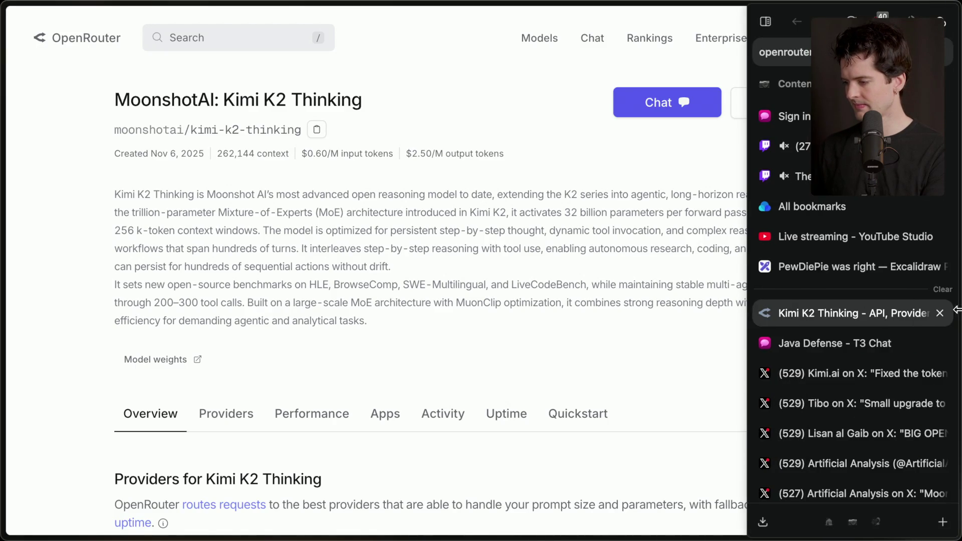
# - Search the OpenRouter Kimi K2 Thinking page for 'int', then return to the Java Defense chat
pyautogui.hotkey('ctrl', 'f')
pyautogui.write('int')
pyautogui.press('BackSpace')
pyautogui.press('BackSpace')
pyautogui.press('BackSpace')
pyautogui.press('Escape')
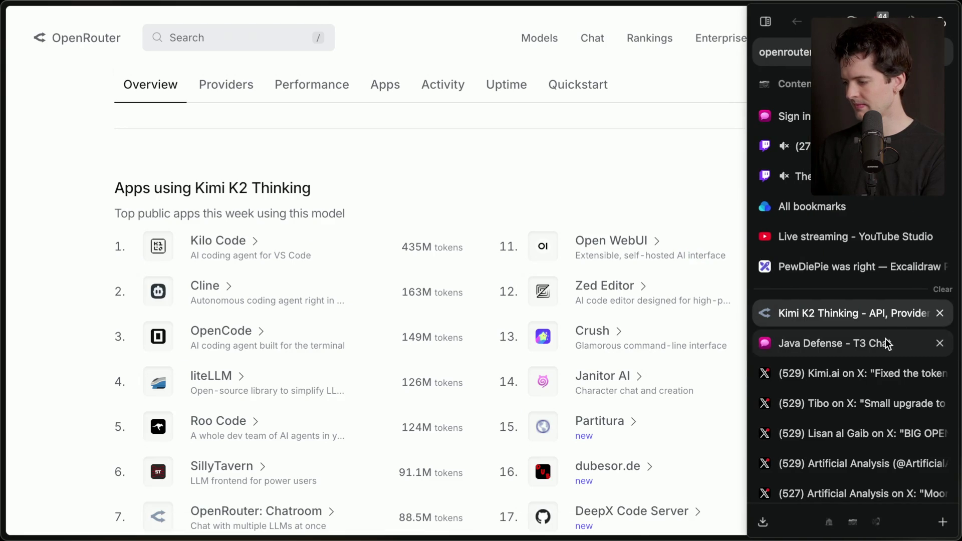
pyautogui.click(887, 345)
pyautogui.scroll(-10, 548, 365)
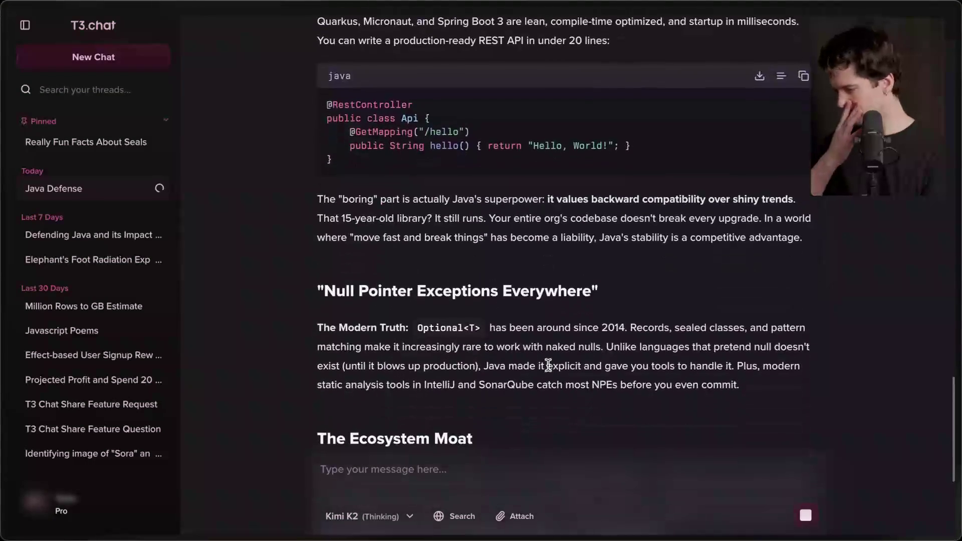
# - Branch the Java Defense prompt off to GPT-5 (Reasoning) at Medium effort
pyautogui.scroll(-5, 548, 365)
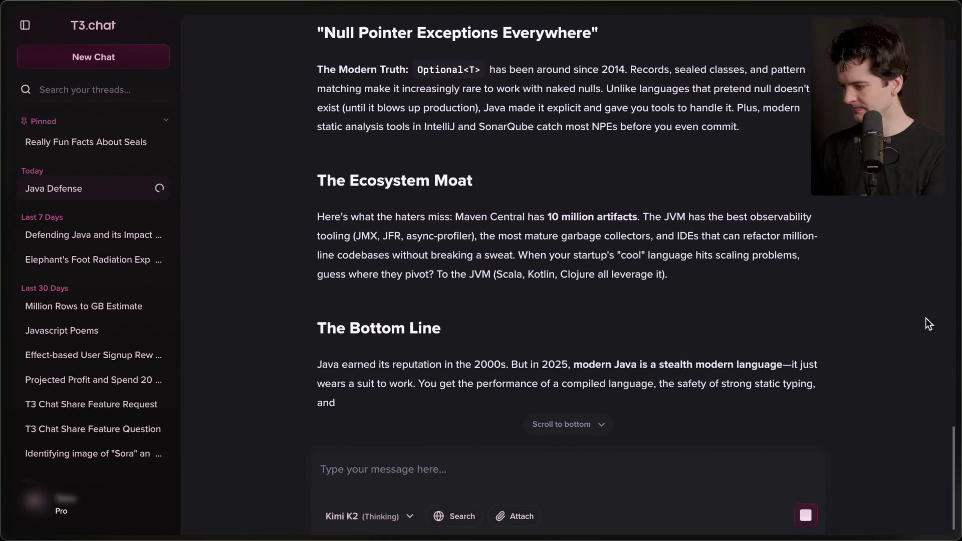
pyautogui.scroll(20, 593, 317)
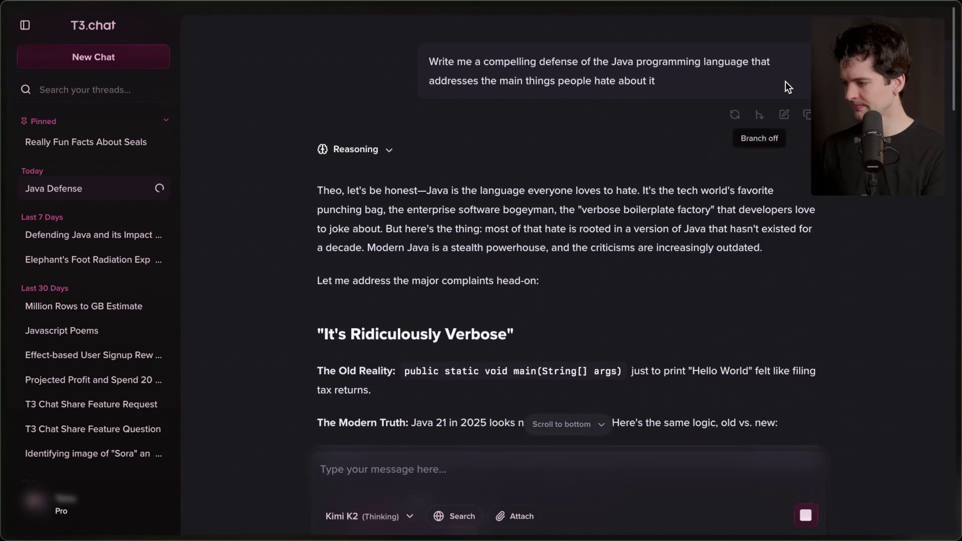
pyautogui.click(760, 114)
pyautogui.moveTo(769, 205)
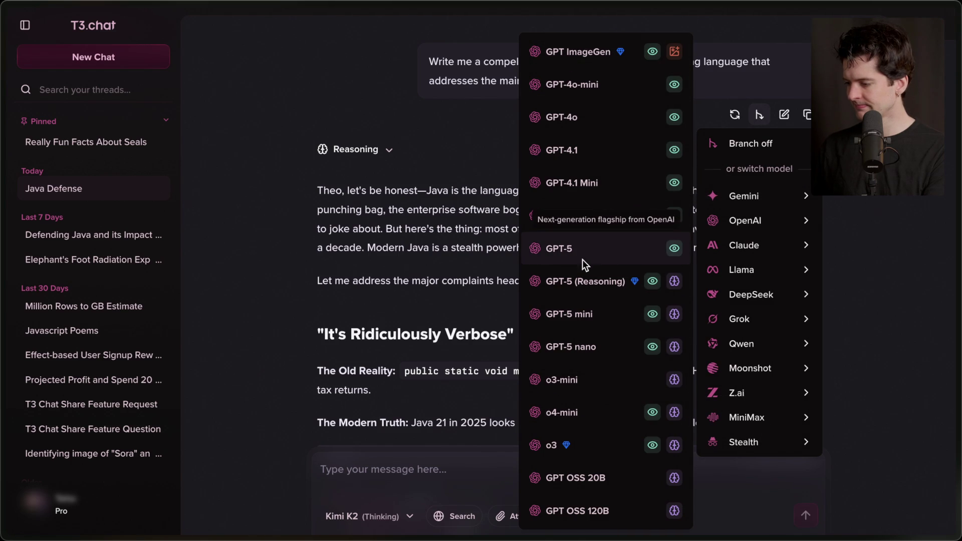
pyautogui.moveTo(626, 282)
pyautogui.click(739, 300)
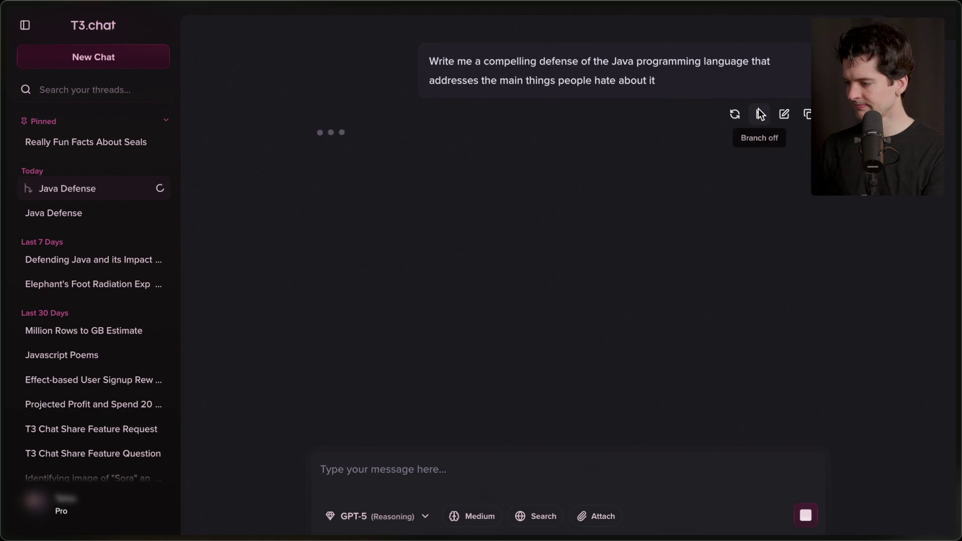
# - Branch the same prompt off to Claude 4 Sonnet (Reasoning) at Medium effort
pyautogui.click(759, 115)
pyautogui.moveTo(771, 229)
pyautogui.moveTo(771, 248)
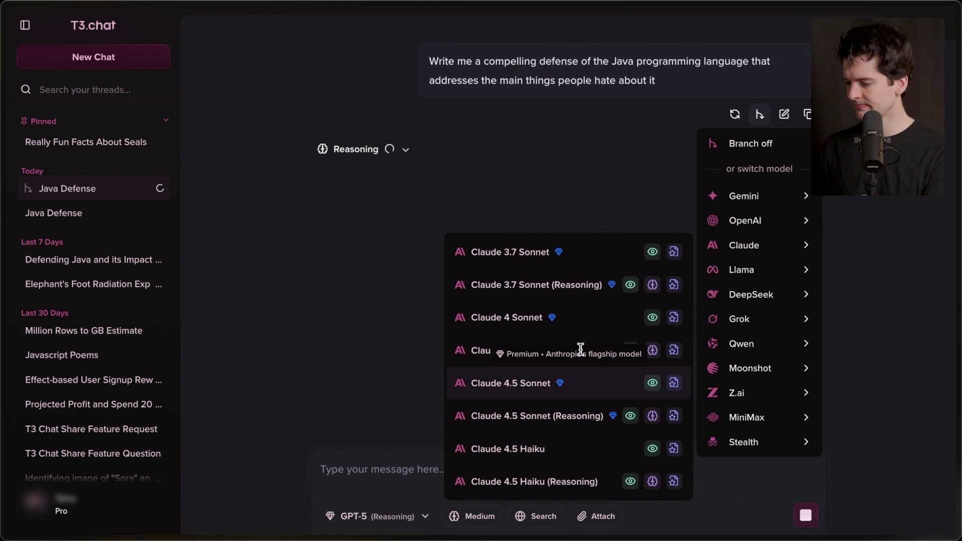
pyautogui.moveTo(484, 350)
pyautogui.click(772, 370)
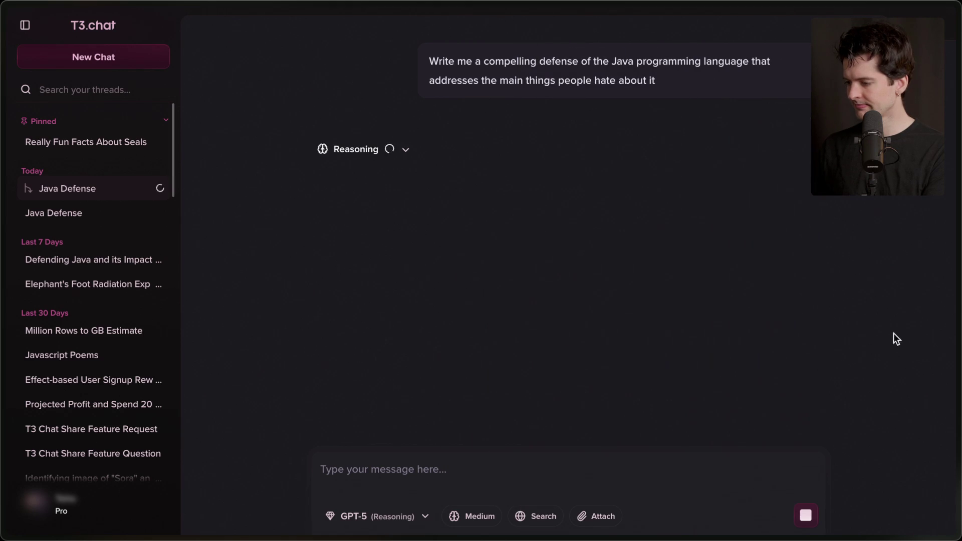
# - Compare the Kimi K2, GPT-5 and Claude 4 Sonnet threads and their reasoning
pyautogui.click(80, 238)
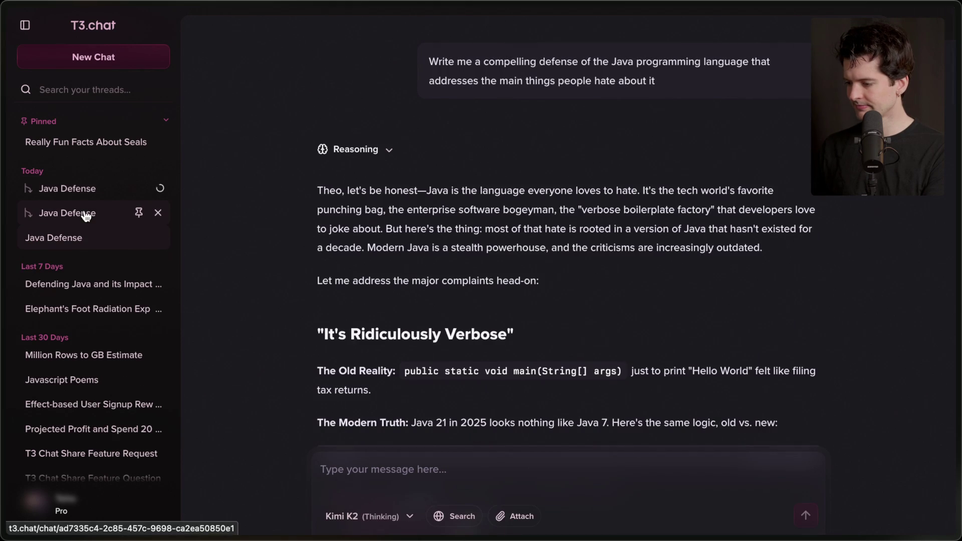
pyautogui.scroll(-20, 366, 292)
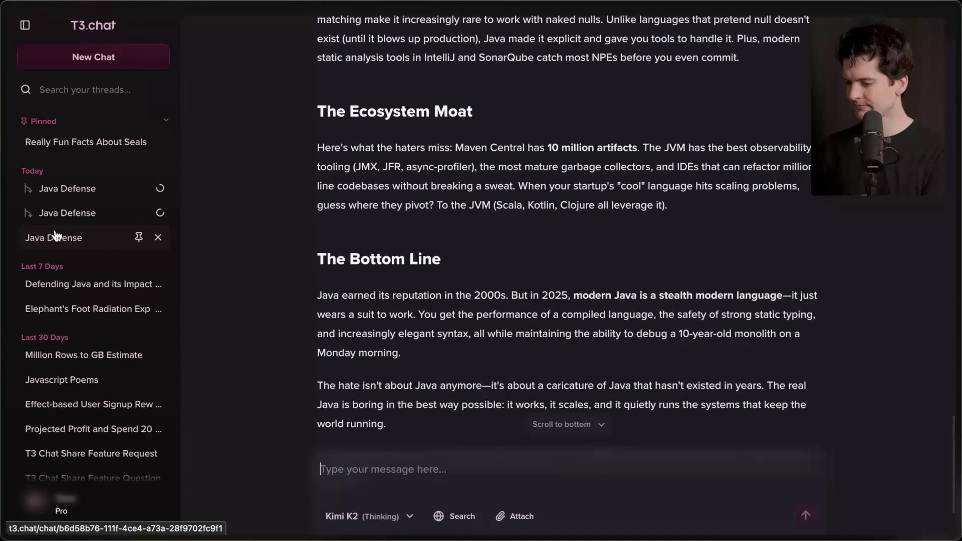
pyautogui.scroll(-3, 402, 259)
pyautogui.click(116, 221)
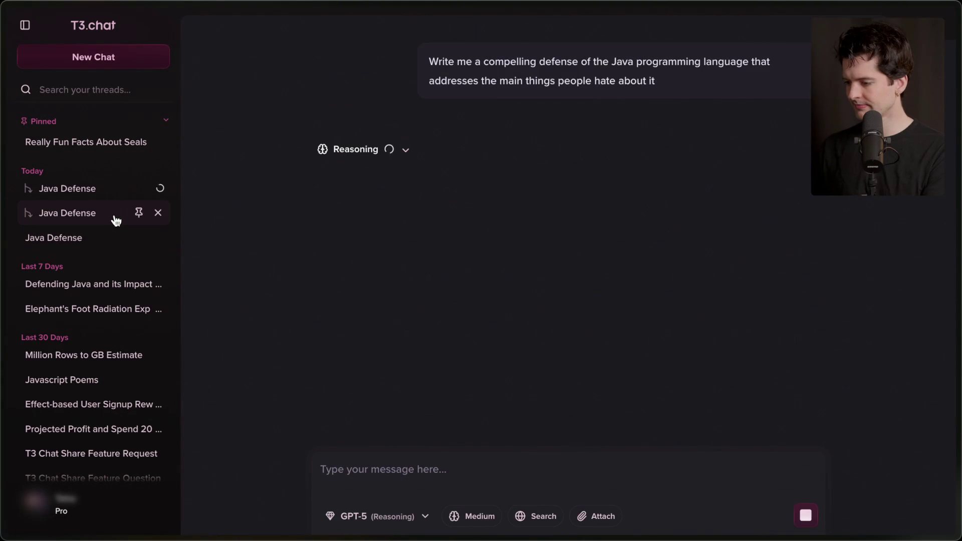
pyautogui.click(352, 155)
pyautogui.click(96, 187)
pyautogui.click(387, 148)
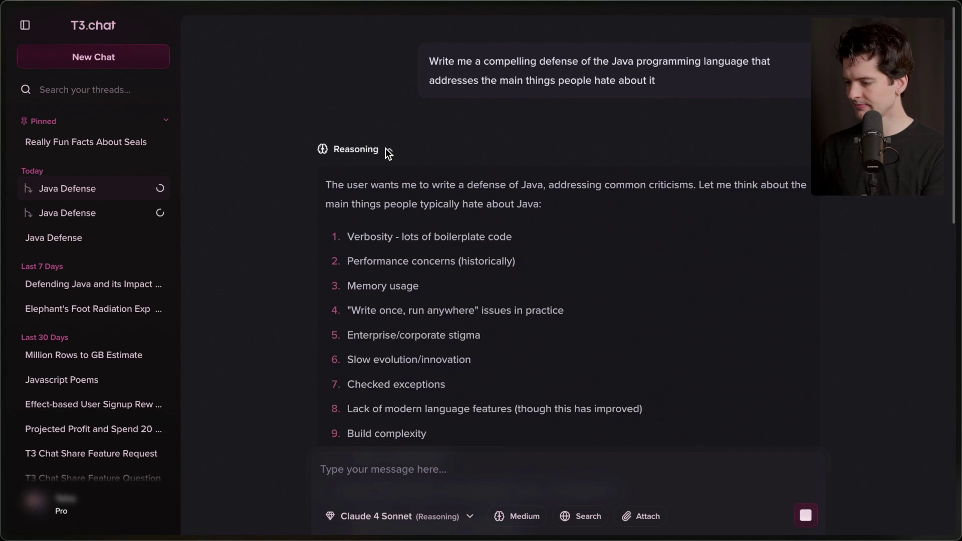
pyautogui.click(386, 148)
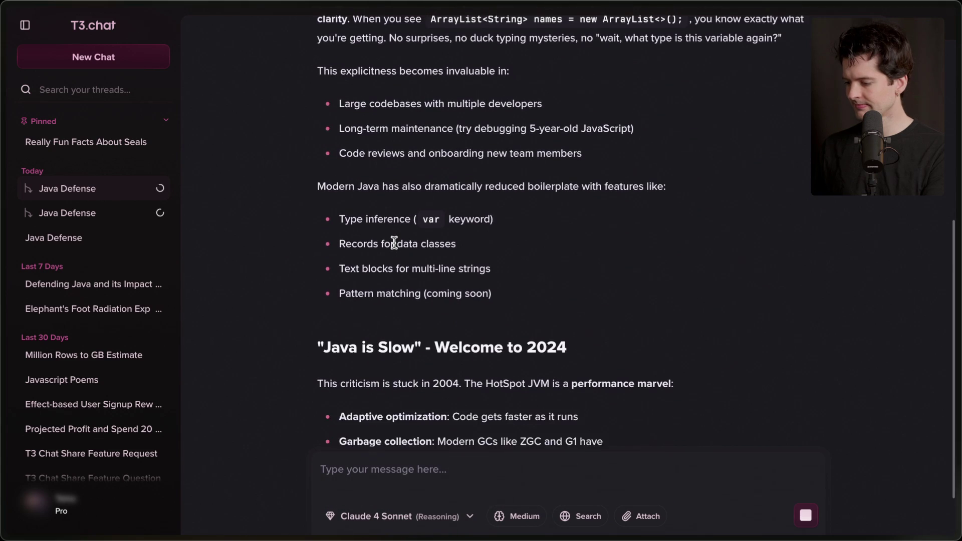
pyautogui.click(74, 241)
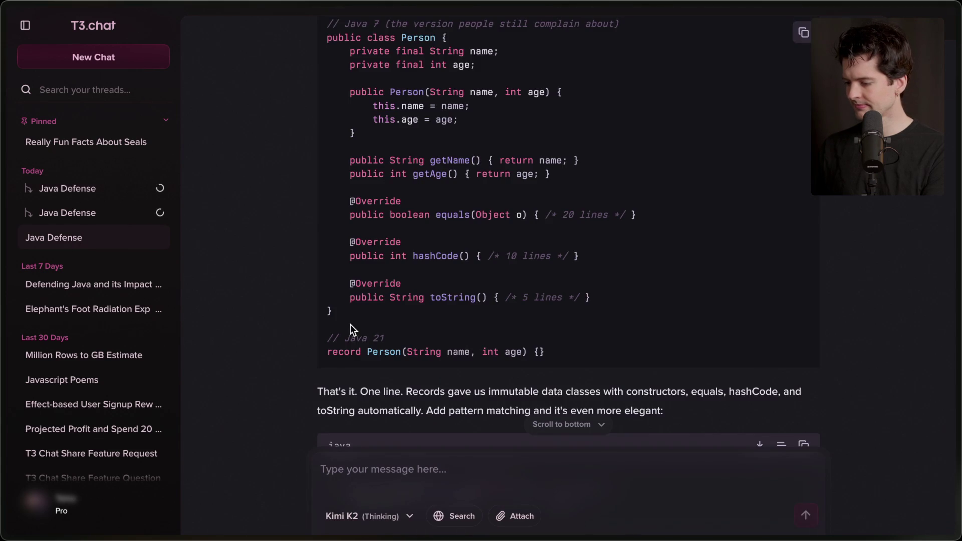
pyautogui.scroll(-15, 350, 324)
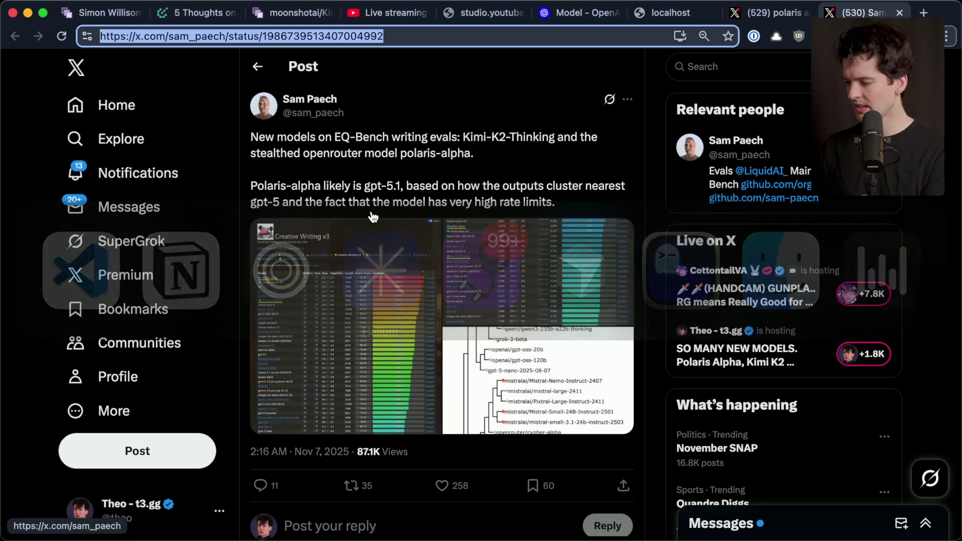
# - Add an 'AICodeKing points' bullet with an indented sub-point on Kimi's unreliable coding
pyautogui.press('super+Tab')
pyautogui.press('super+Tab')
pyautogui.press('super+Tab')
pyautogui.press('Return')
pyautogui.write('Ai')
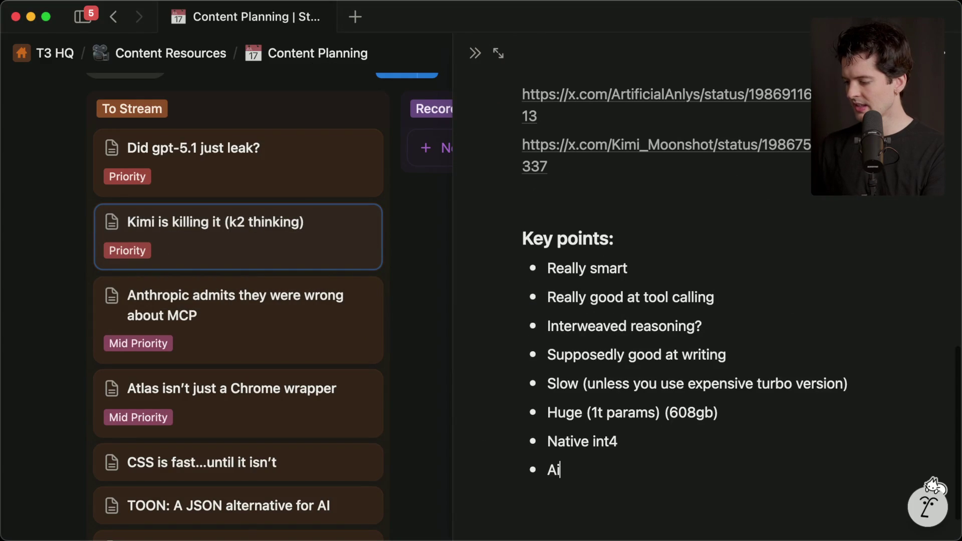
pyautogui.write(' CICodeKing points')
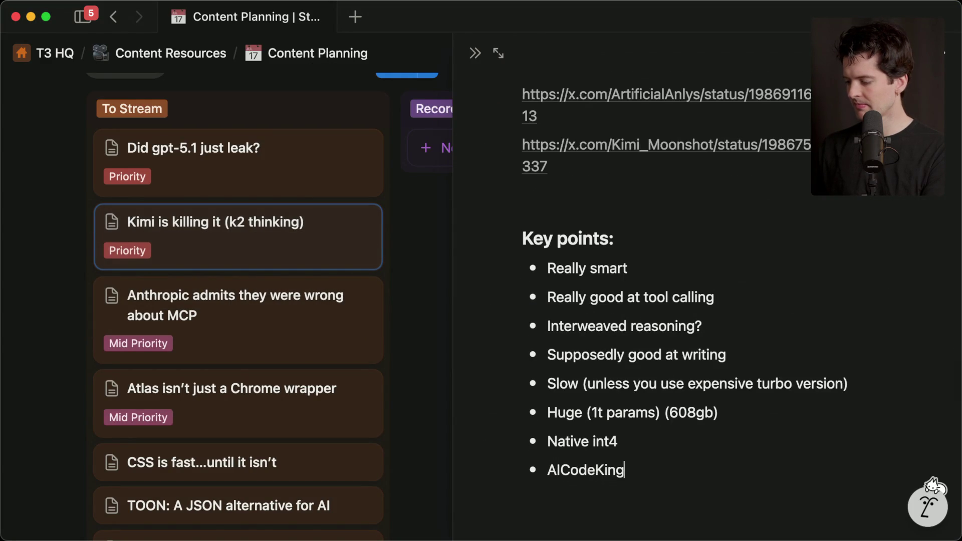
pyautogui.press('Return')
pyautogui.press('Tab')
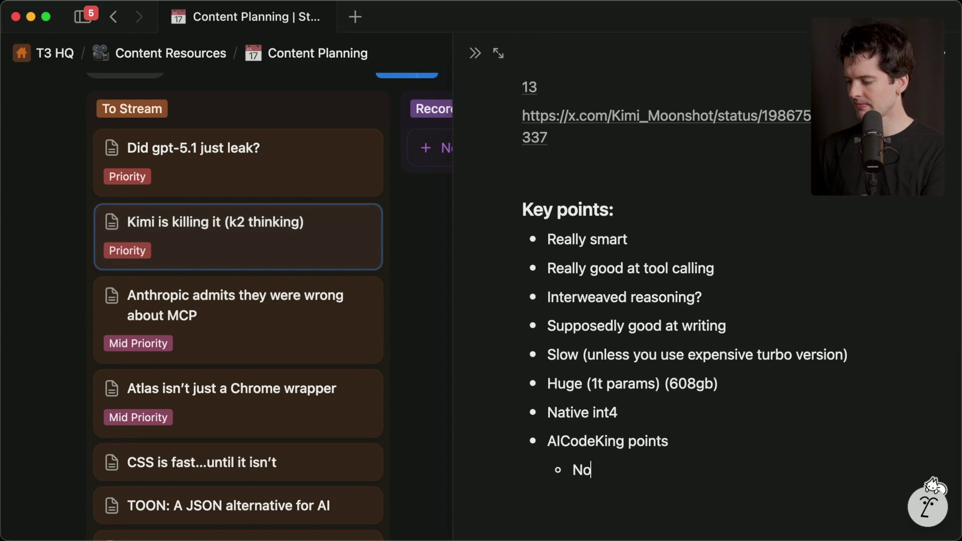
pyautogui.write('t very reliable for code right')
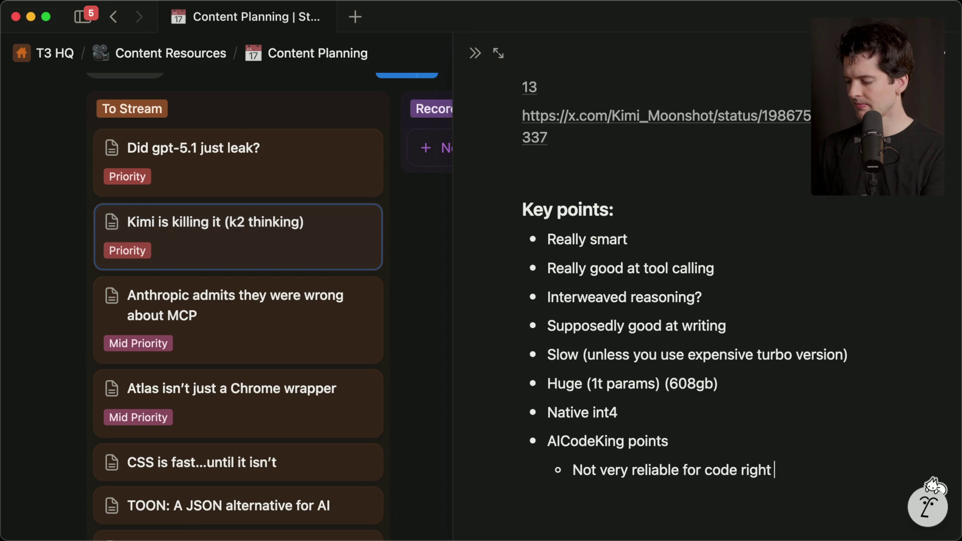
pyautogui.press('Return')
pyautogui.press('Tab')
pyautogui.write('i')
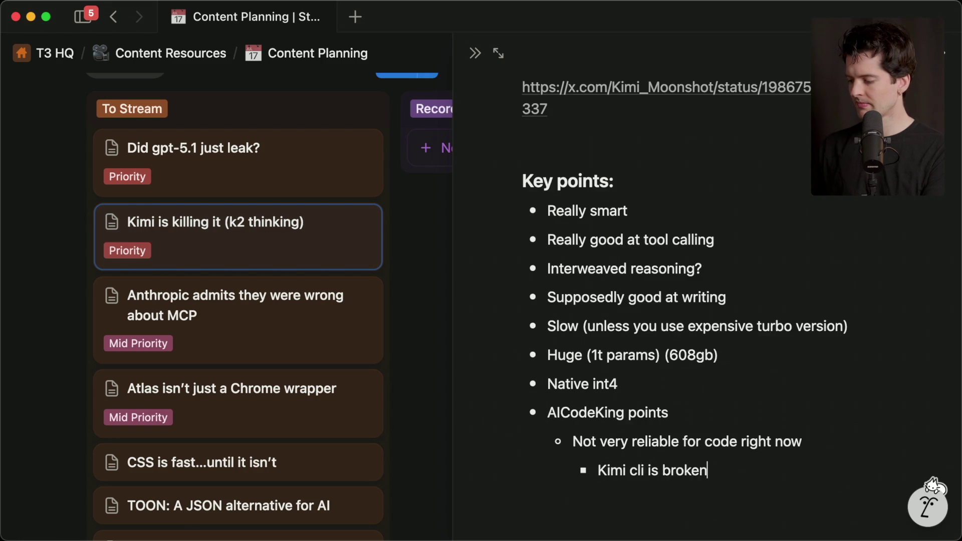
# - Add sub-points 'Kimi cli is broken', a strengths note, and good "planning" similar to GPT-5
pyautogui.press('Return')
pyautogui.write('Claude Code only thing that sho')
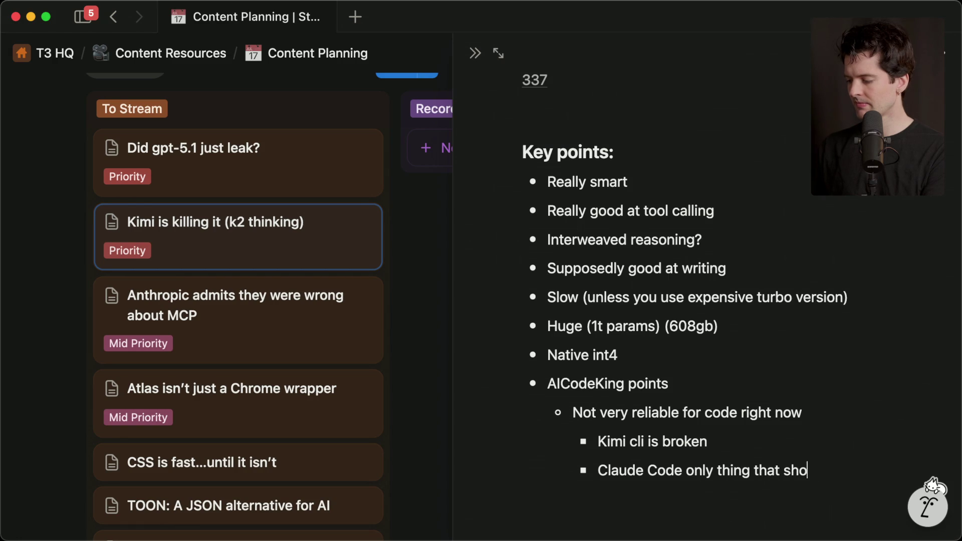
pyautogui.write('gths')
pyautogui.press('Return')
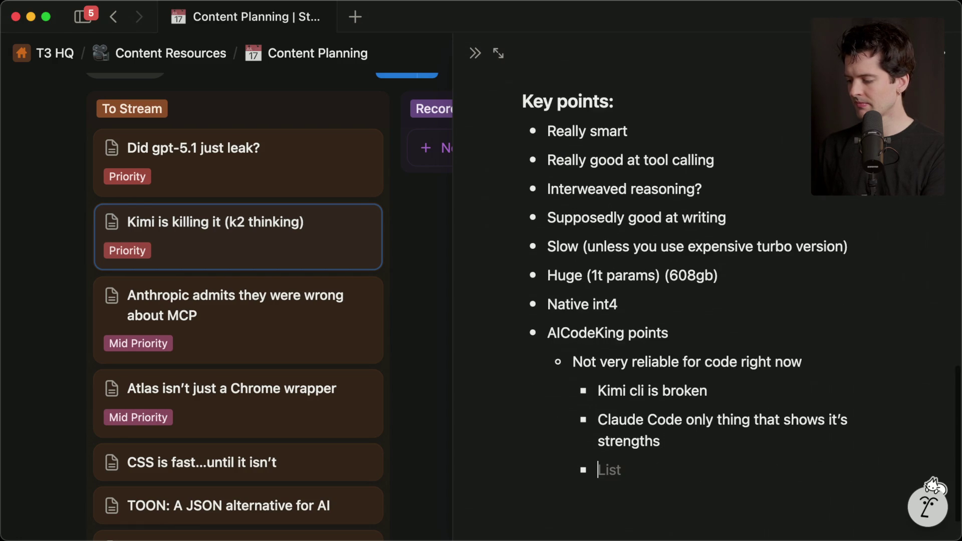
pyautogui.hotkey('shift', 'Tab')
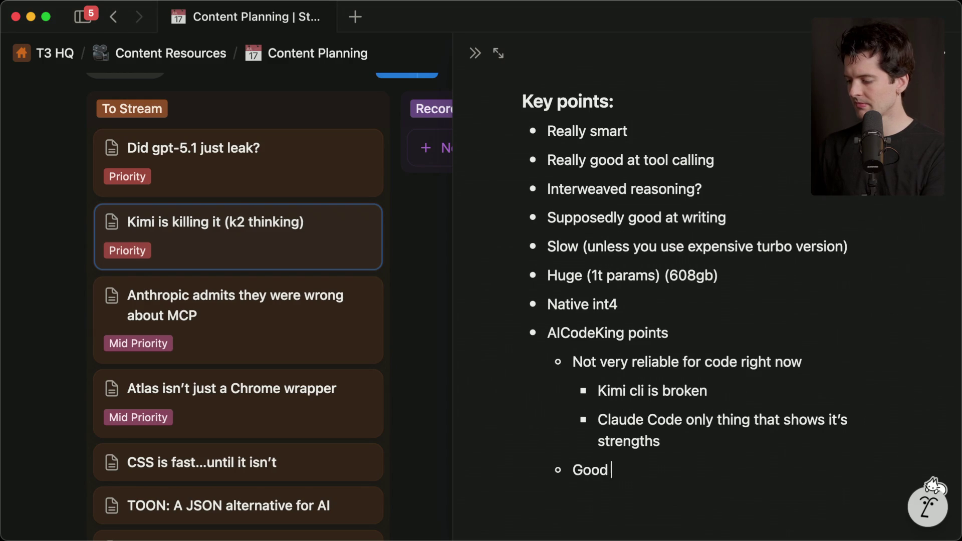
pyautogui.write('lanning" similar to gpt-5')
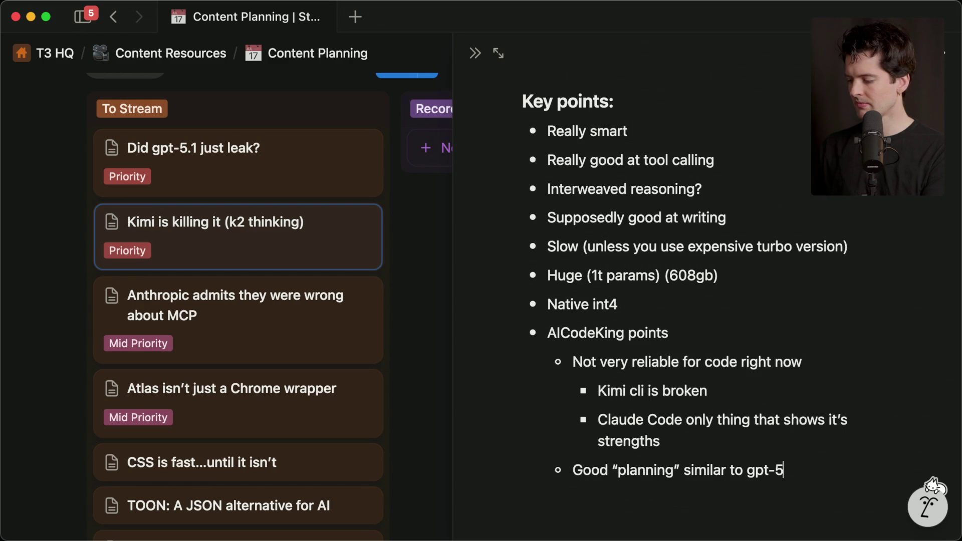
pyautogui.press('Return')
pyautogui.hotkey('shift', 'Tab')
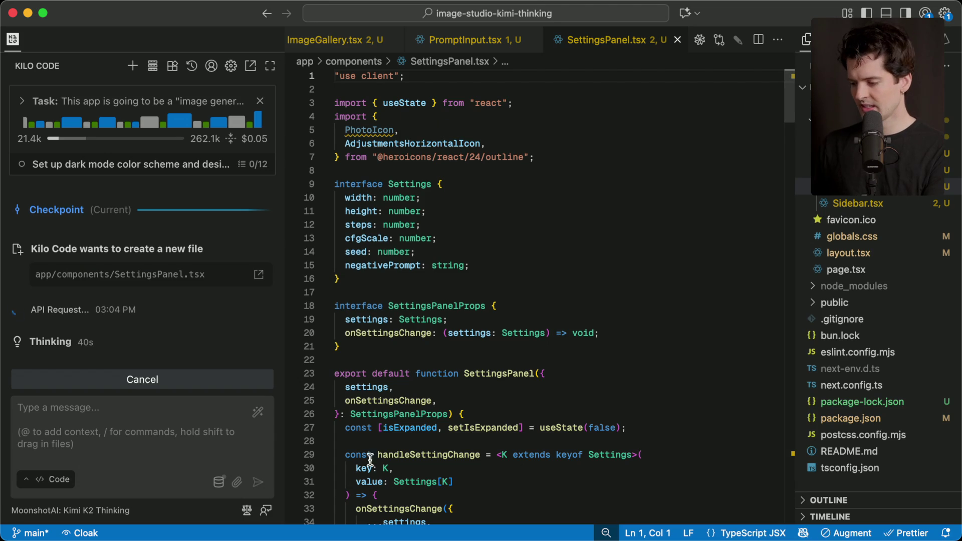
# - Open Twitch Stream Manager and read the viewers' resubscription messages in chat
pyautogui.press('super+Tab')
pyautogui.press('super+Tab')
pyautogui.press('super+Tab')
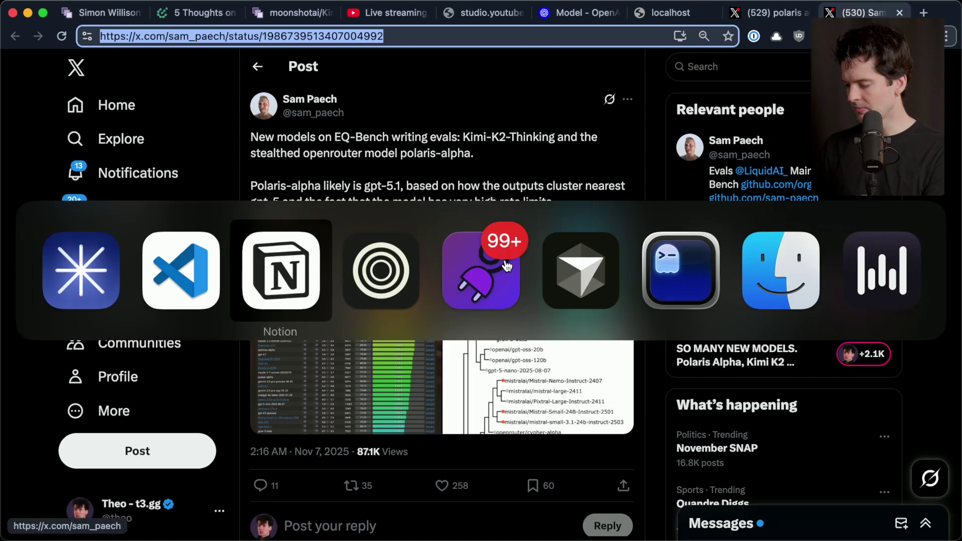
pyautogui.hotkey('ctrl', 'Tab')
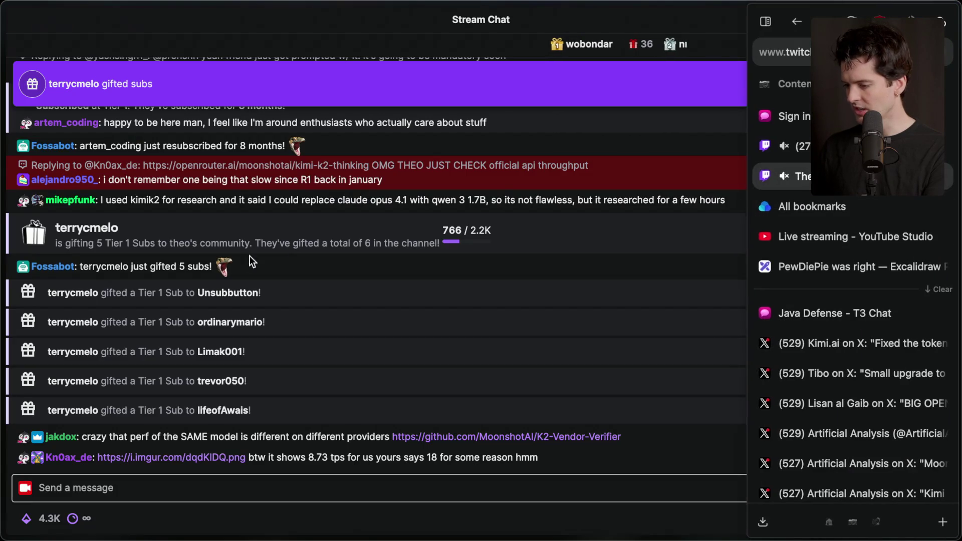
pyautogui.scroll(1, 232, 337)
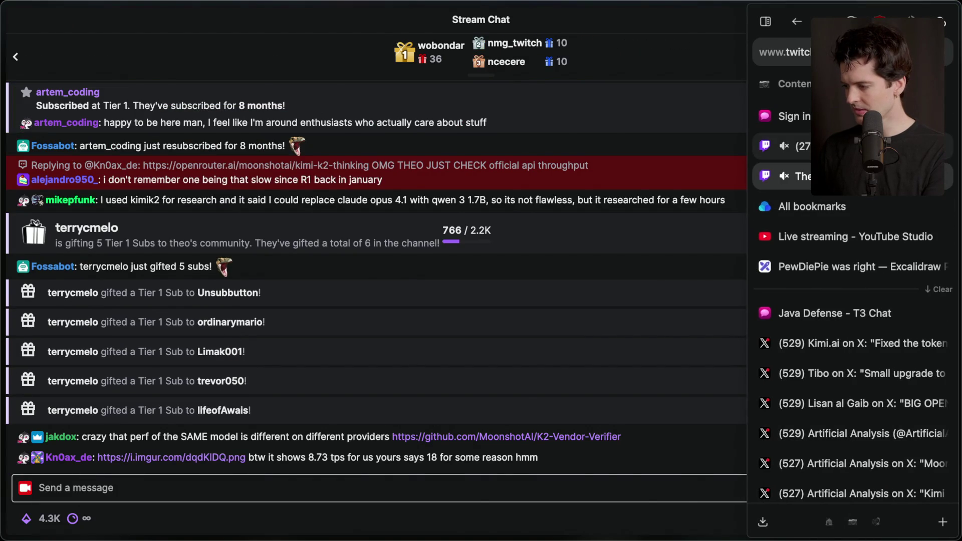
pyautogui.click(781, 146)
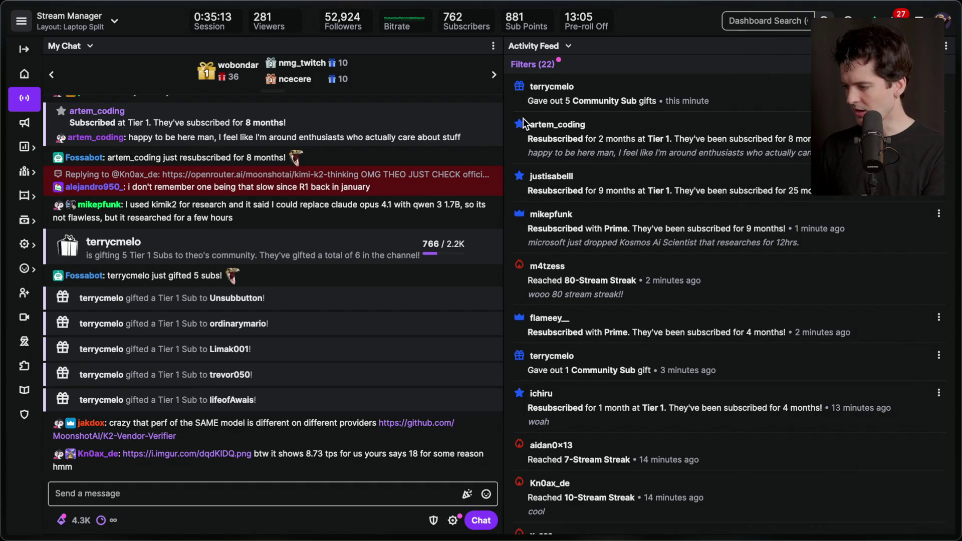
pyautogui.moveTo(524, 133); pyautogui.dragTo(742, 157)
pyautogui.click(546, 154)
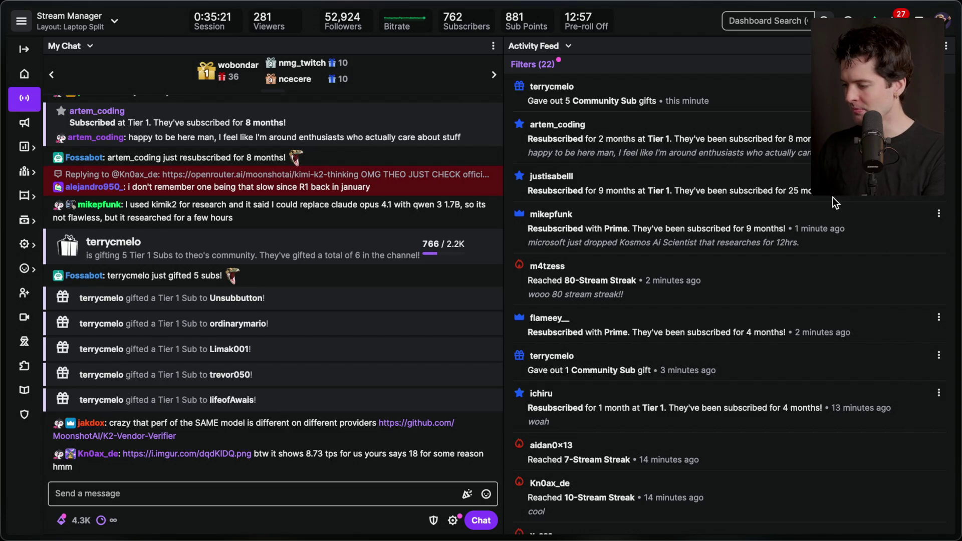
pyautogui.moveTo(526, 224); pyautogui.dragTo(810, 247)
pyautogui.click(811, 248)
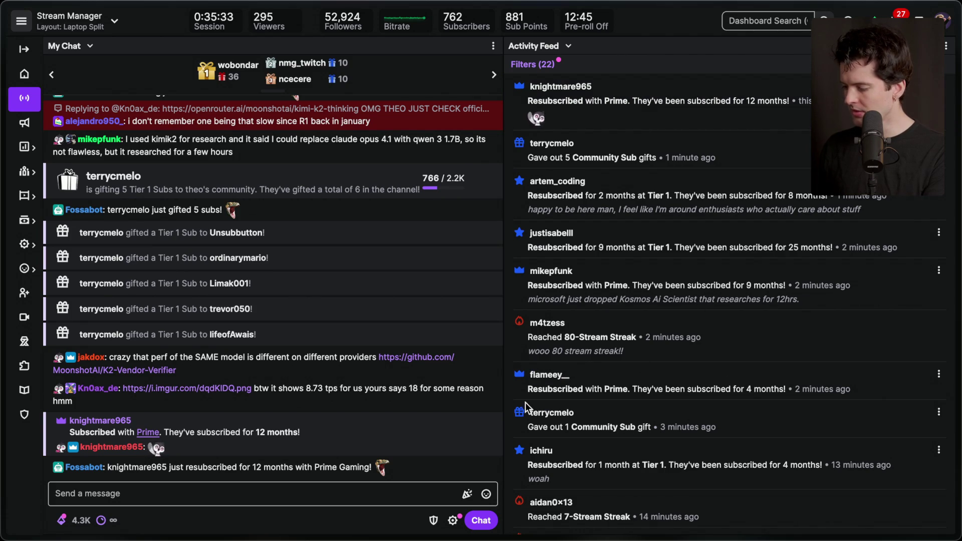
pyautogui.scroll(-3, 603, 424)
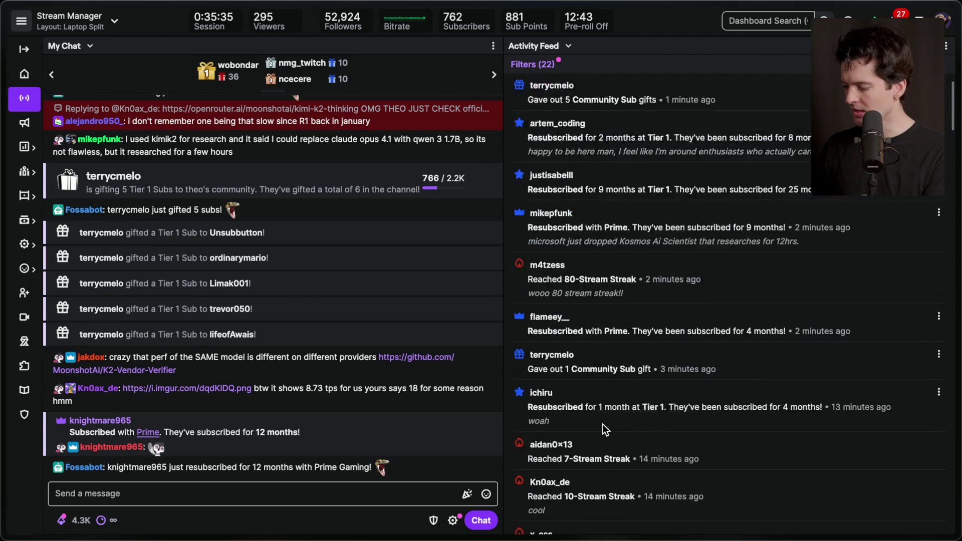
pyautogui.scroll(3, 603, 424)
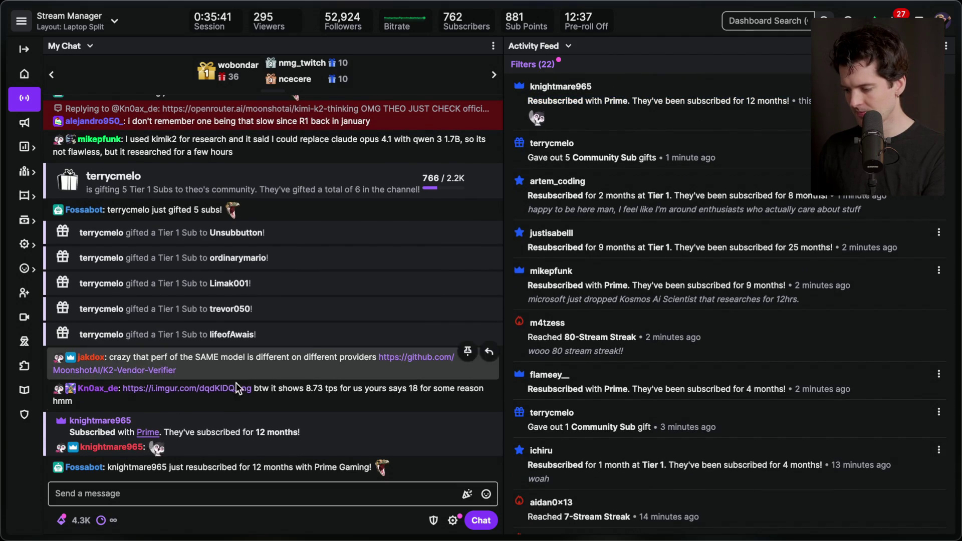
# - View the Imgur provider screenshot from chat and find the viewer message citing 590GB
pyautogui.click(228, 389)
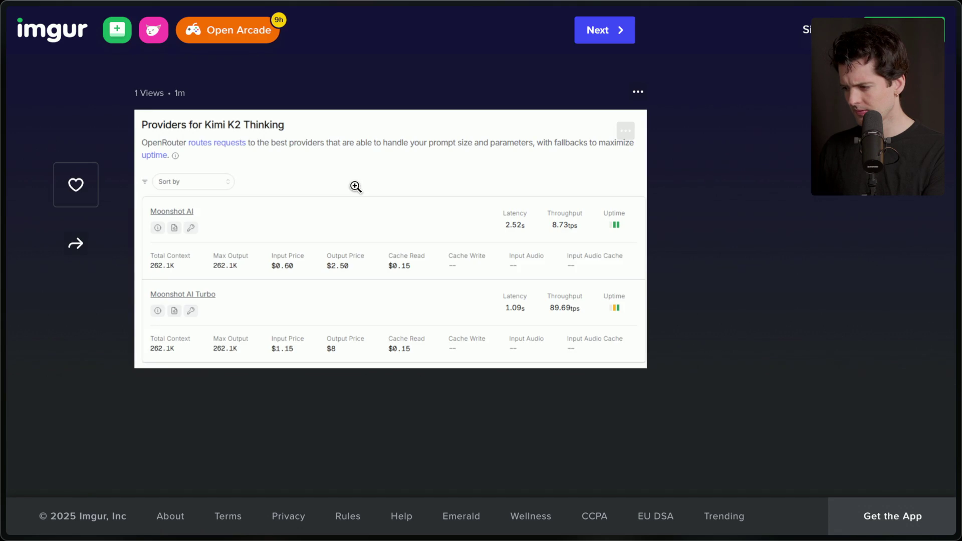
pyautogui.press('super+w')
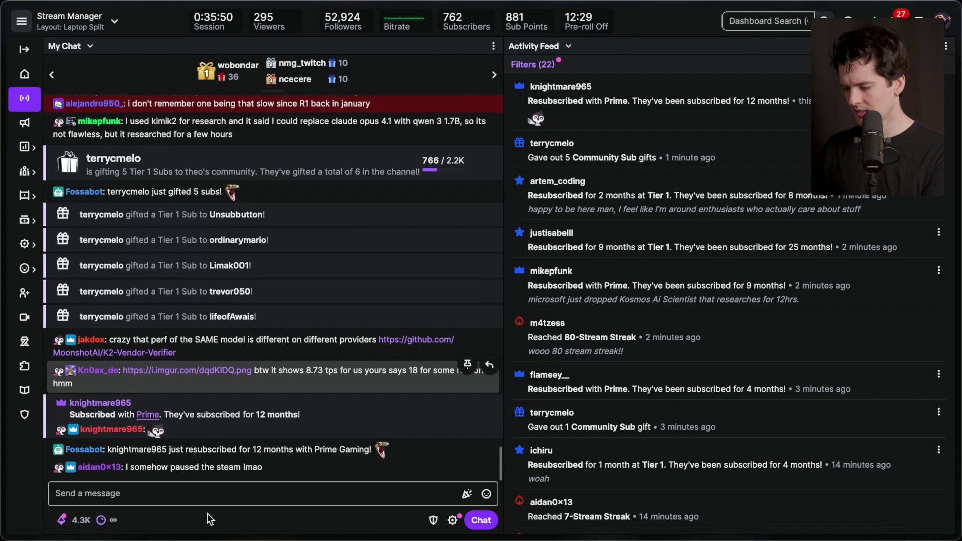
pyautogui.scroll(10, 317, 275)
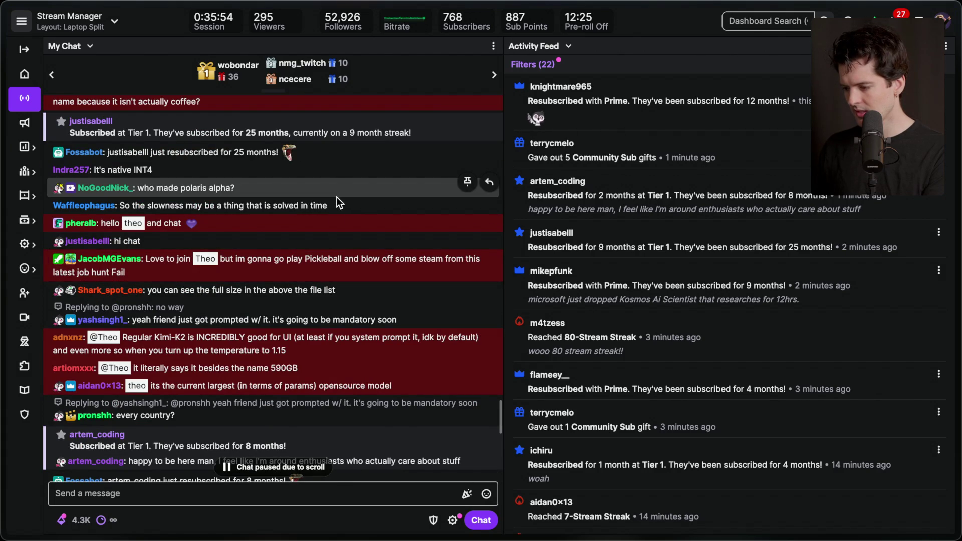
pyautogui.tripleClick(373, 266)
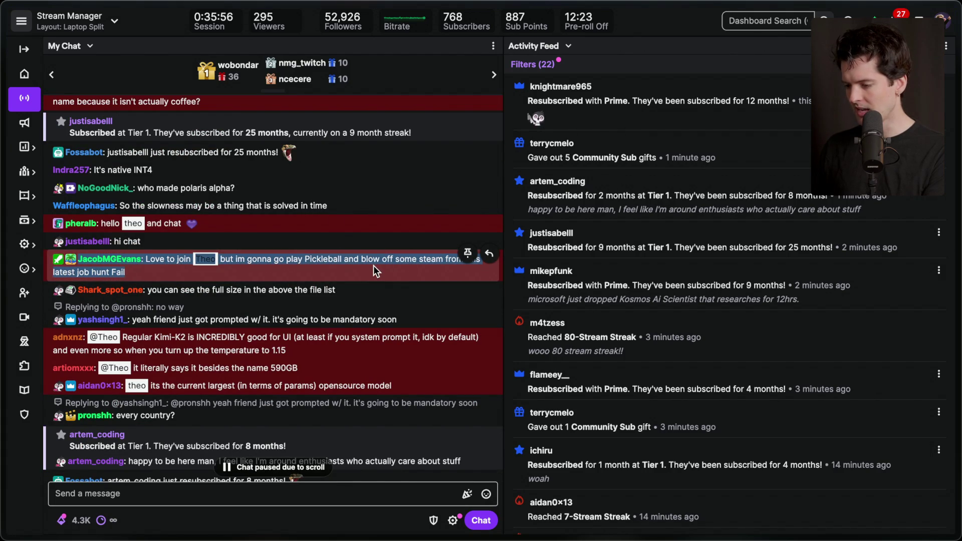
pyautogui.click(361, 265)
pyautogui.scroll(-3, 361, 264)
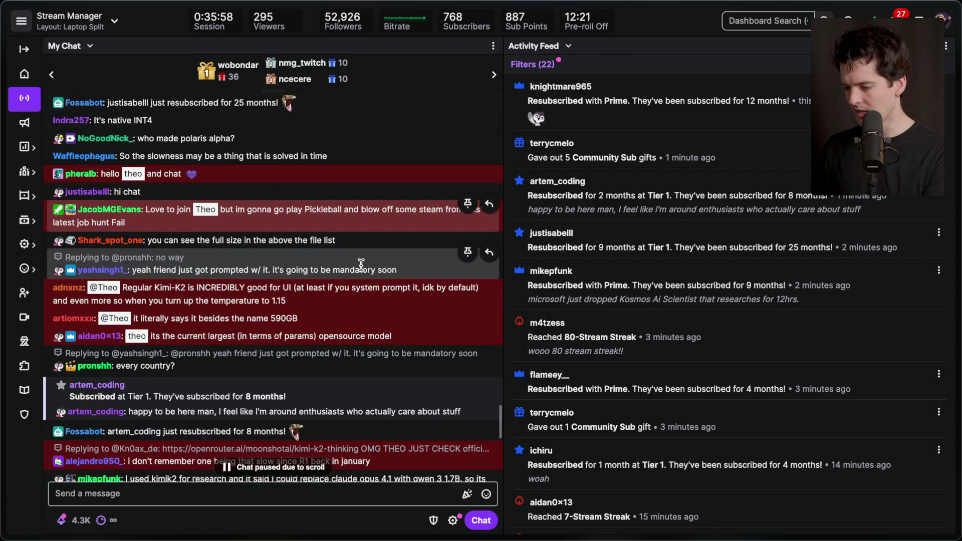
pyautogui.scroll(-2, 361, 268)
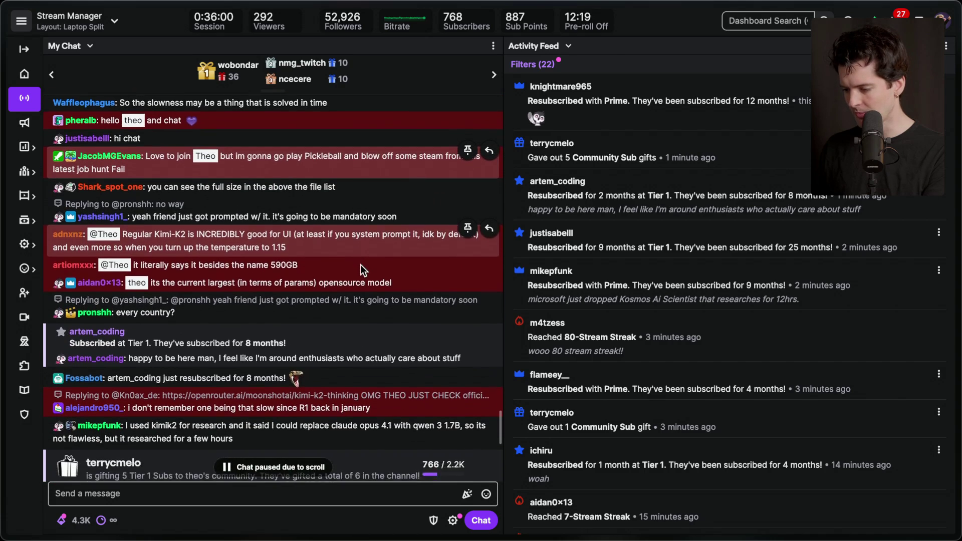
pyautogui.tripleClick(325, 251)
# - Change the Kimi size note in Notion from 608gb to 590gb
pyautogui.press('super+Tab')
pyautogui.press('super+Tab')
pyautogui.press('super+Tab')
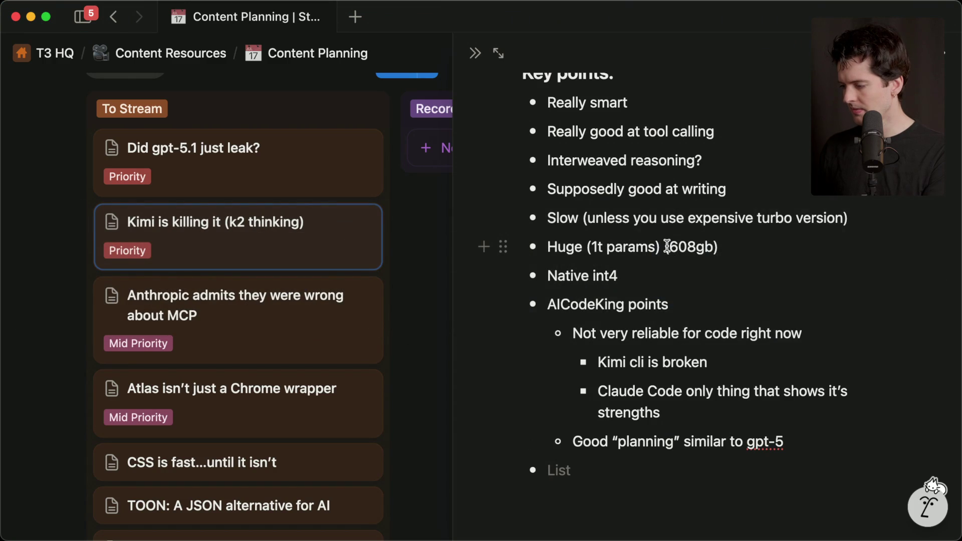
pyautogui.moveTo(677, 246); pyautogui.dragTo(699, 247)
pyautogui.write('590')
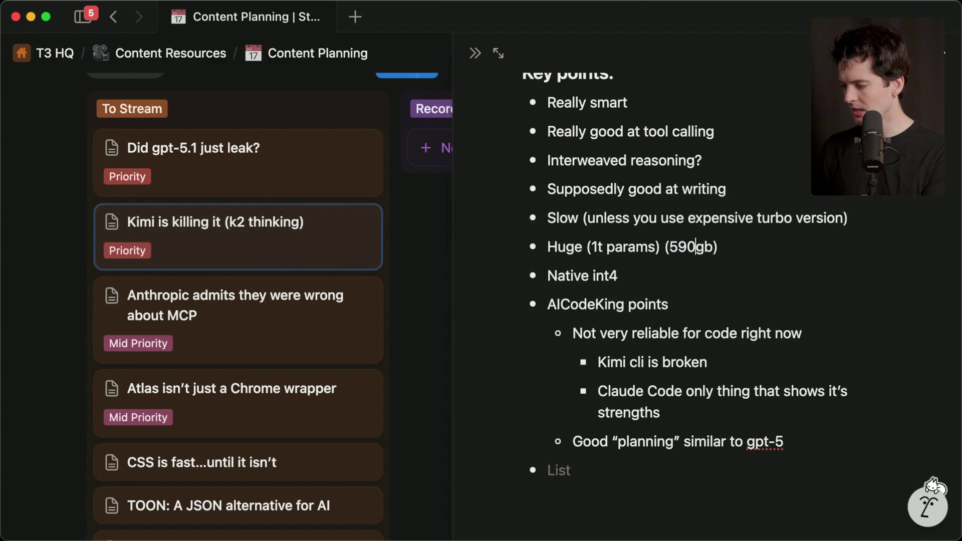
pyautogui.press('super+Tab')
pyautogui.press('super+Tab')
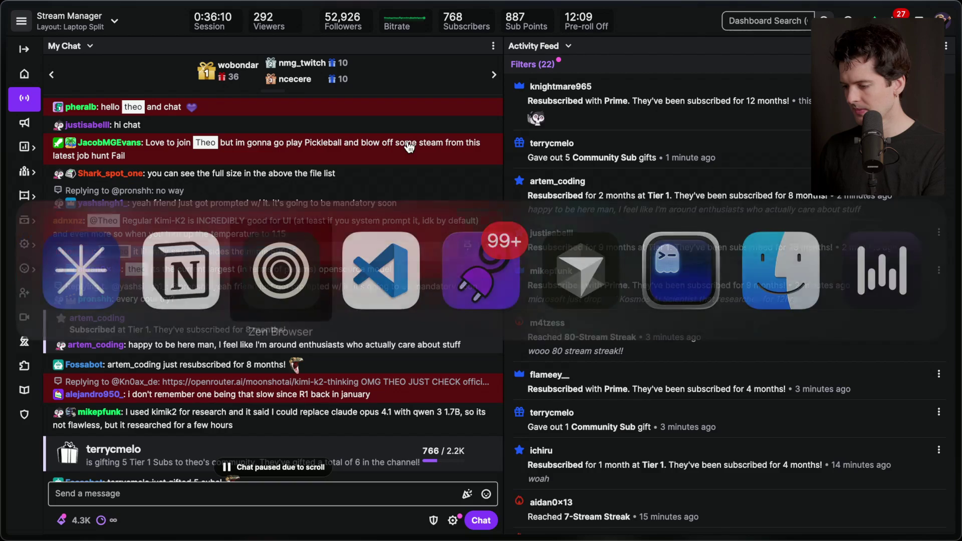
pyautogui.scroll(-2, 338, 267)
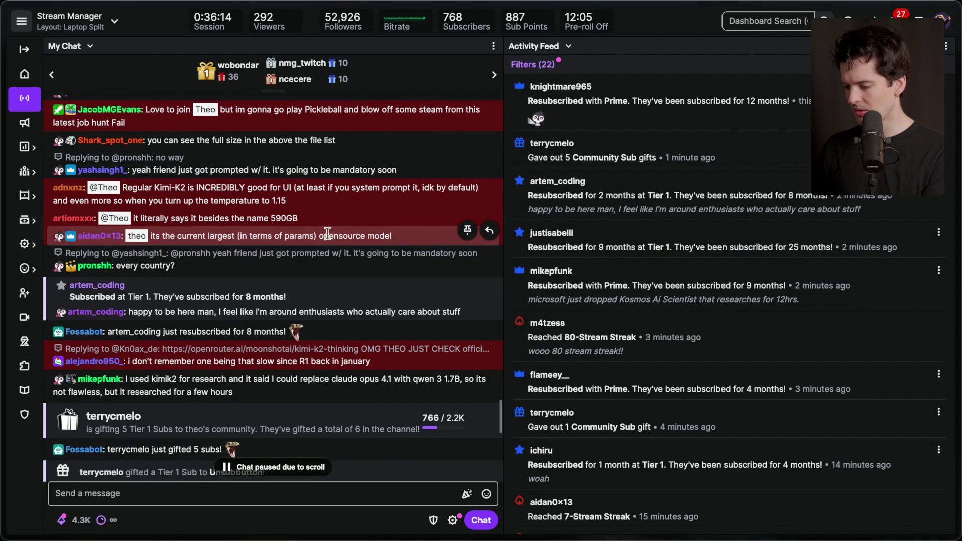
pyautogui.scroll(-15, 323, 235)
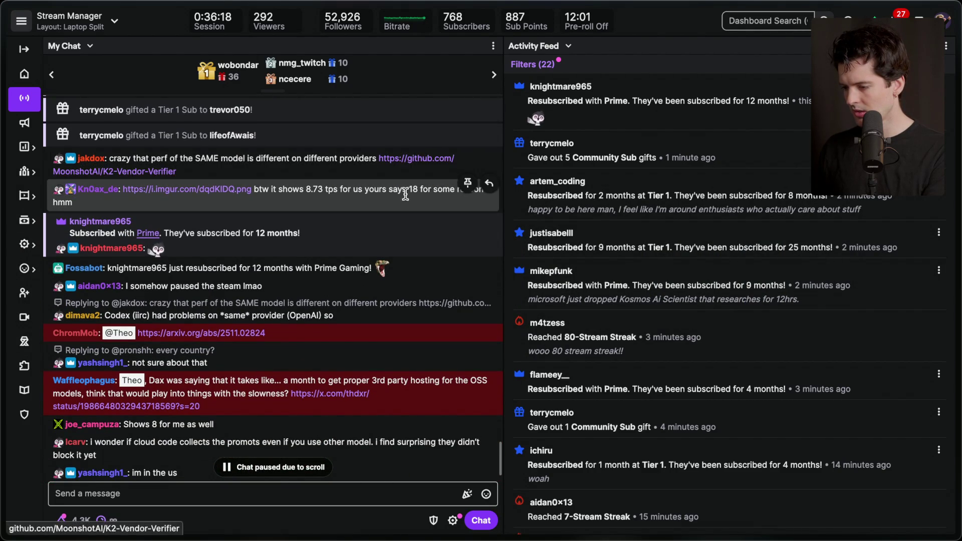
pyautogui.click(410, 159)
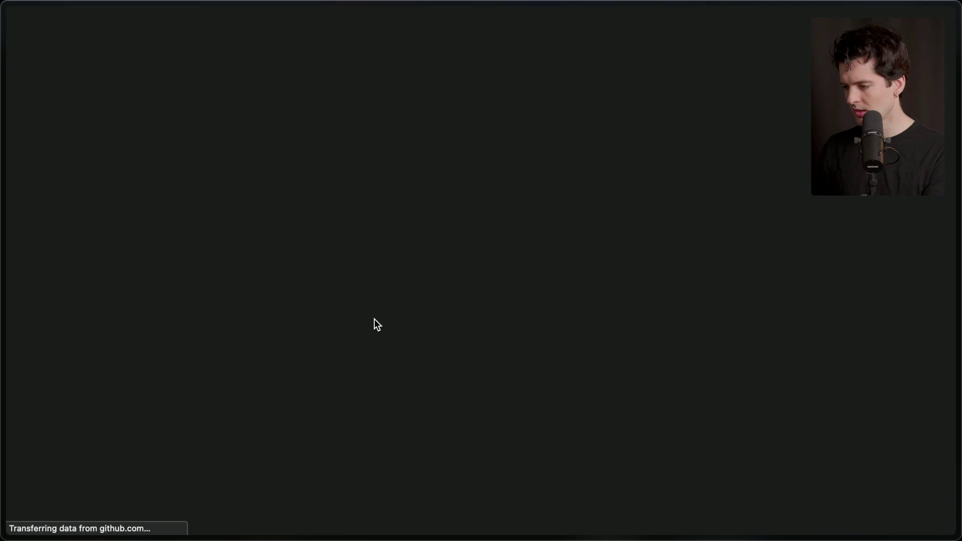
pyautogui.scroll(-2, 374, 318)
pyautogui.scroll(-6, 374, 318)
# - Copy the repo's URL and return to the Kimi key points page in Notion
pyautogui.press('super+shift+c')
pyautogui.press('super+Tab')
pyautogui.press('super+Tab')
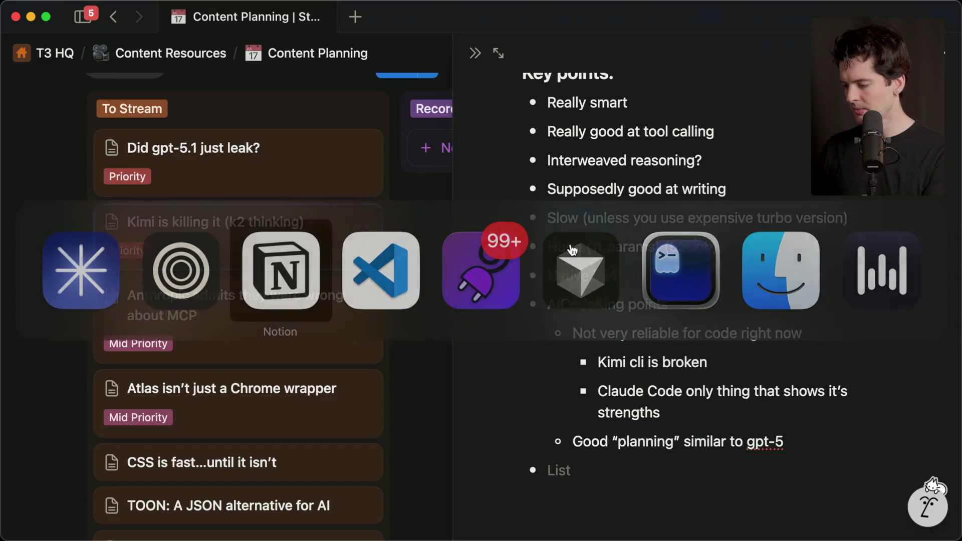
pyautogui.click(602, 505)
# - Paste the K2-Vendor-Verifier GitHub link into the Kimi notes and verify it in a browser tab
pyautogui.scroll(10, 603, 499)
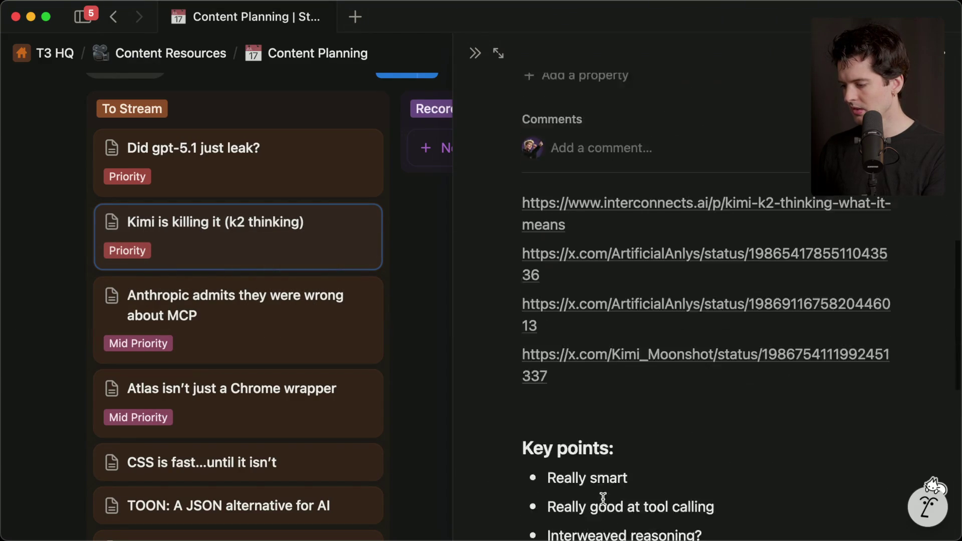
pyautogui.scroll(-2, 603, 498)
pyautogui.press('super+v')
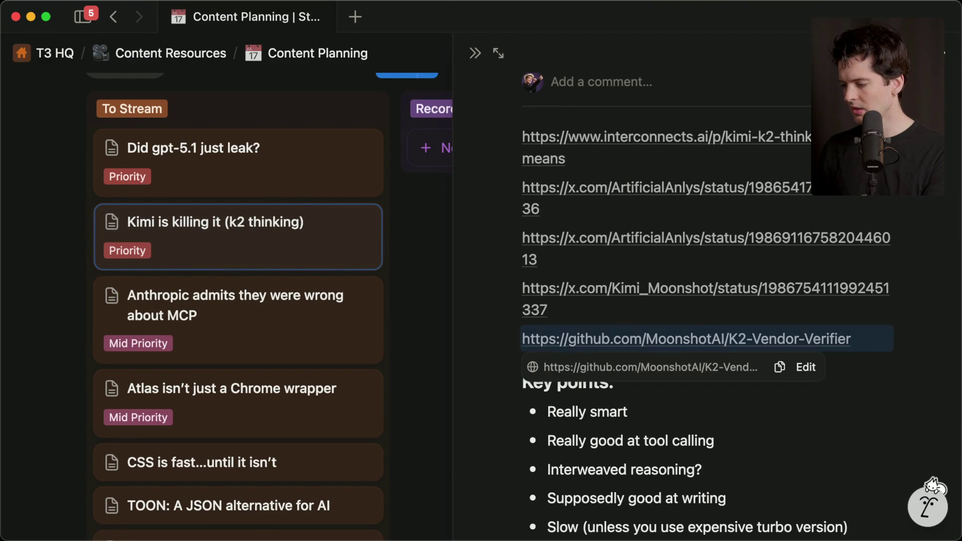
pyautogui.press('super+Tab')
pyautogui.press('super+t')
pyautogui.press('super+v')
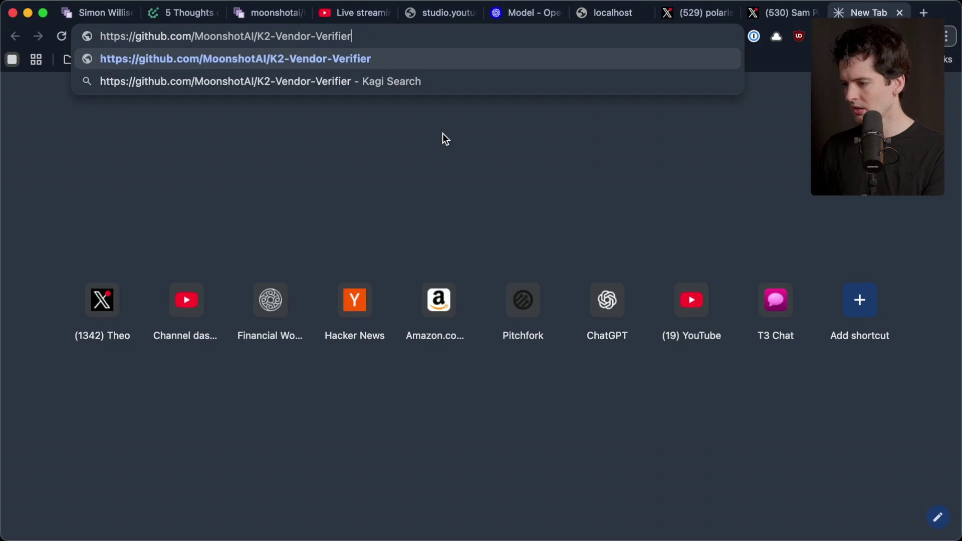
pyautogui.press('super+w')
pyautogui.press('super+Tab')
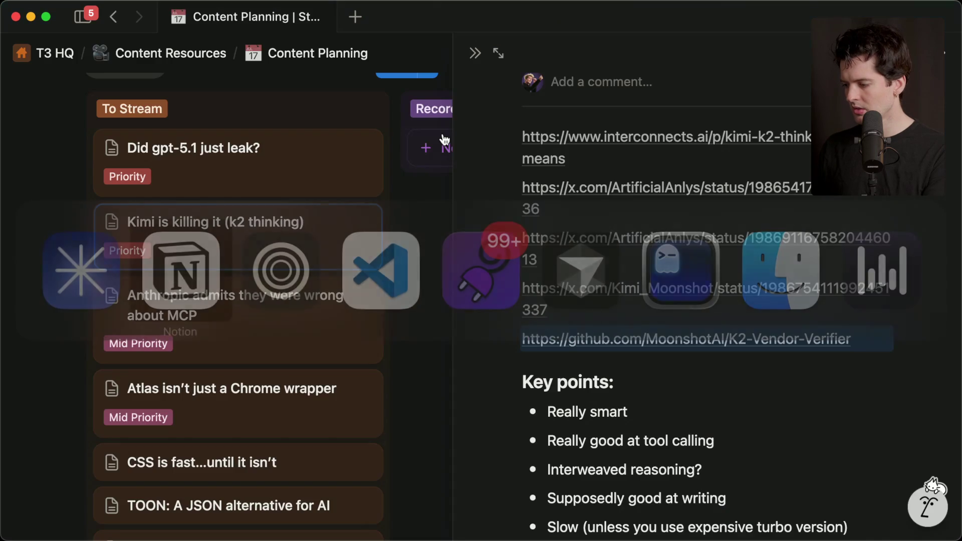
pyautogui.press('super+Tab')
pyautogui.press('super+Tab')
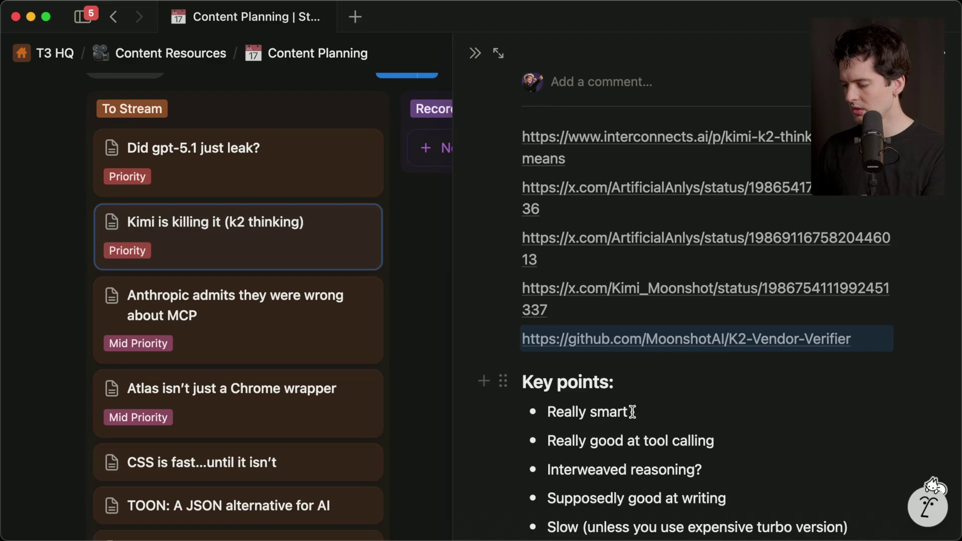
# - Add a bullet after 'Interweaved reasoning?' completing the Open weight note with '(mit changes)'
pyautogui.scroll(-3, 639, 516)
pyautogui.click(710, 295)
pyautogui.press('Return')
pyautogui.write('"')
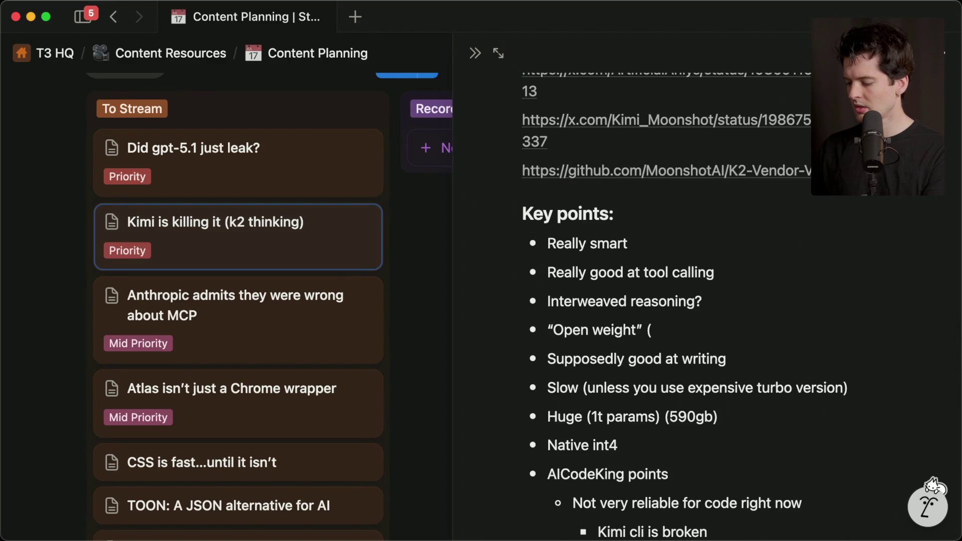
pyautogui.write('hanges)')
pyautogui.scroll(-5, 512, 318)
pyautogui.press('super+Tab')
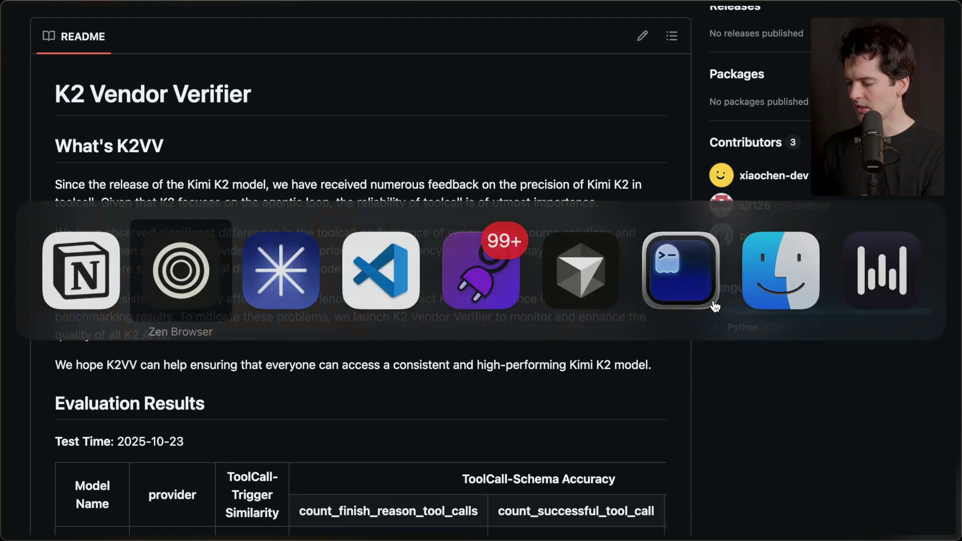
# - Read the K2 Vendor Verifier results and metrics, then select the model-weight-size tip in Twitch chat
pyautogui.scroll(-7, 319, 381)
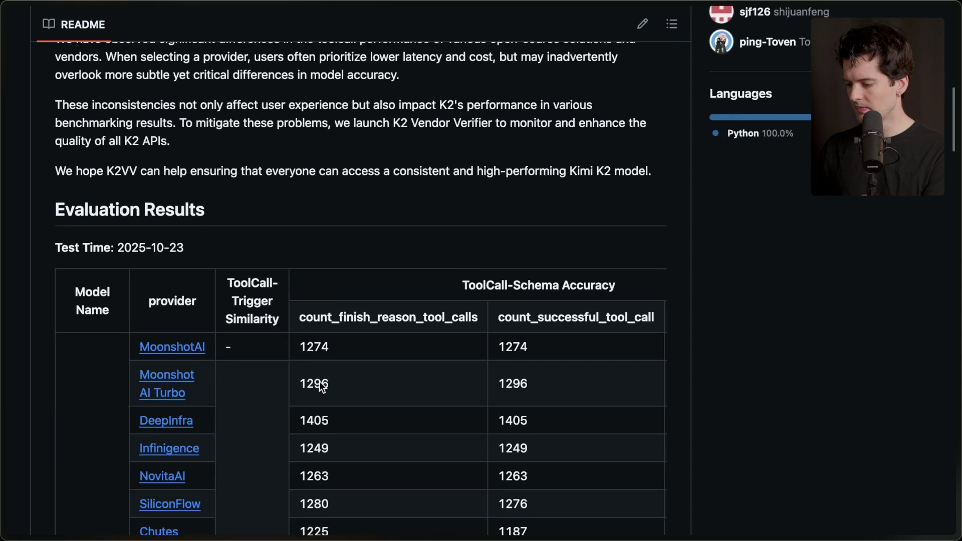
pyautogui.scroll(-10, 321, 386)
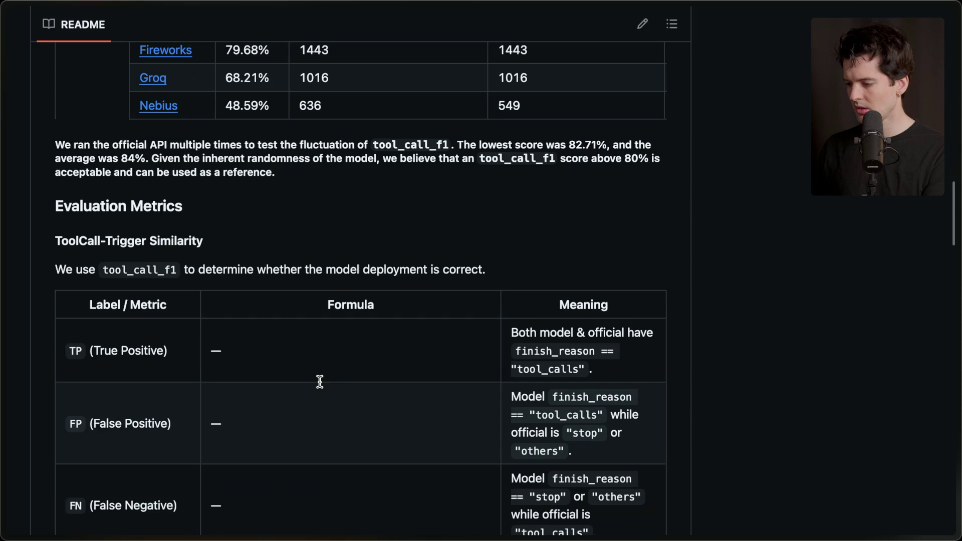
pyautogui.moveTo(955, 250)
pyautogui.click(853, 341)
pyautogui.click(852, 177)
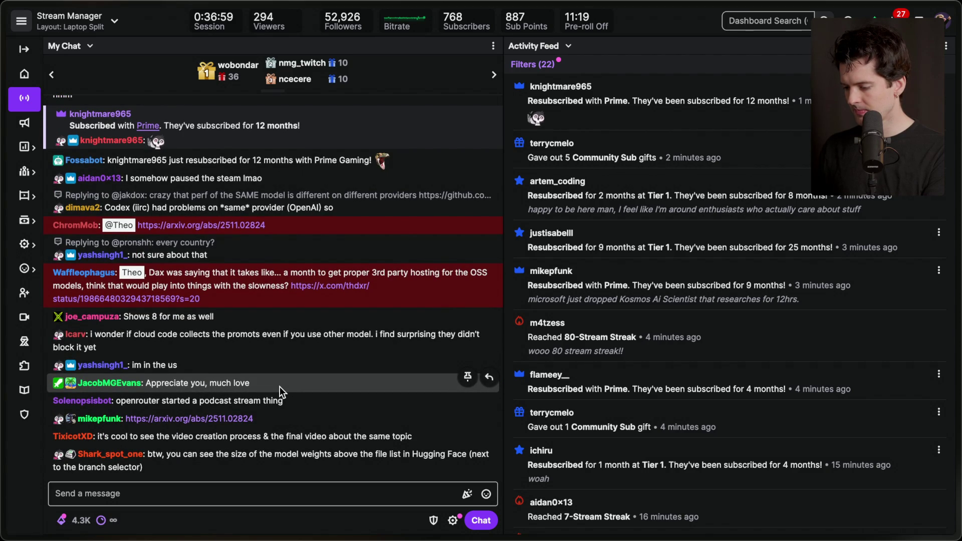
pyautogui.tripleClick(216, 465)
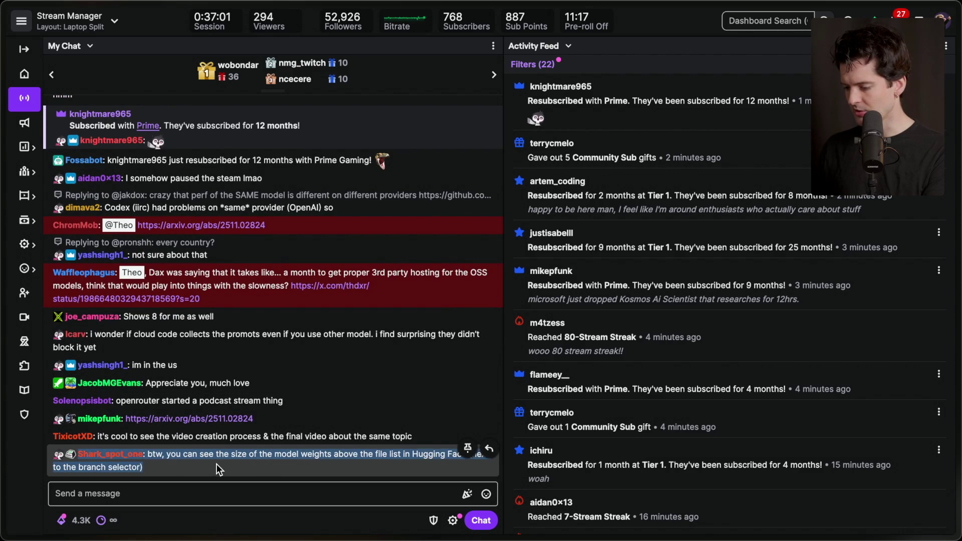
# - Open the Kosmos AI Scientist arXiv paper from chat, check its bookmark and abstract, then return to Twitch
pyautogui.click(214, 395)
pyautogui.moveTo(958, 220)
pyautogui.click(940, 21)
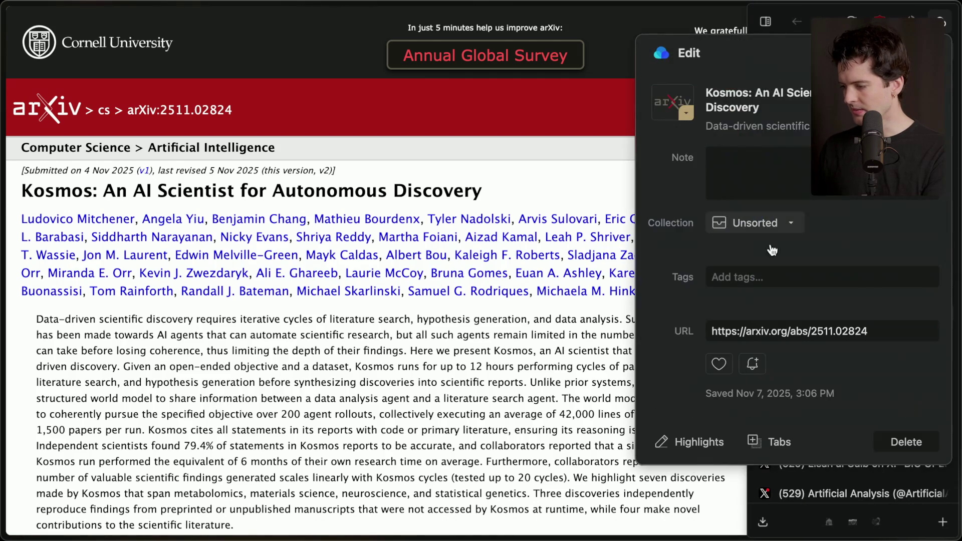
pyautogui.click(535, 361)
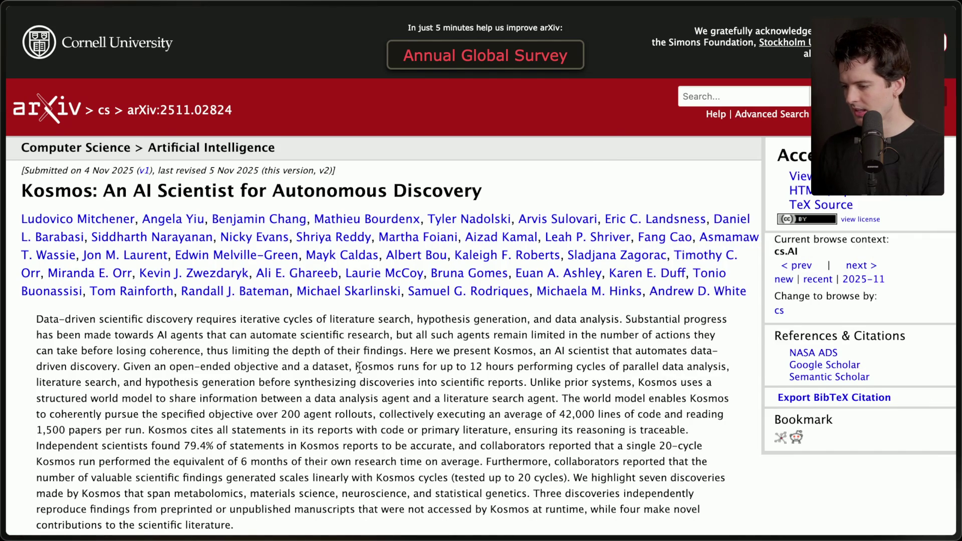
pyautogui.scroll(-3, 359, 368)
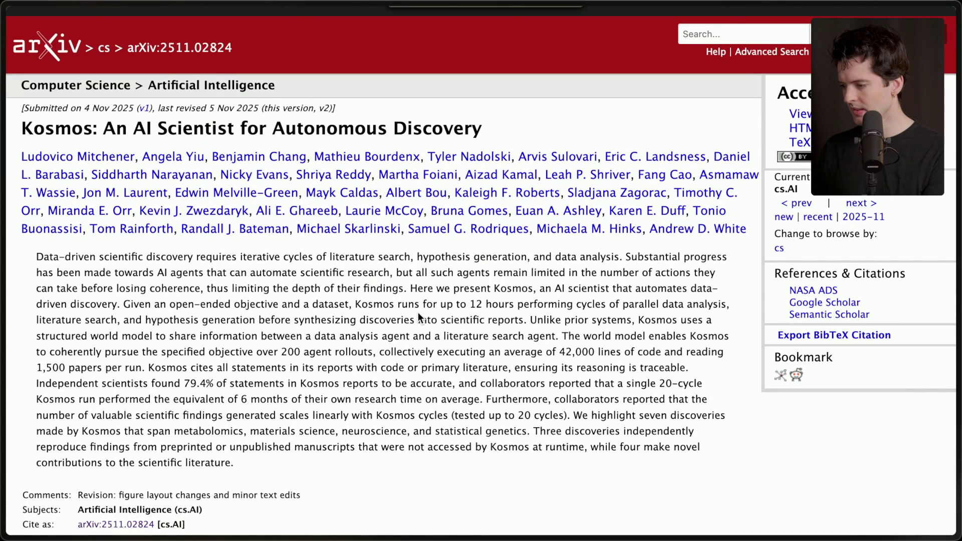
pyautogui.press('super+Tab')
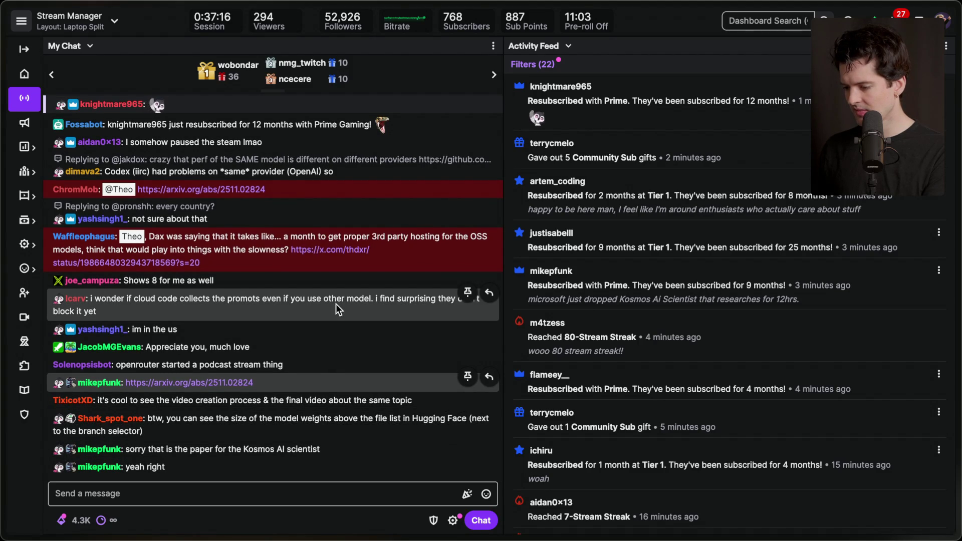
pyautogui.scroll(1, 242, 317)
pyautogui.scroll(2, 243, 317)
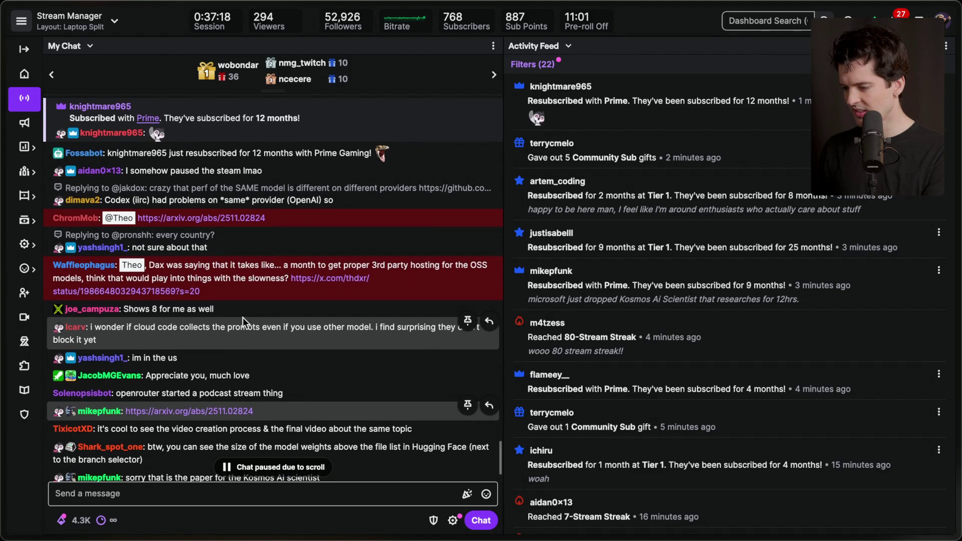
pyautogui.click(487, 283)
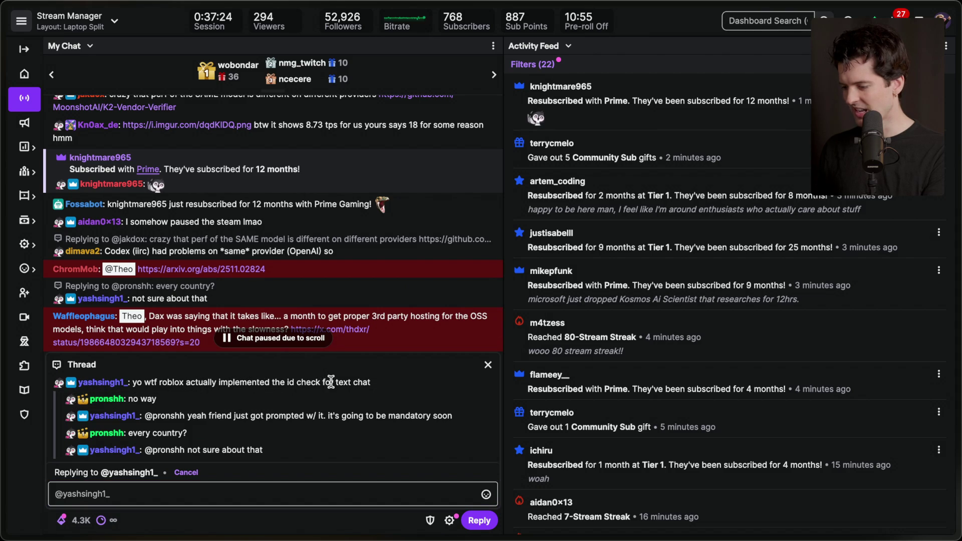
pyautogui.click(487, 364)
pyautogui.scroll(-3, 334, 382)
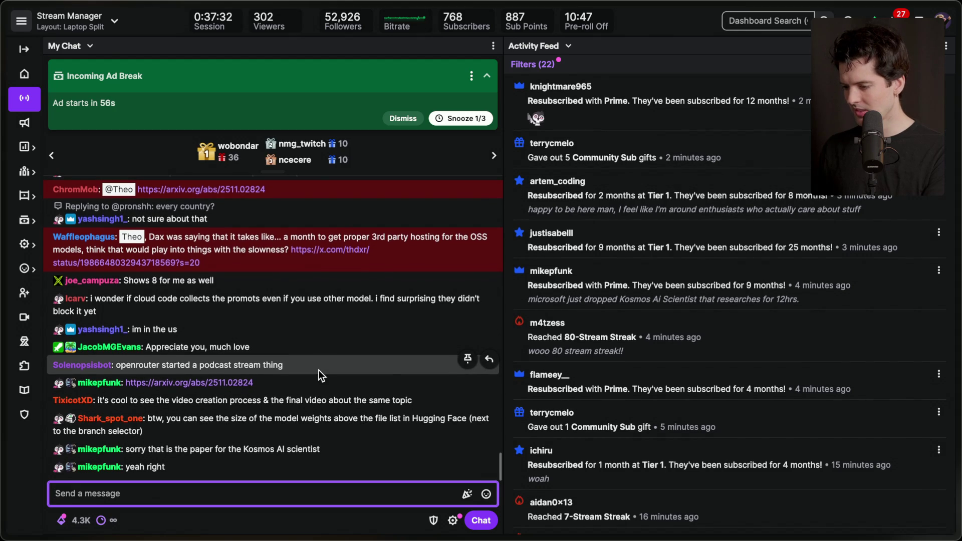
pyautogui.scroll(5, 319, 370)
pyautogui.scroll(2, 318, 369)
pyautogui.scroll(1, 318, 370)
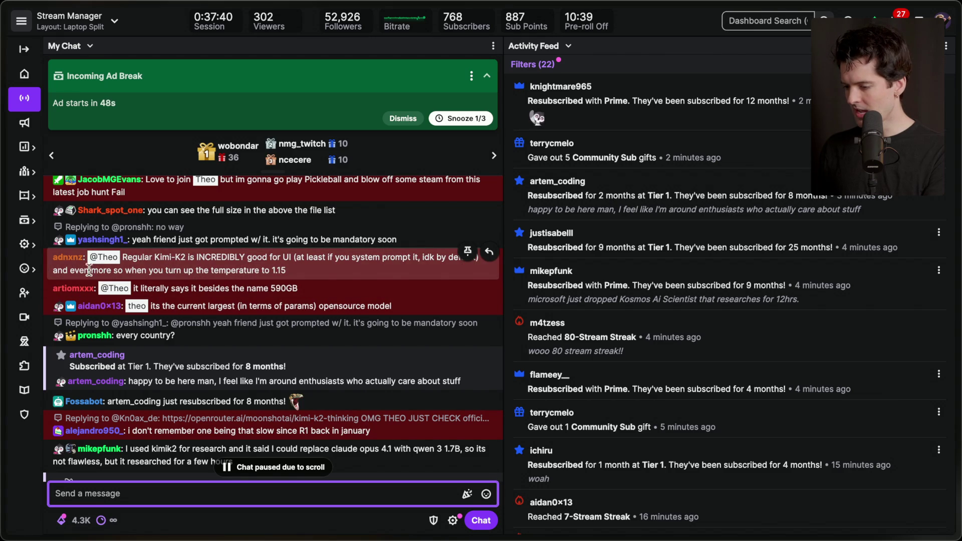
pyautogui.scroll(-10, 312, 354)
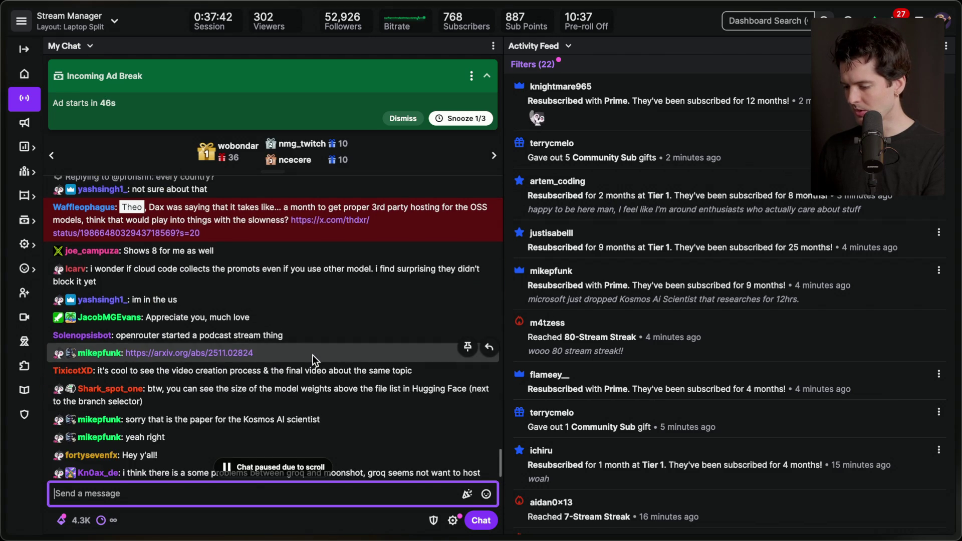
pyautogui.press('super+Tab')
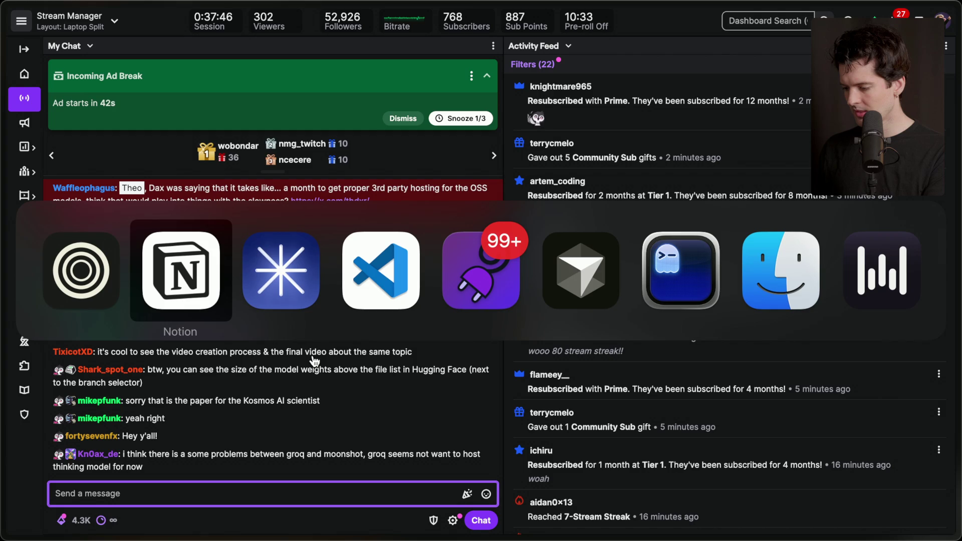
# - Start the dev server with 'bun run dev' in Ghostty and load localhost:3000 in the browser
pyautogui.press('super+Tab')
pyautogui.press('super+Tab')
pyautogui.press('super+Tab')
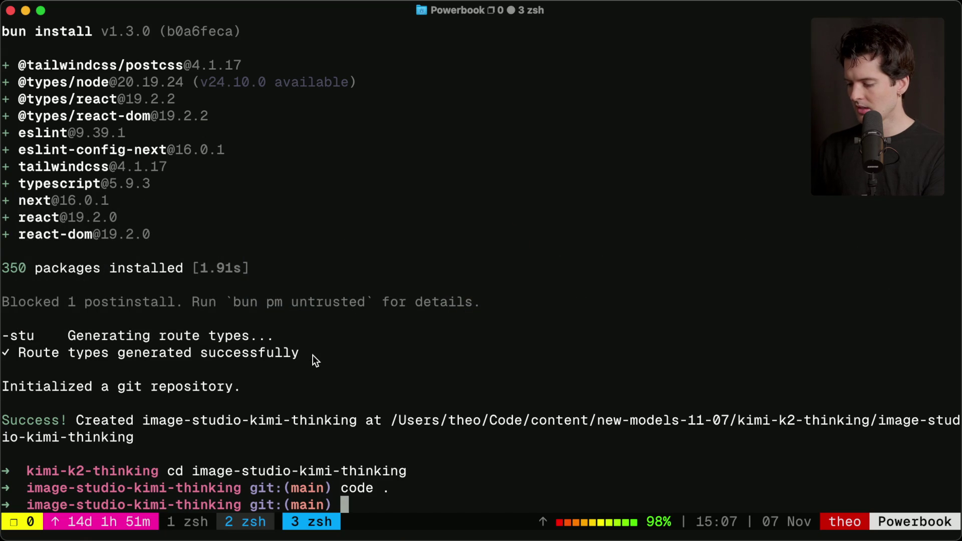
pyautogui.write('bun run dev')
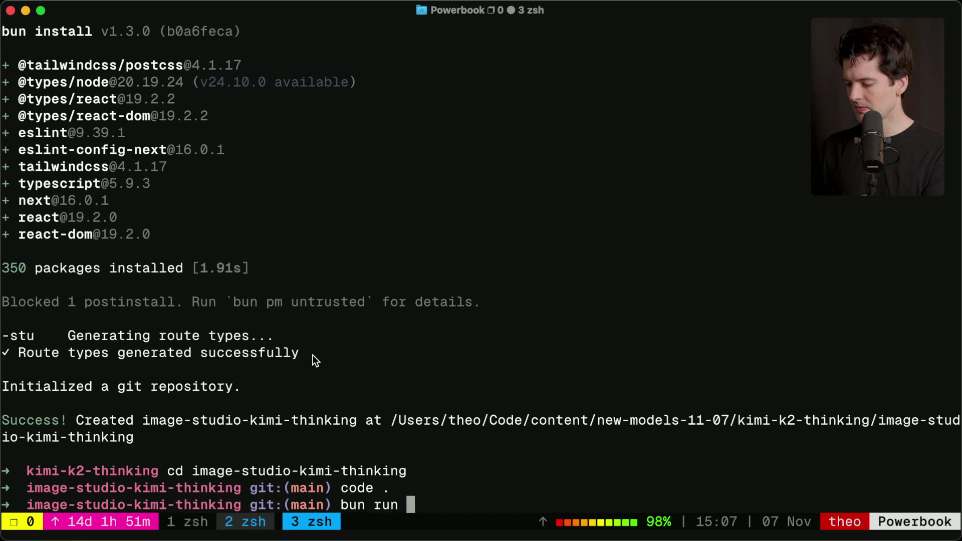
pyautogui.press('Return')
pyautogui.press('super+Tab')
pyautogui.press('super+Tab')
pyautogui.press('super+Tab')
pyautogui.press('super+Tab')
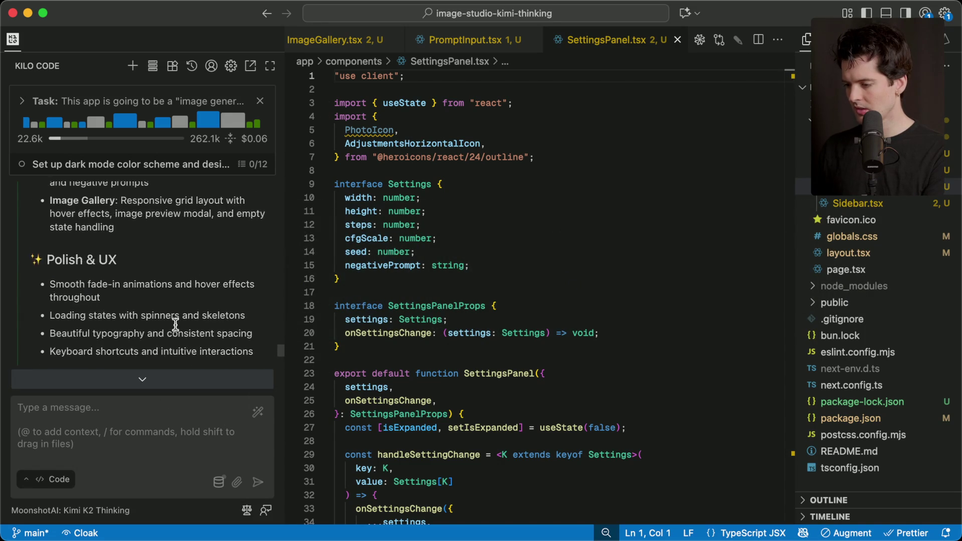
pyautogui.scroll(3, 175, 324)
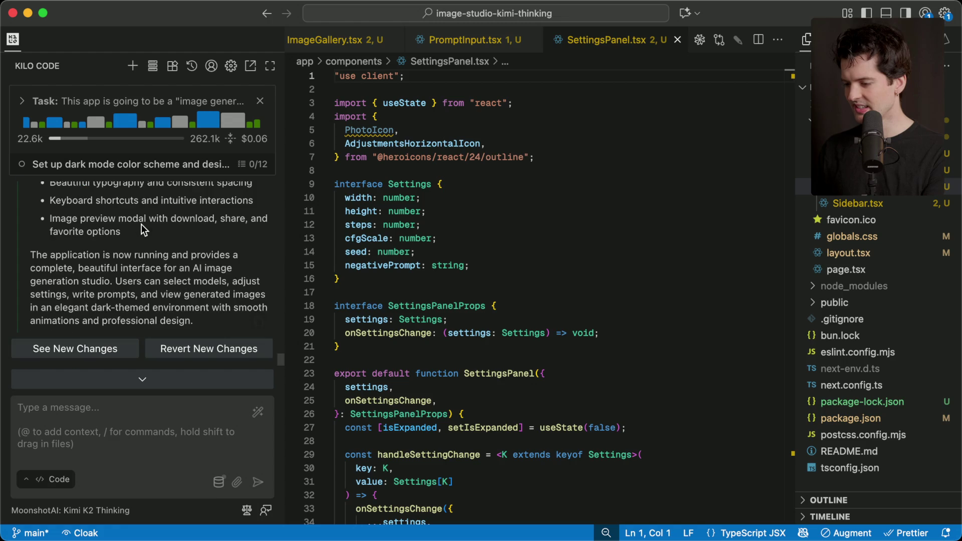
pyautogui.press('super+Tab')
pyautogui.press('super+Tab')
pyautogui.press('super+Tab')
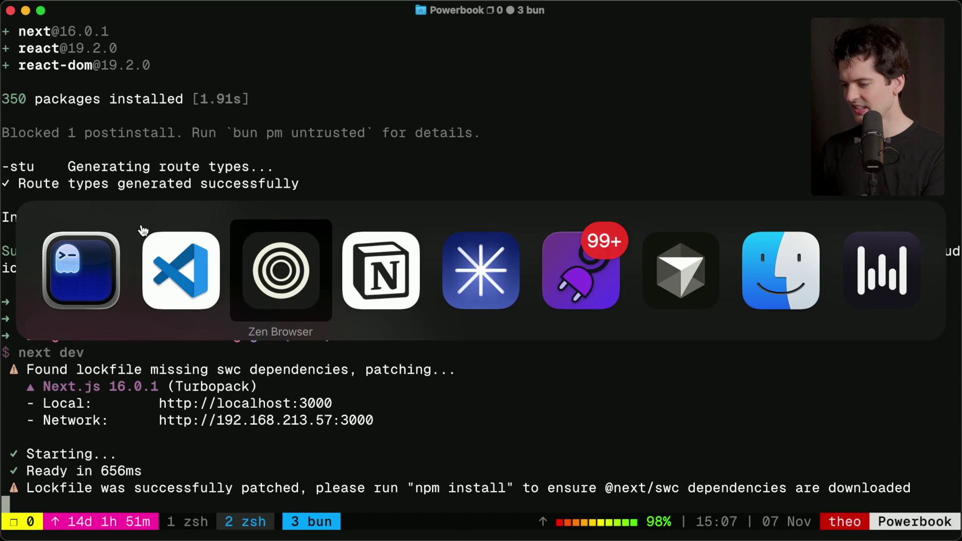
pyautogui.press('super+t')
pyautogui.write('loca')
pyautogui.press('Return')
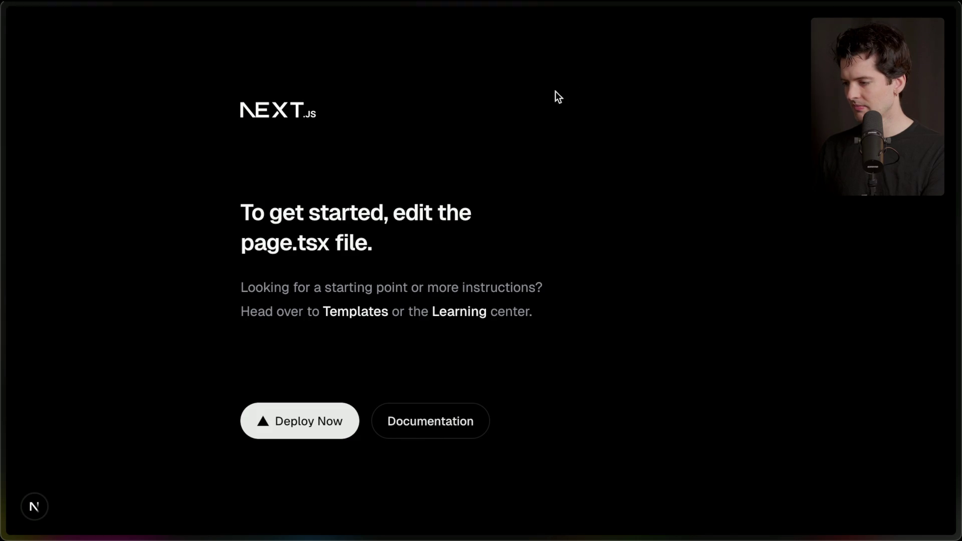
pyautogui.press('super+Tab')
pyautogui.press('super+Tab')
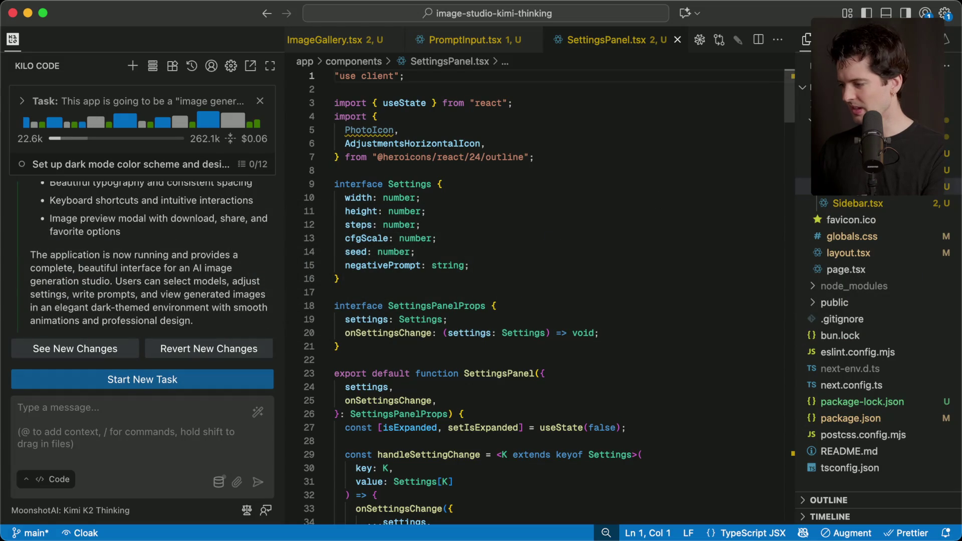
# - Review page.tsx in VS Code, checking back on the dev server terminal
pyautogui.click(849, 274)
pyautogui.scroll(-15, 580, 336)
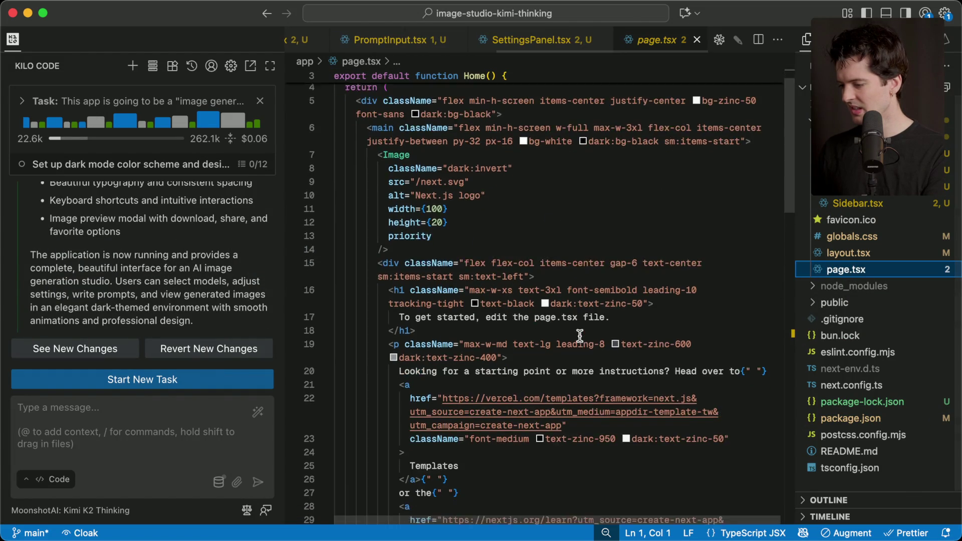
pyautogui.scroll(10, 580, 336)
pyautogui.scroll(10, 580, 335)
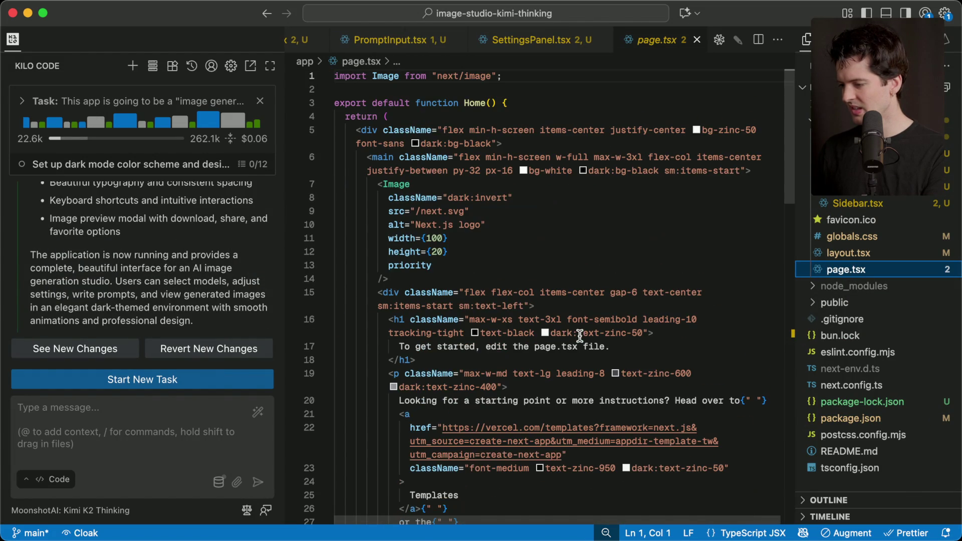
pyautogui.scroll(10, 130, 276)
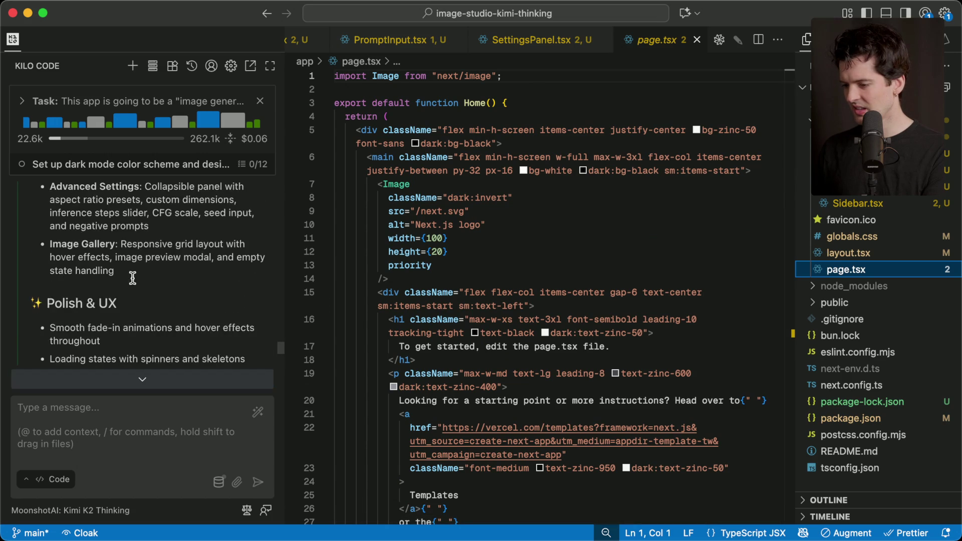
pyautogui.scroll(5, 132, 277)
pyautogui.scroll(-3, 132, 277)
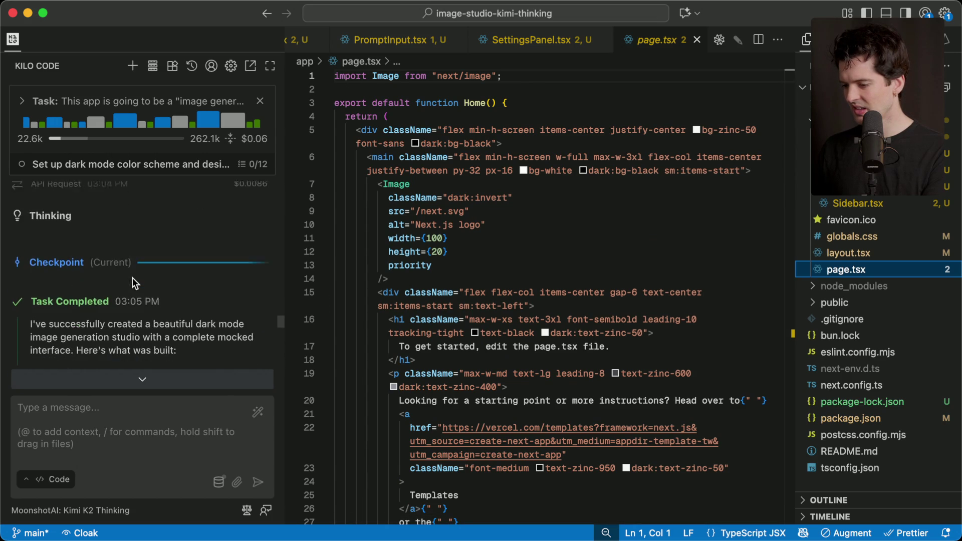
pyautogui.scroll(-8, 133, 277)
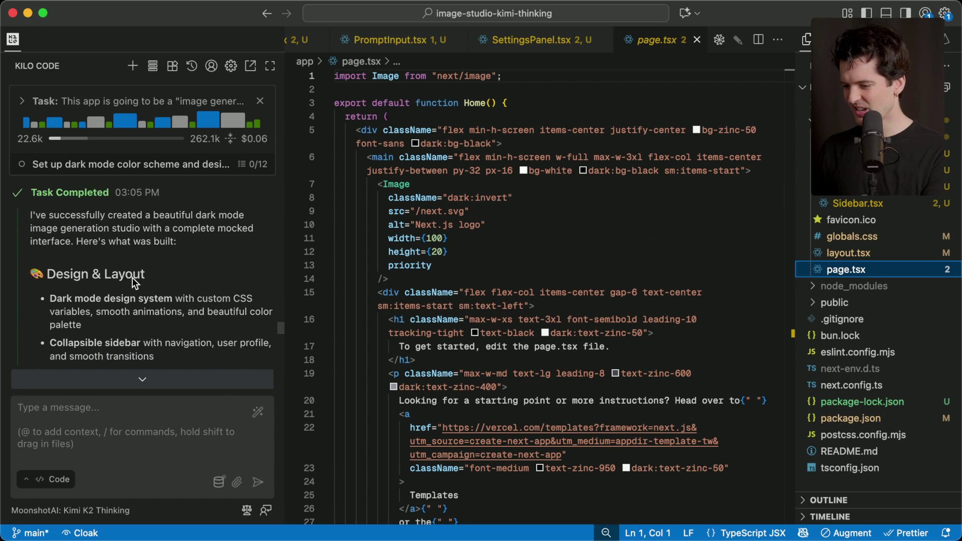
pyautogui.scroll(-8, 132, 278)
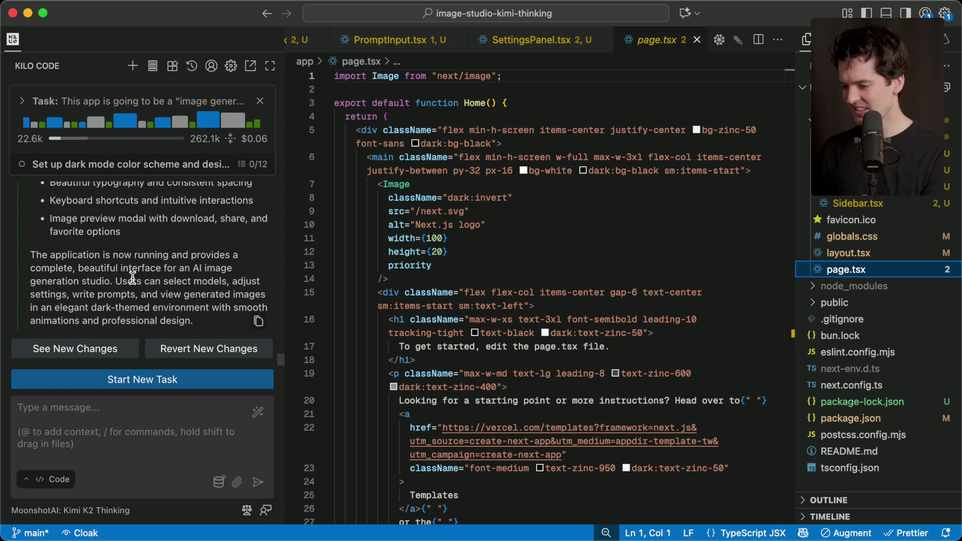
pyautogui.press('super+Tab')
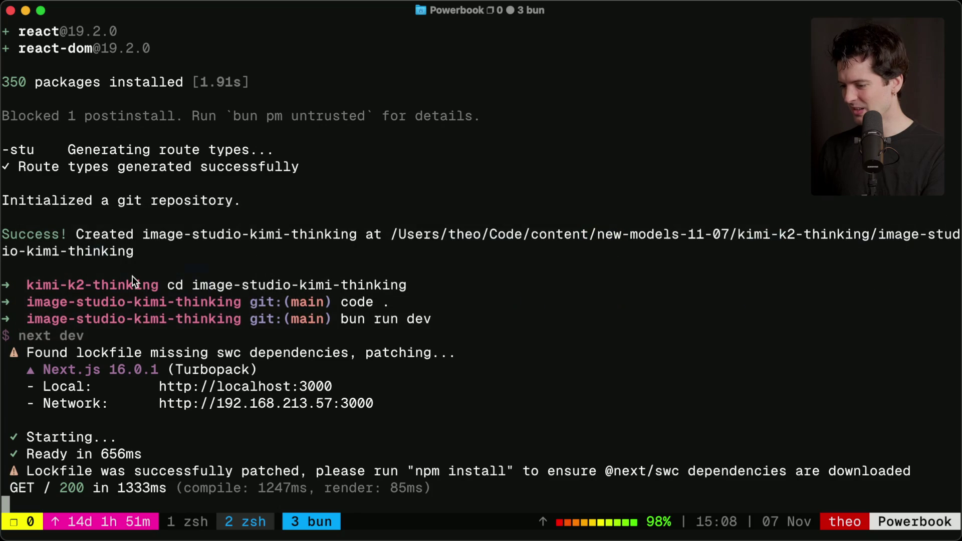
pyautogui.press('super+Tab')
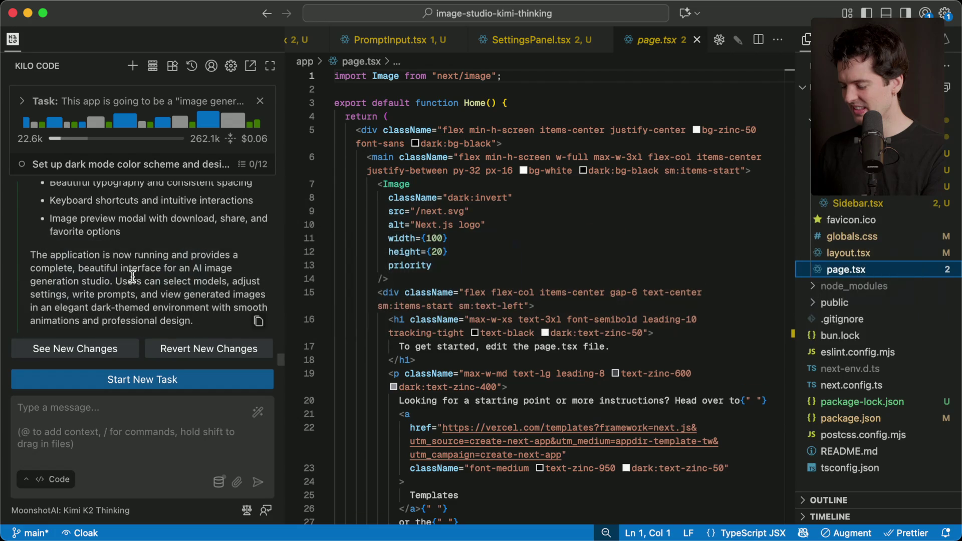
pyautogui.press('super+Tab')
pyautogui.press('super+Tab')
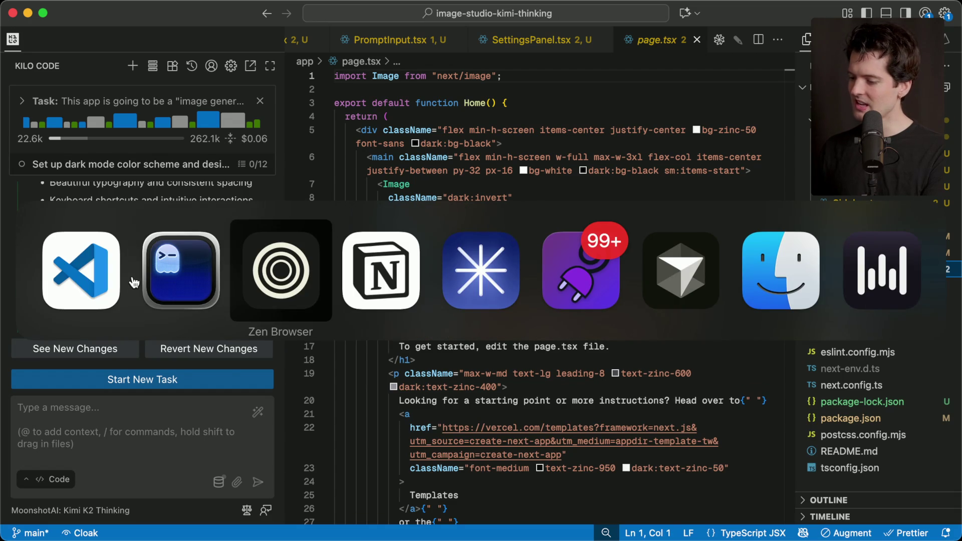
# - Bring up the Twitch Stream Manager tab in Zen Browser
pyautogui.press('super+Tab')
pyautogui.press('super+Tab')
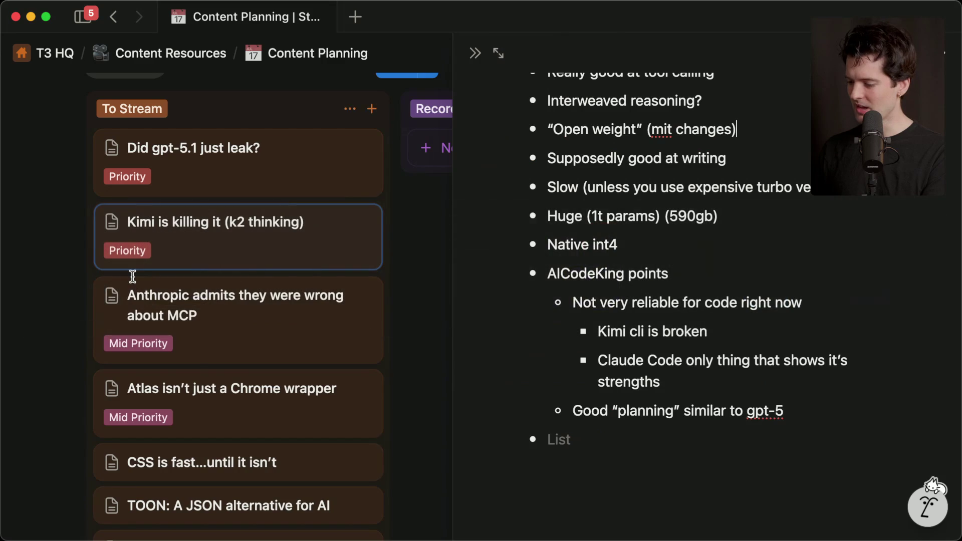
pyautogui.press('super+Tab')
pyautogui.press('super+Tab')
pyautogui.press('super+Tab')
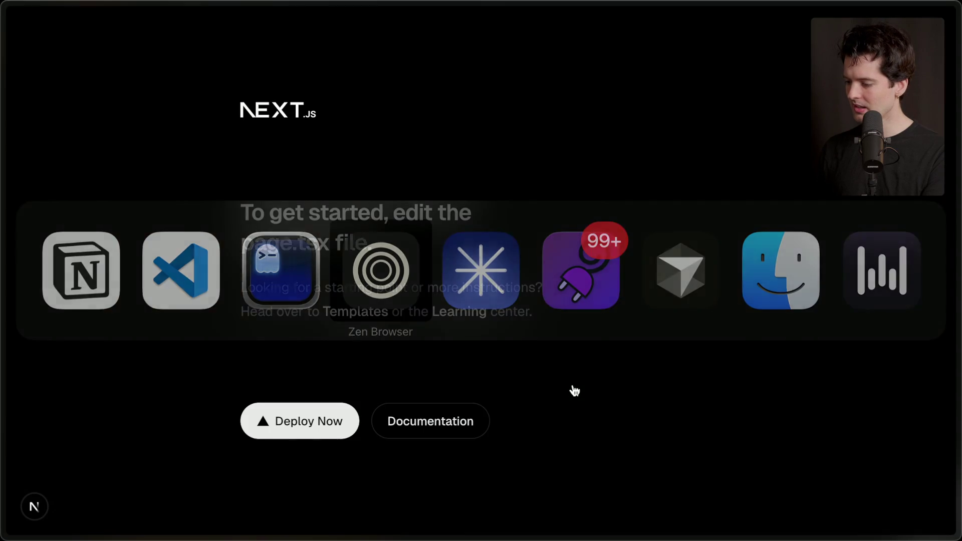
pyautogui.hotkey('ctrl', 'Tab')
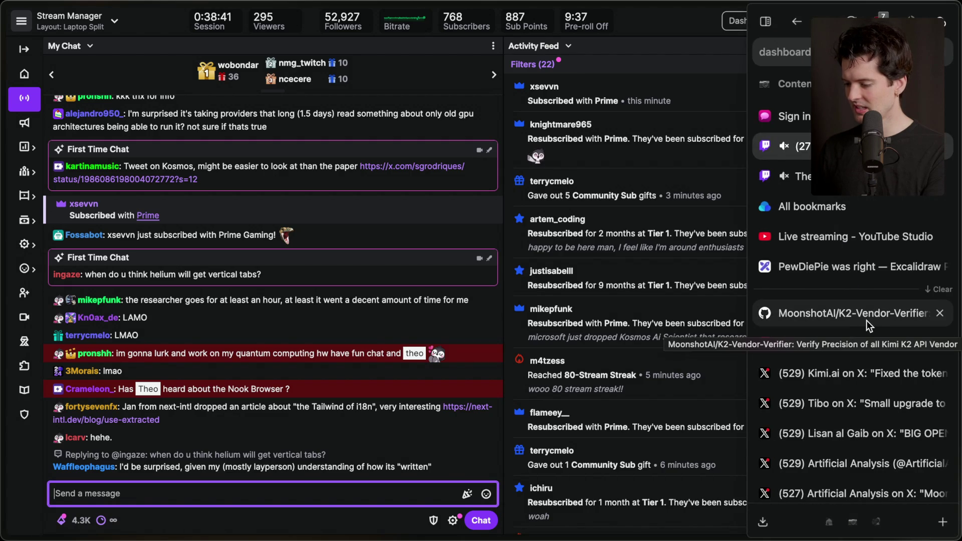
pyautogui.click(350, 300)
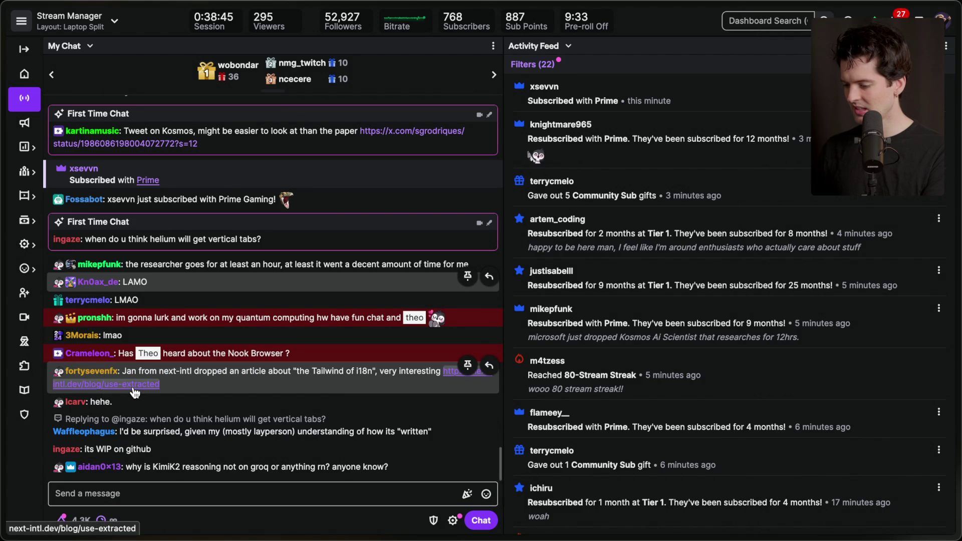
# - Open and bookmark the next-intl blog post from chat, then select the KimiK2 reasoning question
pyautogui.click(134, 387)
pyautogui.moveTo(957, 313)
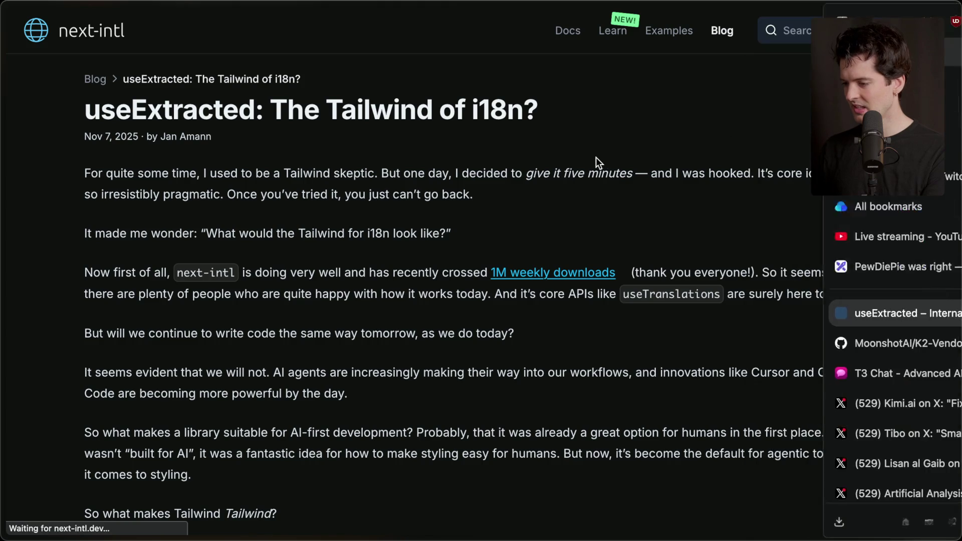
pyautogui.press('super+shift+e')
pyautogui.click(487, 215)
pyautogui.press('super+w')
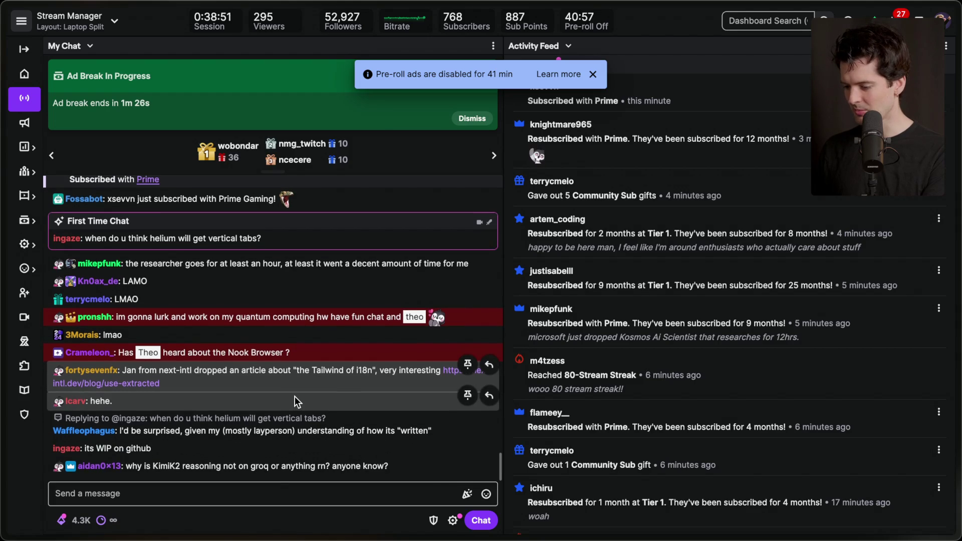
pyautogui.tripleClick(256, 467)
pyautogui.press('super+Tab')
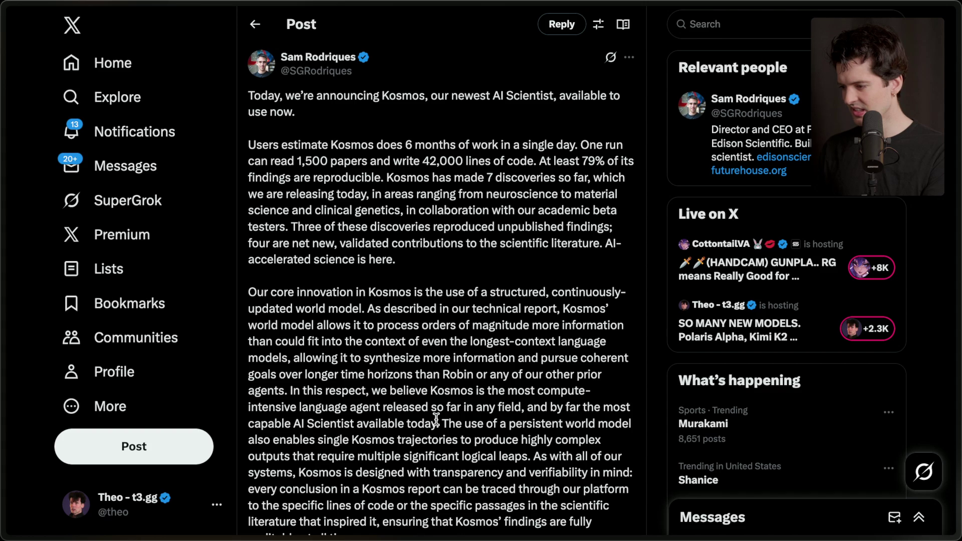
# - Add a card named 'Kosmos (Microsoft AI scientist)' at the top of the To Stream column
pyautogui.press('super+Tab')
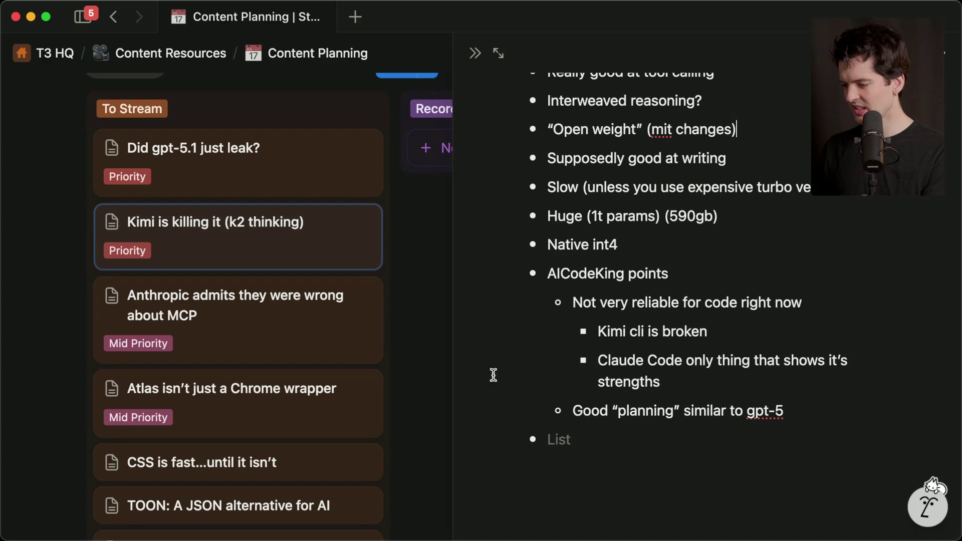
pyautogui.click(372, 109)
pyautogui.write('Kosmos (Microsoft AI scientist')
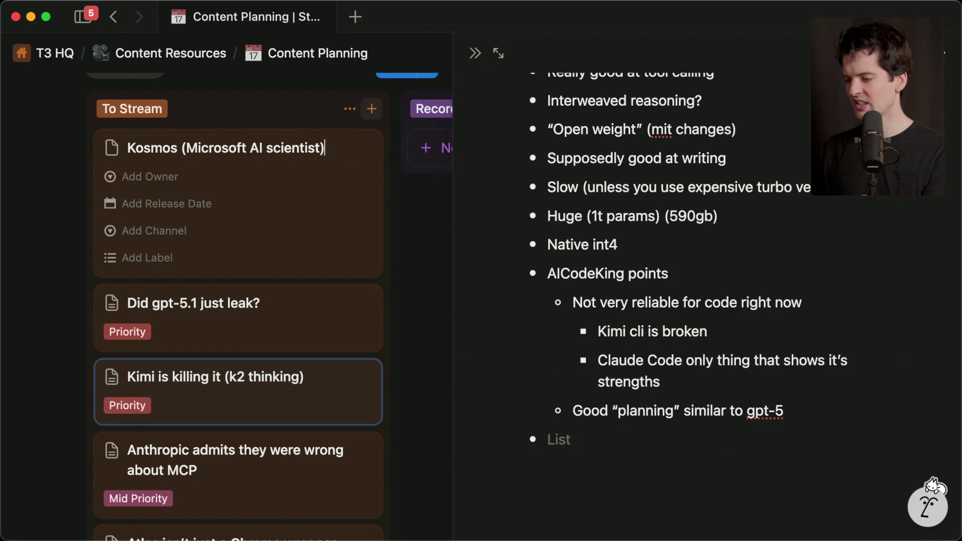
pyautogui.press('Return')
# - Open the Kosmos card's page and paste the Kosmos announcement post link into its body
pyautogui.click(258, 149)
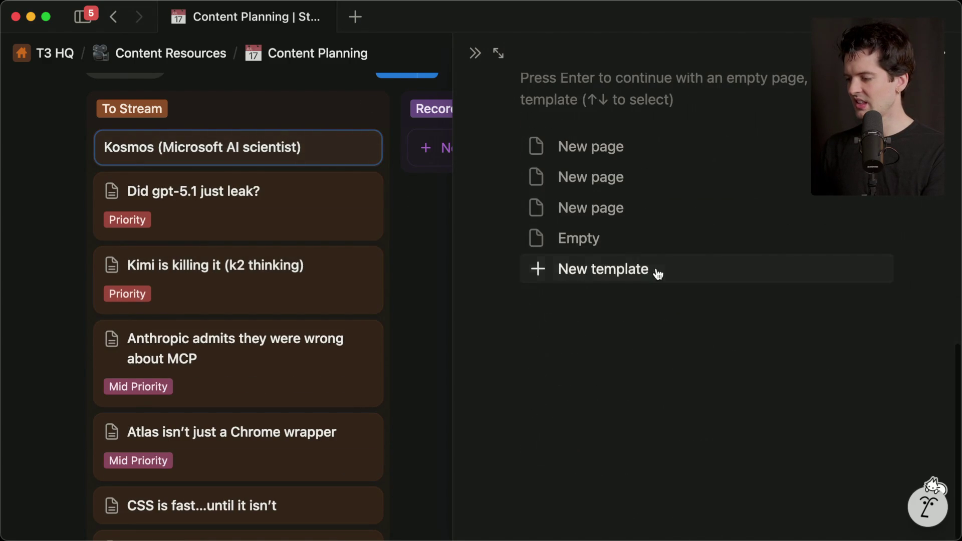
pyautogui.click(657, 274)
pyautogui.press('Escape')
pyautogui.click(326, 135)
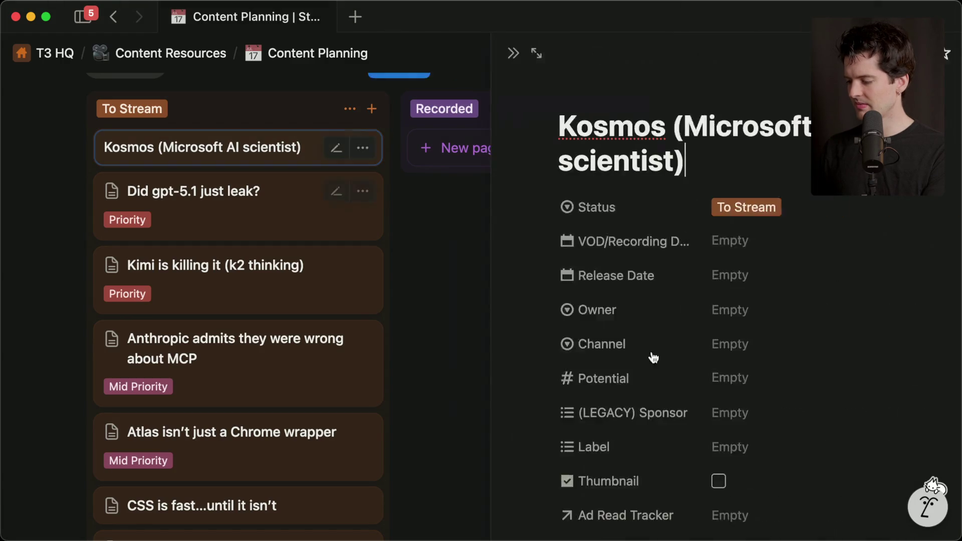
pyautogui.scroll(-10, 692, 250)
pyautogui.click(703, 185)
pyautogui.hotkey('ctrl', 'v')
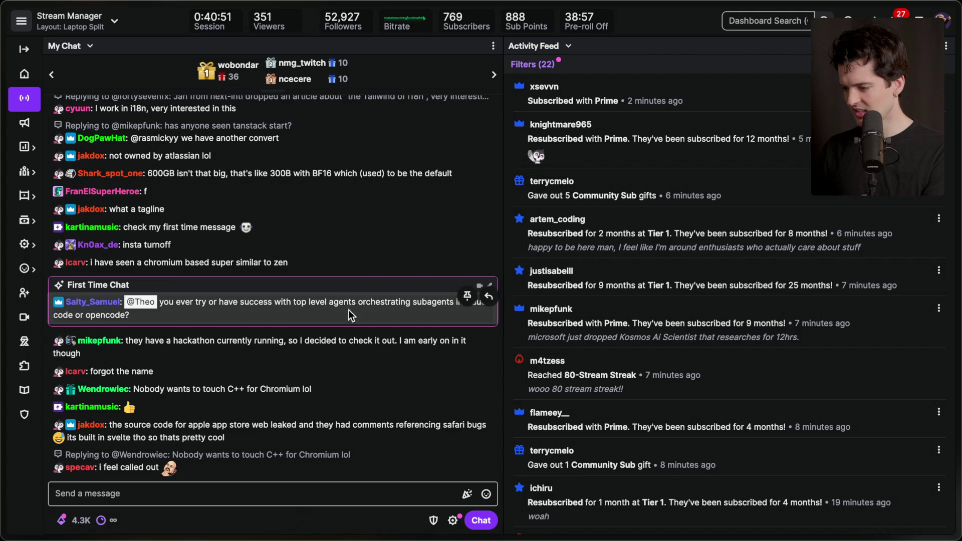
# - Select the first-time chatter's message in Twitch chat, then check the YouTube live chat
pyautogui.tripleClick(426, 289)
pyautogui.tripleClick(383, 289)
pyautogui.click(370, 293)
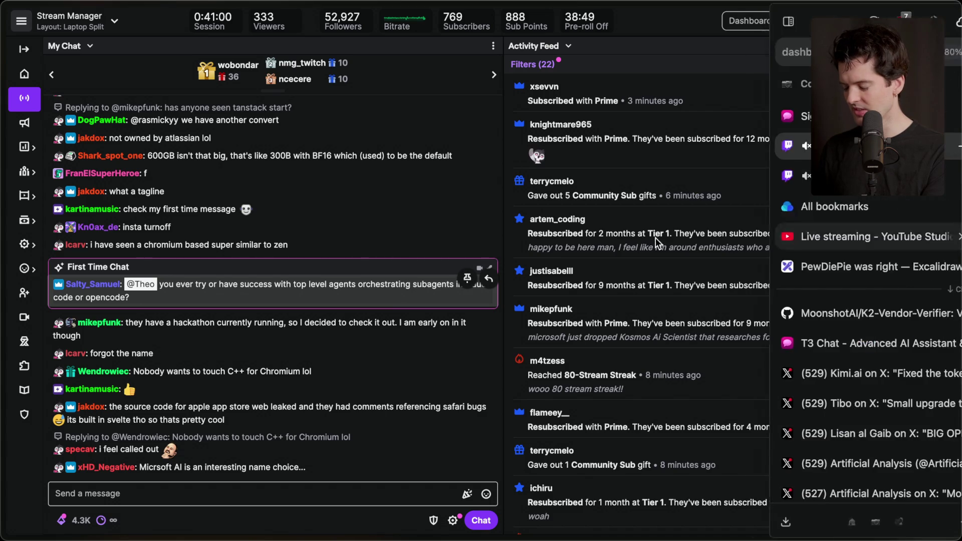
pyautogui.press('super+Tab')
pyautogui.click(481, 13)
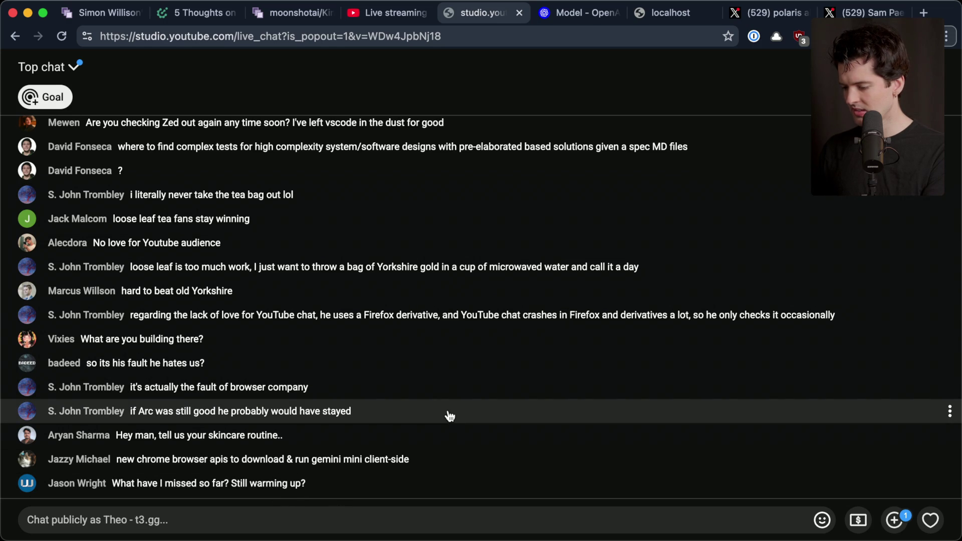
pyautogui.press('super+Tab')
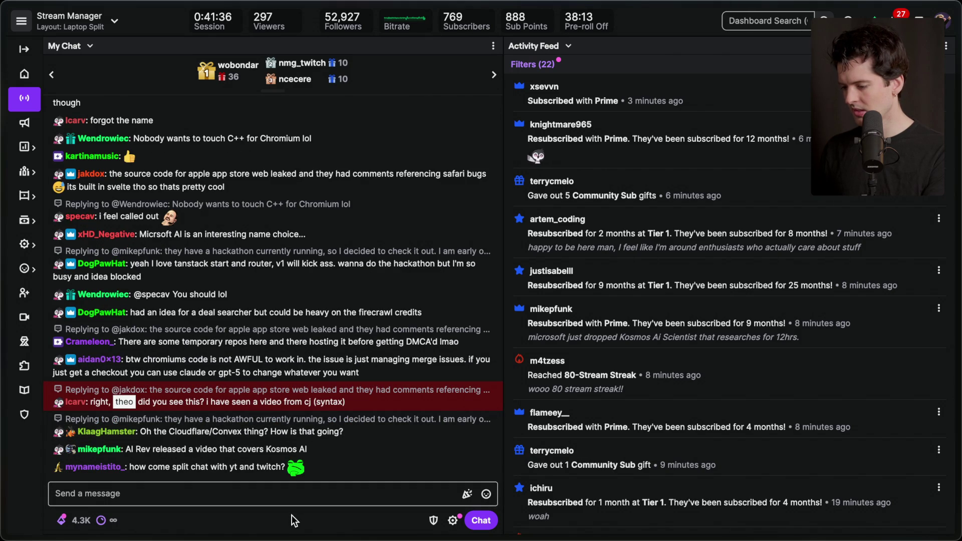
# - Focus the Twitch chat box, glance at YouTube live chat again, then return to Notion's board
pyautogui.click(291, 493)
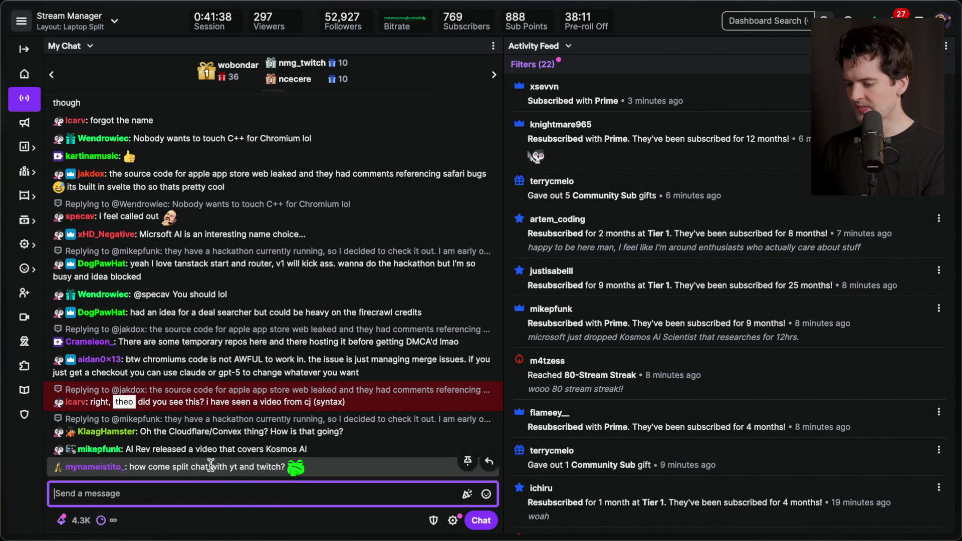
pyautogui.moveTo(935, 314)
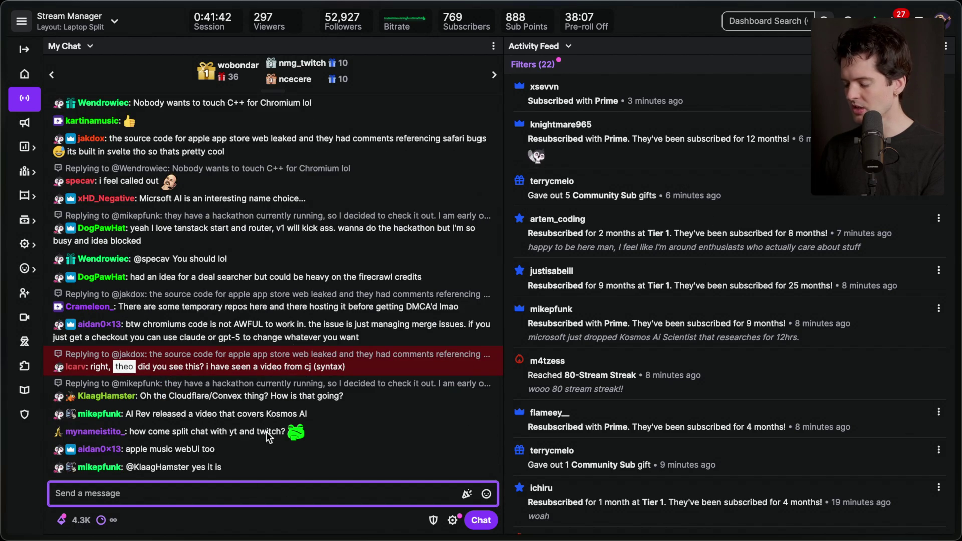
pyautogui.press('super+Tab')
pyautogui.press('super+Tab')
pyautogui.press('super+shift+Tab')
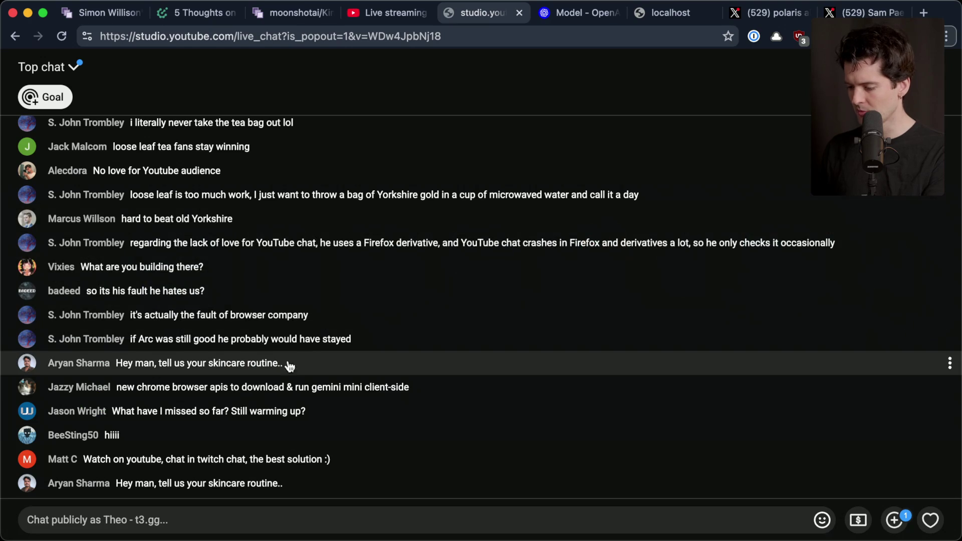
pyautogui.press('super+Tab')
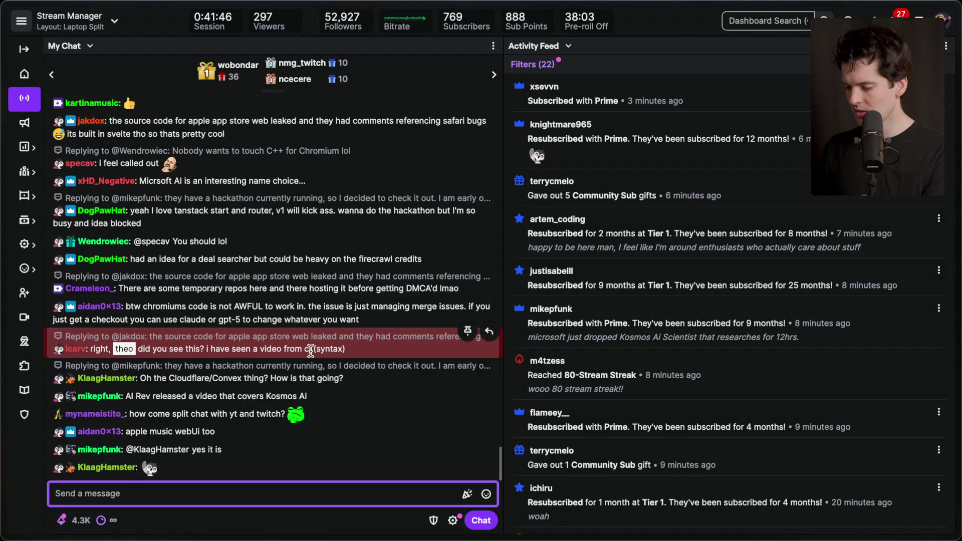
pyautogui.press('super+Tab')
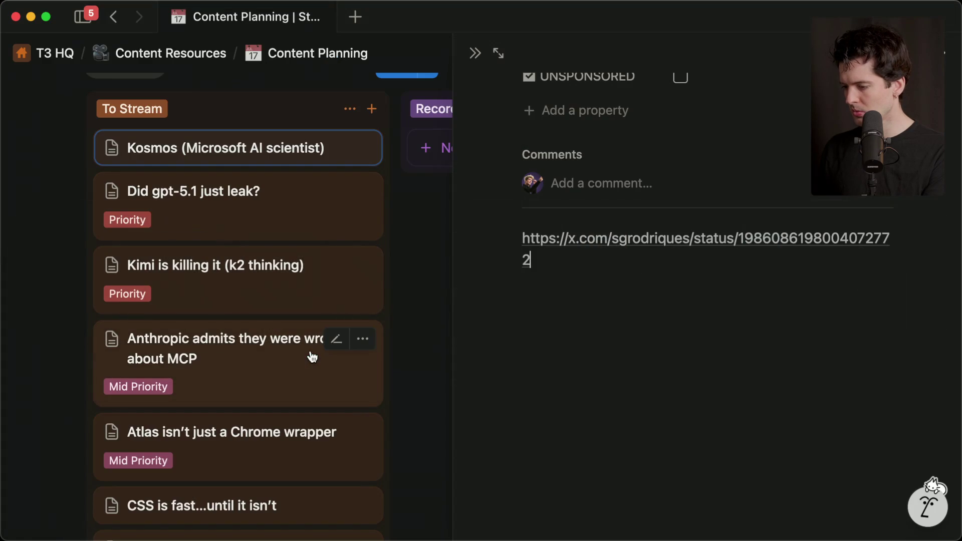
# - Close the Kosmos preview, open the Kimi k2 thinking card, and follow its interconnects.ai article link
pyautogui.press('Escape')
pyautogui.press('super+Tab')
pyautogui.press('super+Tab')
pyautogui.click(225, 264)
pyautogui.scroll(-10, 501, 352)
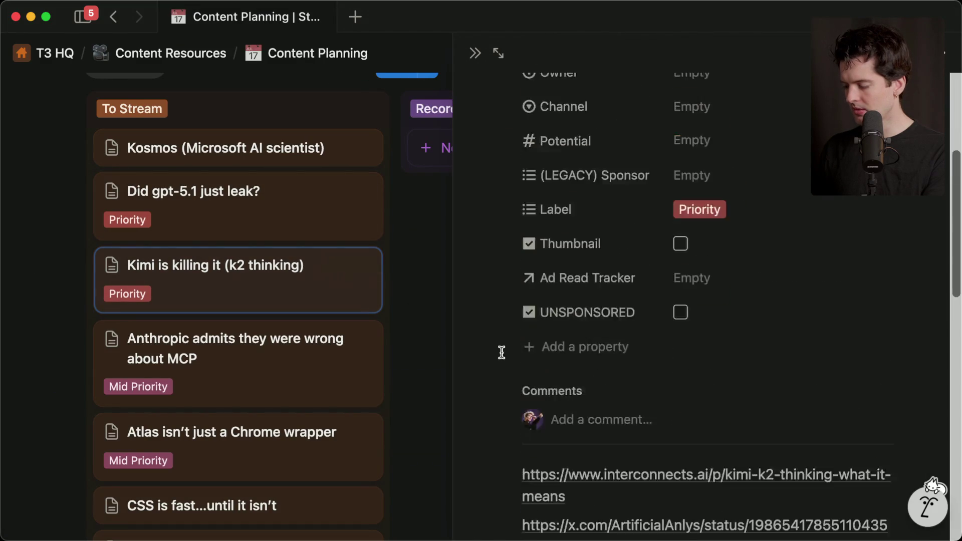
pyautogui.scroll(-6, 501, 352)
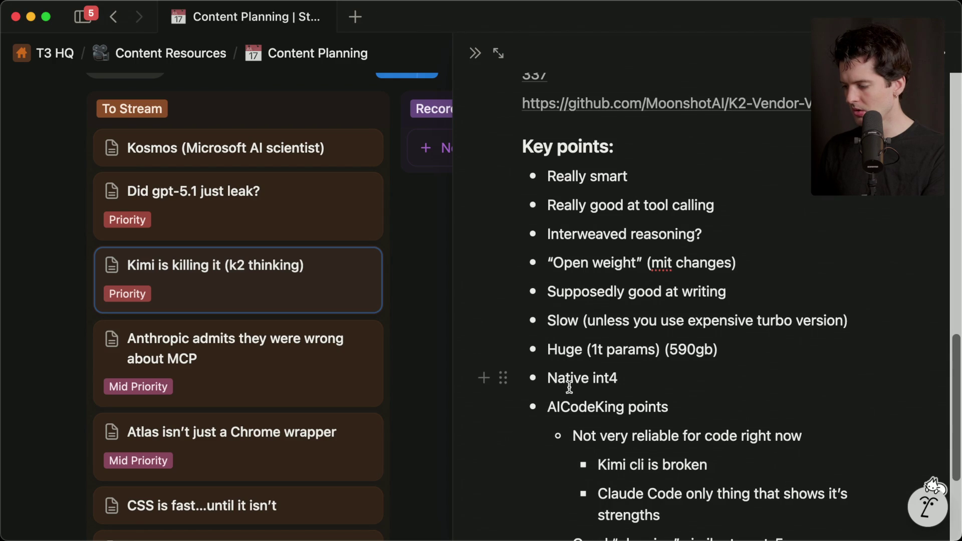
pyautogui.scroll(-3, 640, 387)
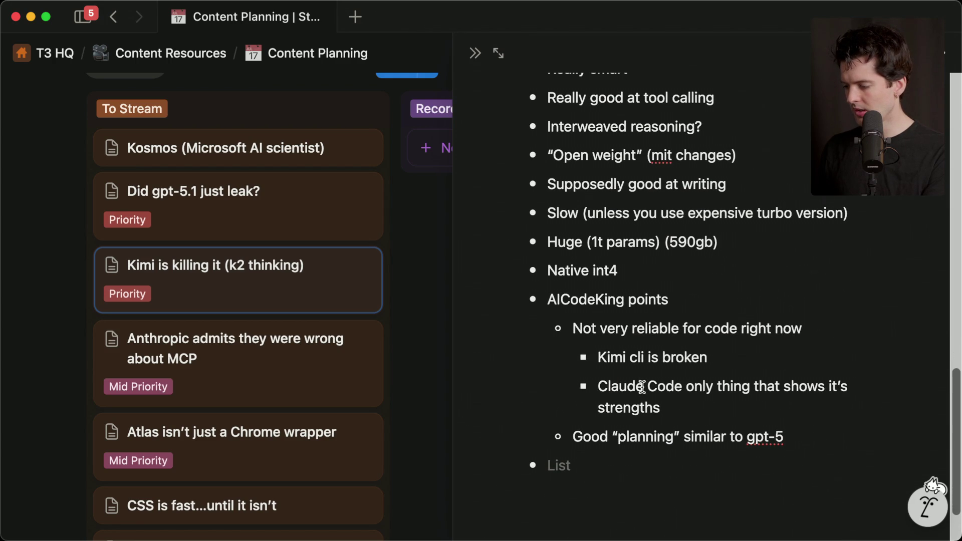
pyautogui.scroll(10, 583, 458)
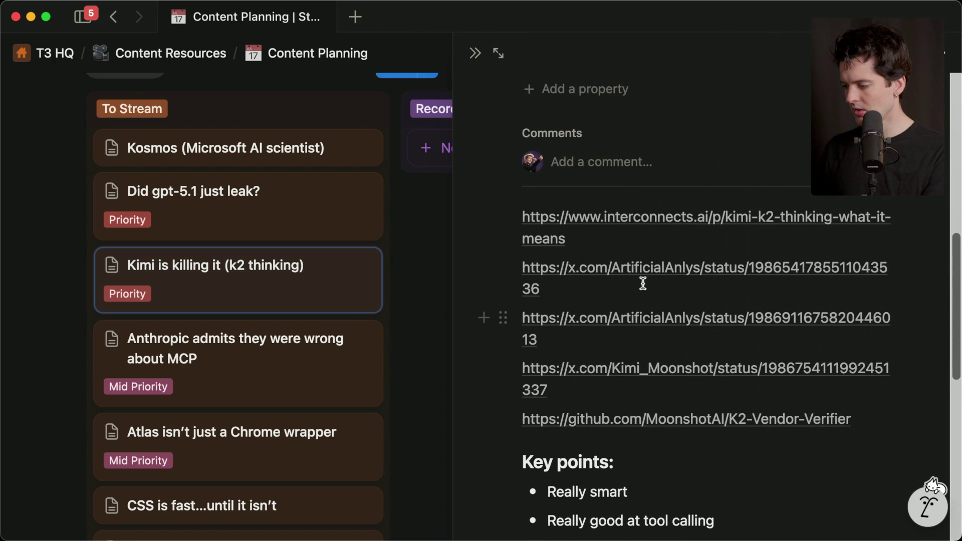
pyautogui.click(667, 221)
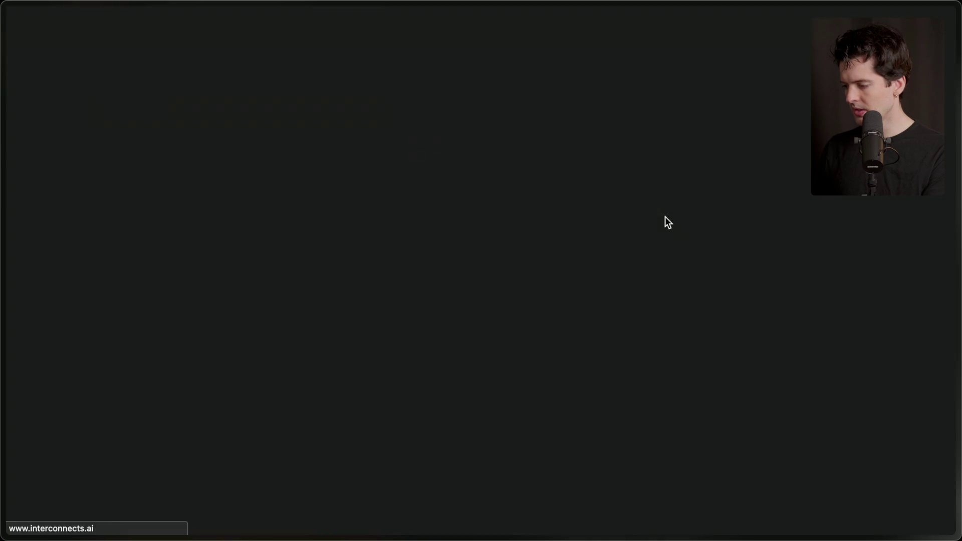
# - Read the Interconnects Kimi K2 Thinking post, dismissing its newsletter subscribe prompt
pyautogui.scroll(-5, 411, 231)
pyautogui.scroll(-4, 410, 230)
pyautogui.scroll(2, 410, 230)
pyautogui.scroll(-1, 411, 230)
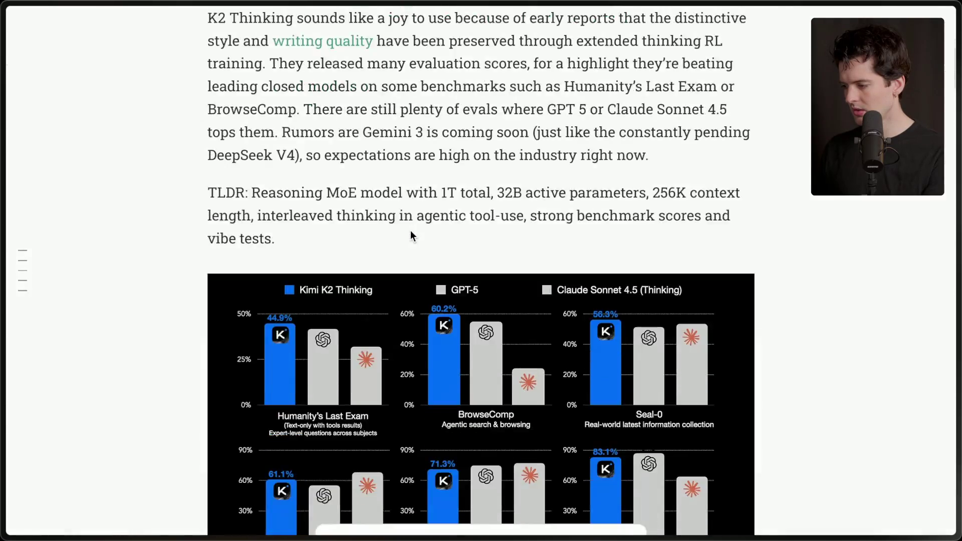
pyautogui.scroll(-5, 411, 231)
pyautogui.click(624, 315)
pyautogui.scroll(10, 624, 315)
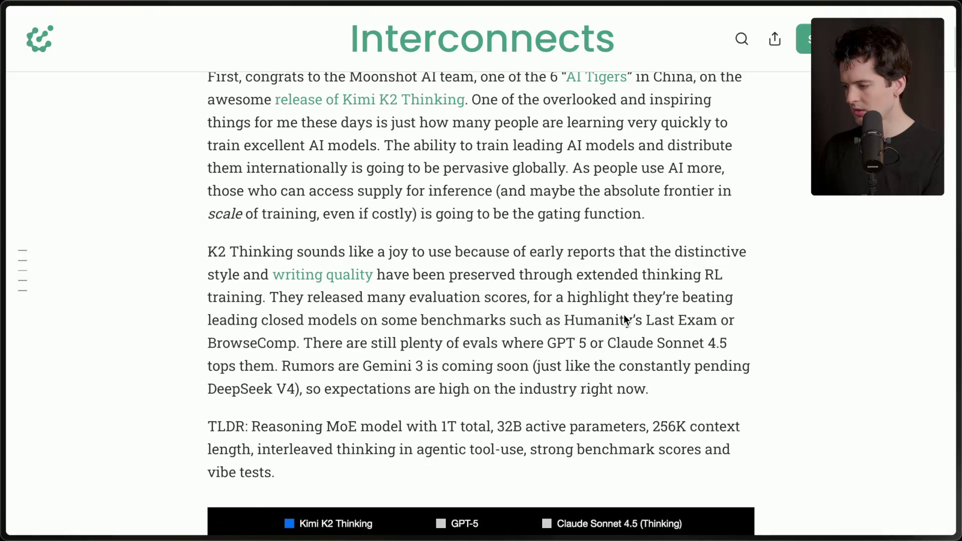
# - Read the cited dbreunig.com writing-quality article in a new tab, then return to Notion
pyautogui.keyDown('super'); pyautogui.click(330, 276); pyautogui.keyUp('super')
pyautogui.moveTo(952, 300)
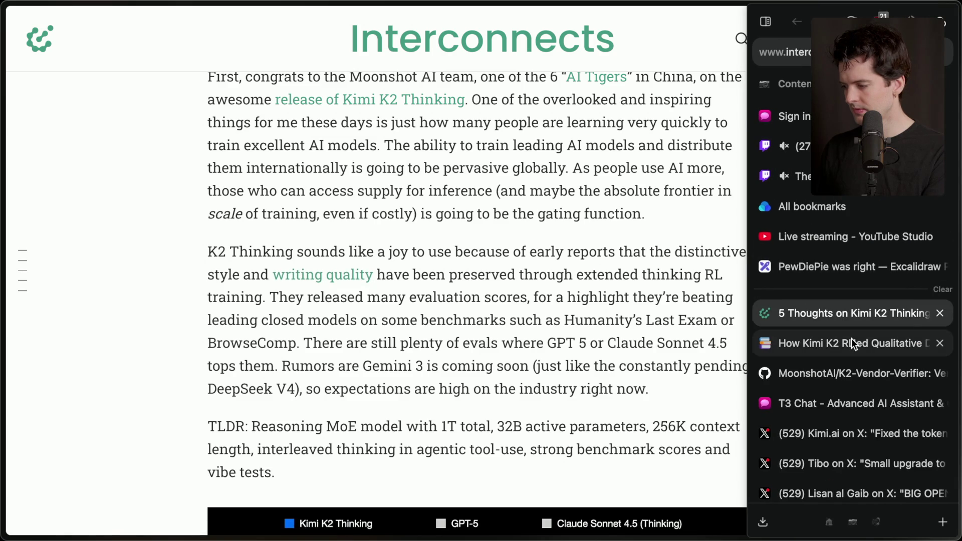
pyautogui.click(851, 338)
pyautogui.scroll(-3, 528, 339)
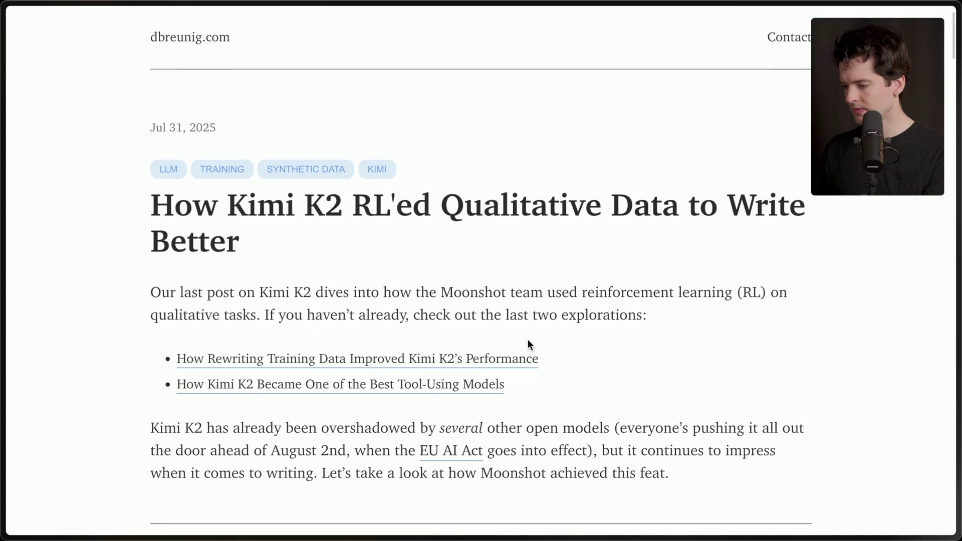
pyautogui.scroll(-2, 528, 339)
pyautogui.scroll(-15, 527, 339)
pyautogui.scroll(20, 527, 338)
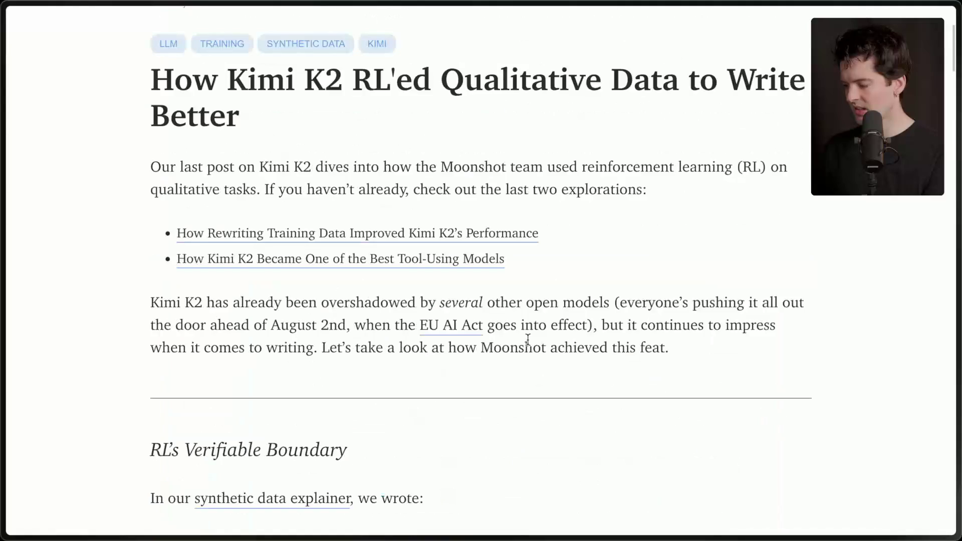
pyautogui.moveTo(958, 295)
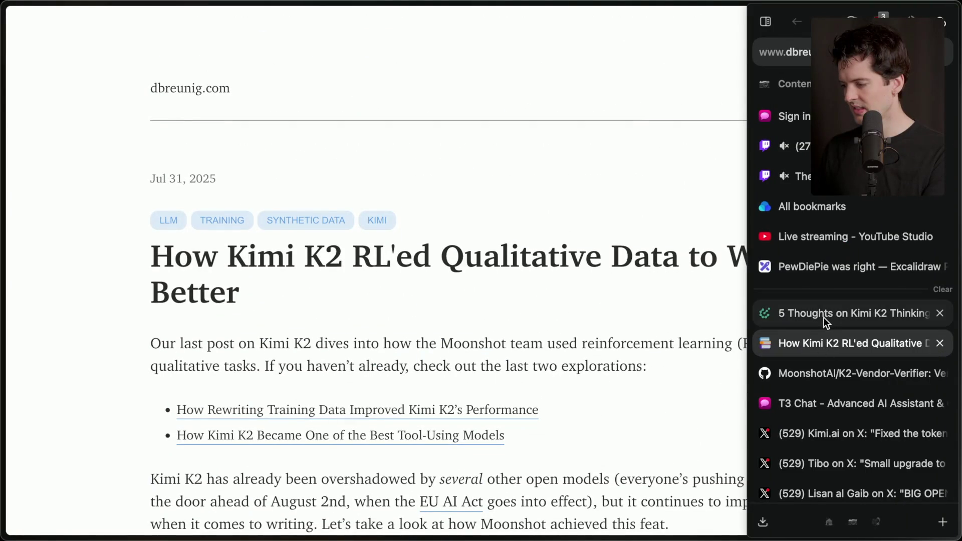
pyautogui.press('super+Tab')
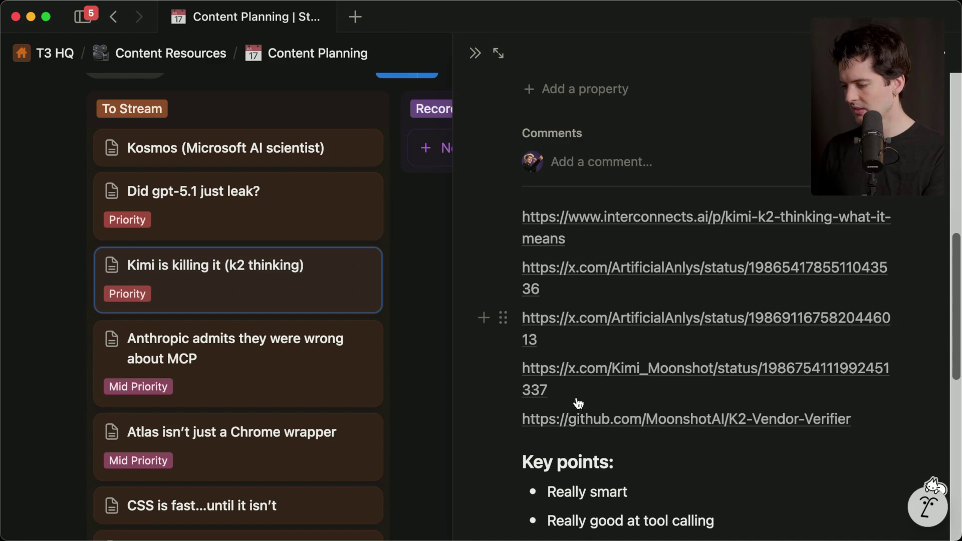
# - Paste the dbreunig.com article link as a sub-bullet under 'Supposedly good at writing', adding an empty bullet
pyautogui.scroll(-5, 584, 476)
pyautogui.scroll(-3, 719, 321)
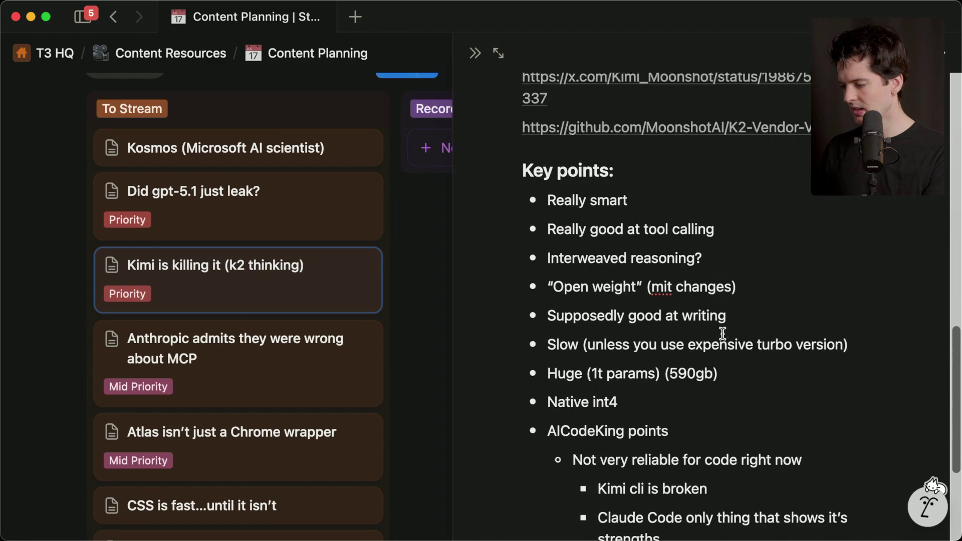
pyautogui.write('https://www.dbreunig.com/2025/07/31/how-kimi-rl-ed-qualitative-data-to-write-better.html')
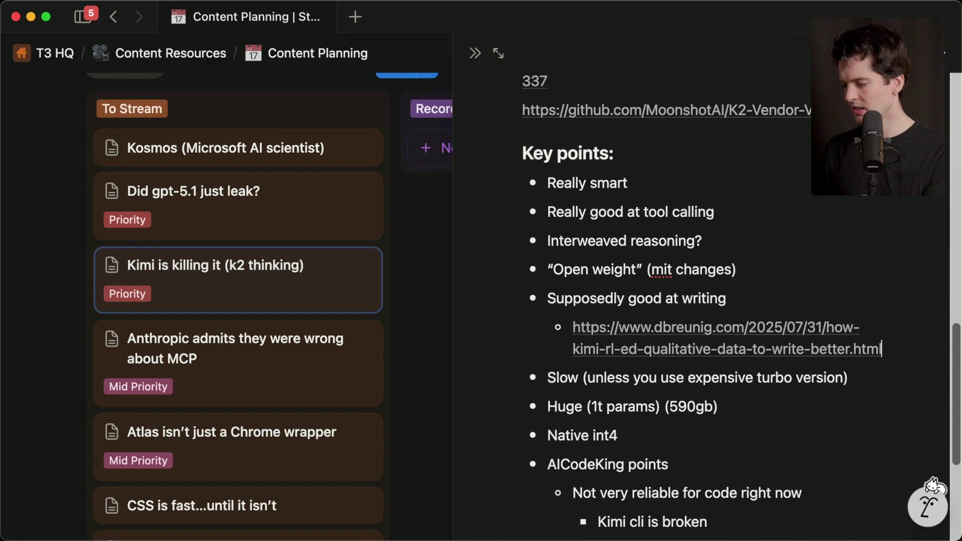
pyautogui.press('Return')
# - Open the OpenRouter homepage in a new browser tab
pyautogui.press('super+Tab')
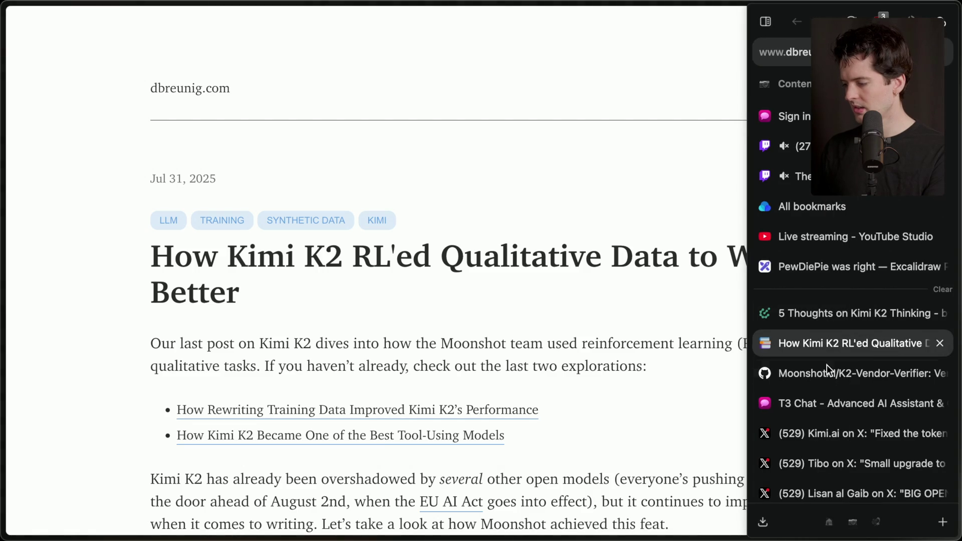
pyautogui.press('super+t')
pyautogui.write('open')
pyautogui.press('Return')
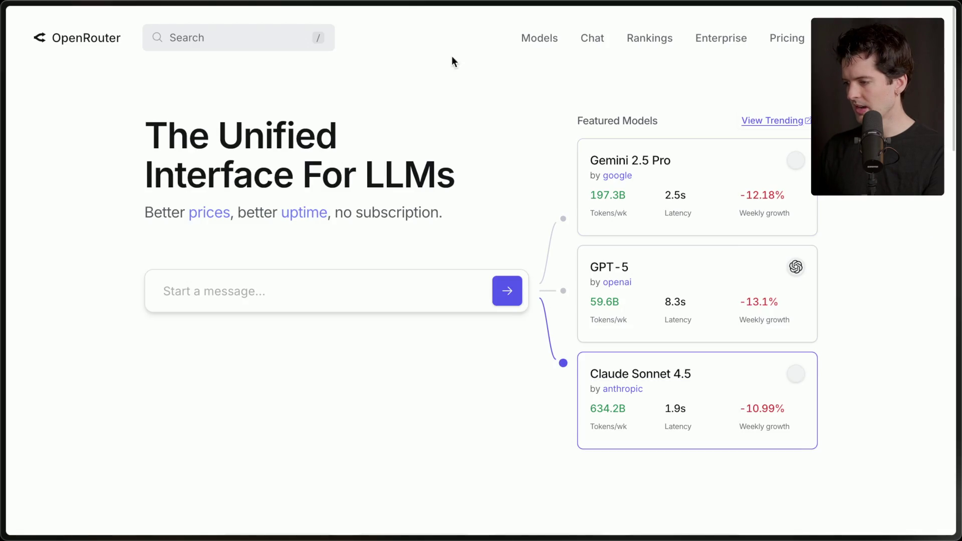
# - Open OpenRouter's LLM Rankings page and look it over
pyautogui.click(650, 38)
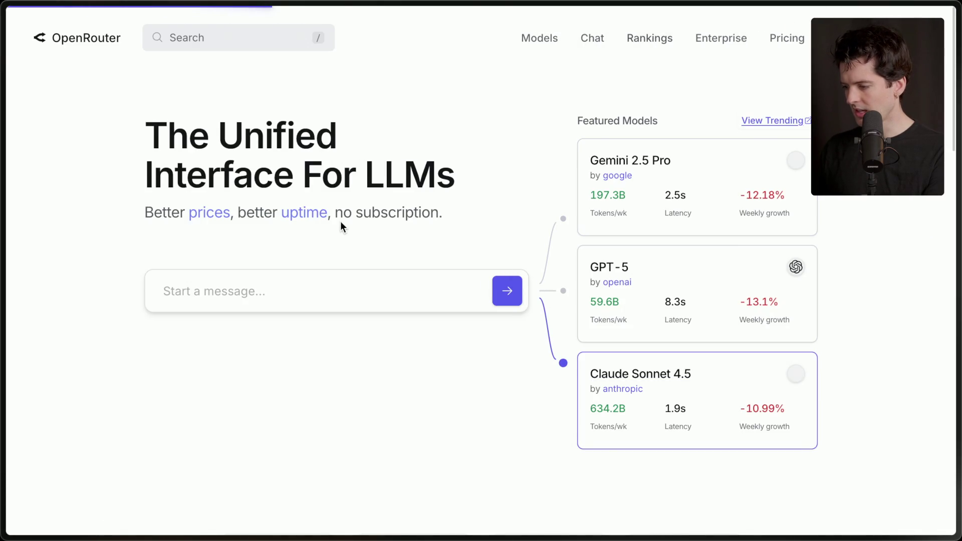
pyautogui.scroll(-10, 341, 227)
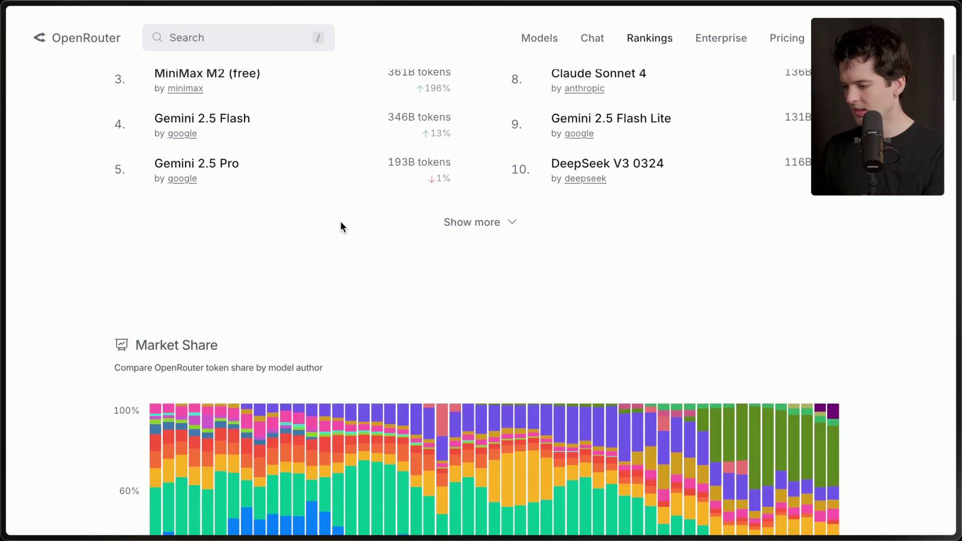
pyautogui.scroll(15, 341, 226)
pyautogui.scroll(-20, 341, 225)
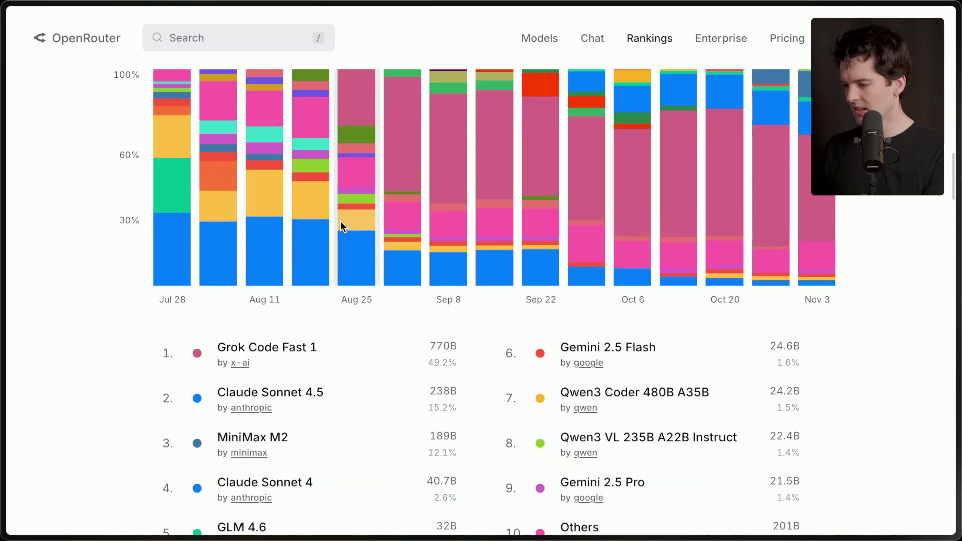
pyautogui.scroll(4, 341, 226)
# - Switch the Categories chart to Roleplay, led by DeepSeek V3.1 at 28.3%, then go to Twitch chat
pyautogui.click(818, 202)
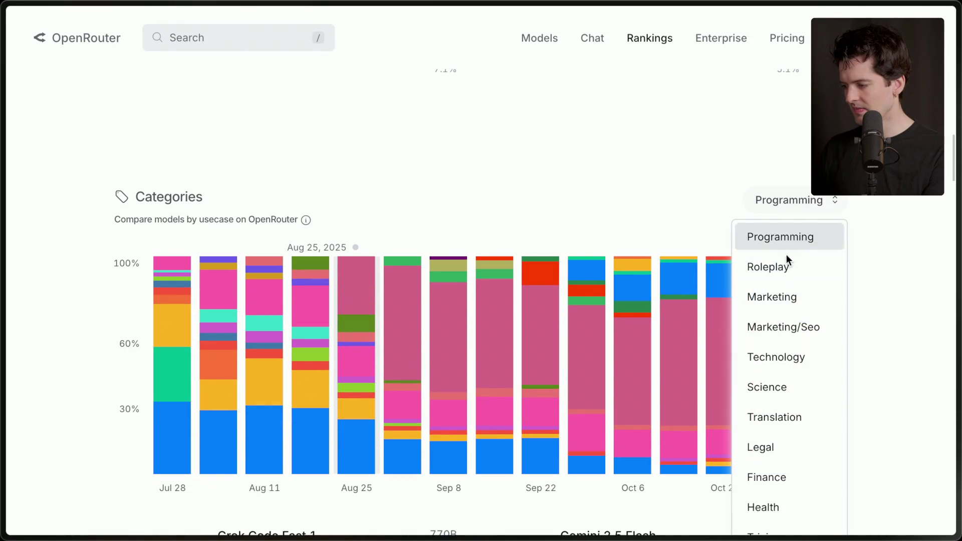
pyautogui.click(390, 179)
pyautogui.scroll(-4, 390, 179)
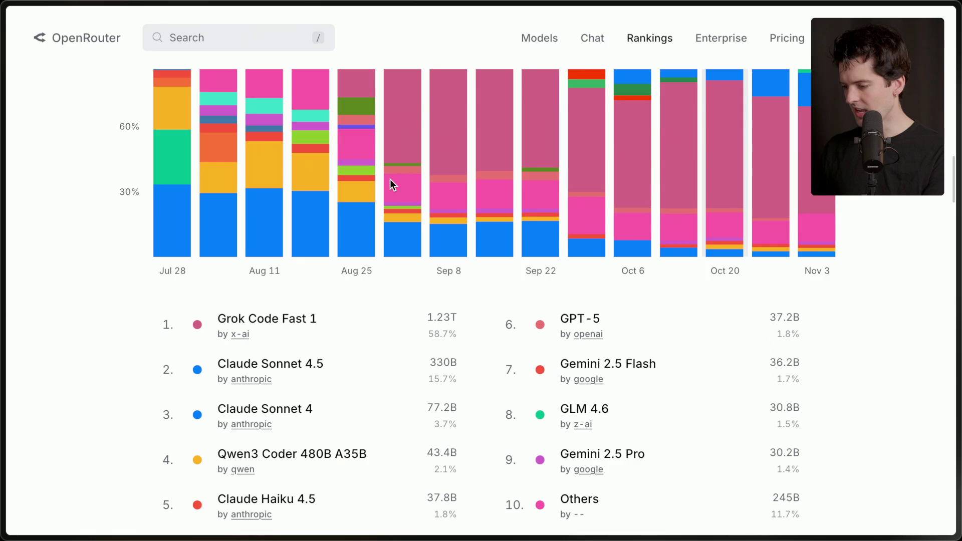
pyautogui.scroll(-3, 390, 179)
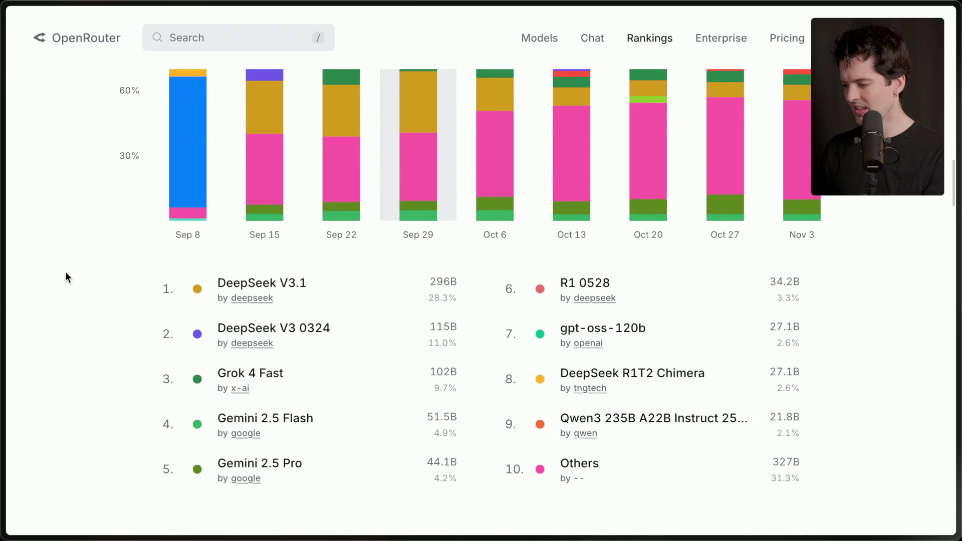
pyautogui.scroll(2, 65, 271)
pyautogui.scroll(1, 65, 275)
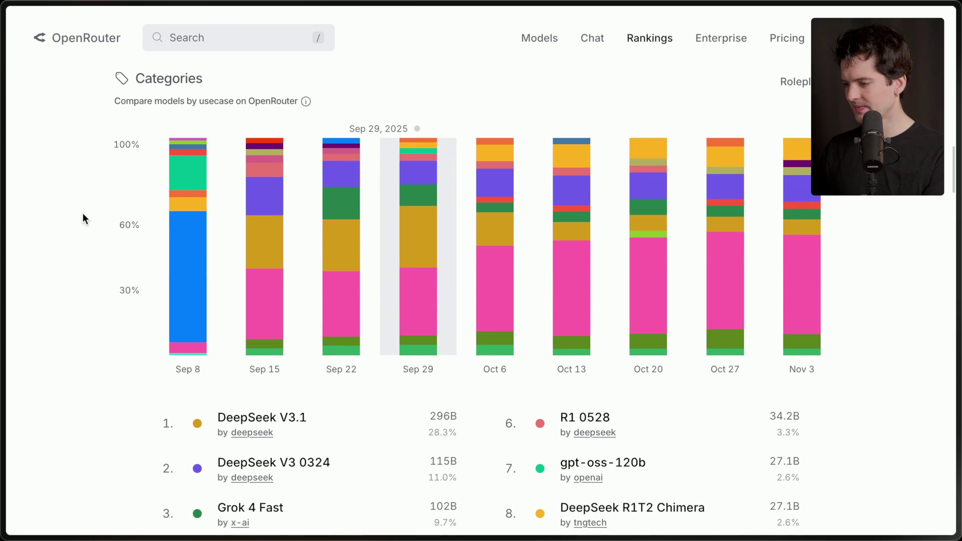
pyautogui.moveTo(957, 251)
pyautogui.click(786, 176)
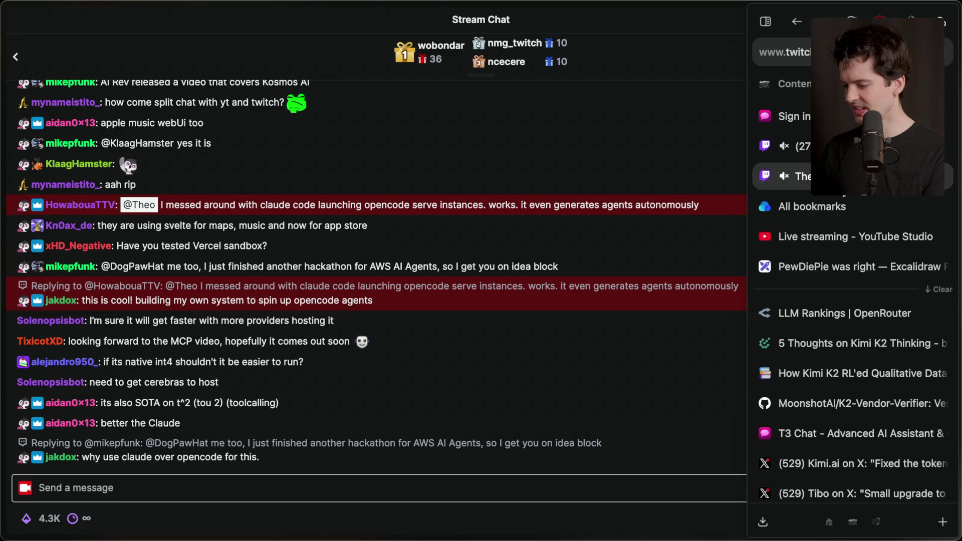
# - Open a reply thread on a Stream Manager chat message, close it unsent, then return to Notion
pyautogui.click(789, 145)
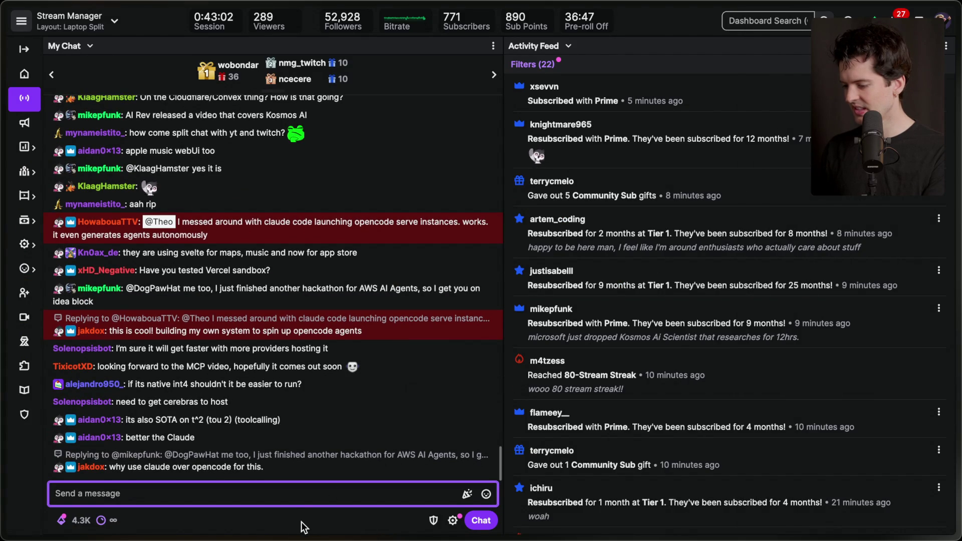
pyautogui.click(488, 434)
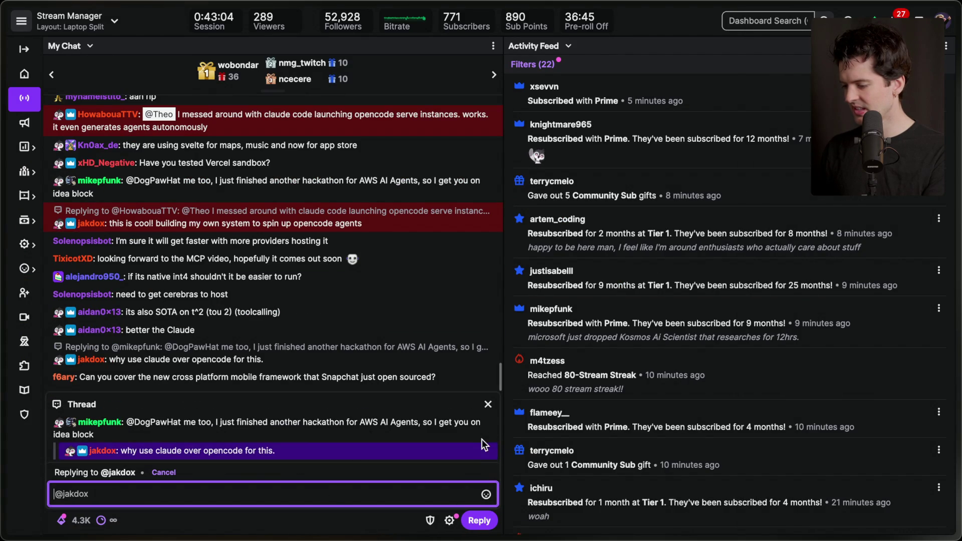
pyautogui.click(487, 404)
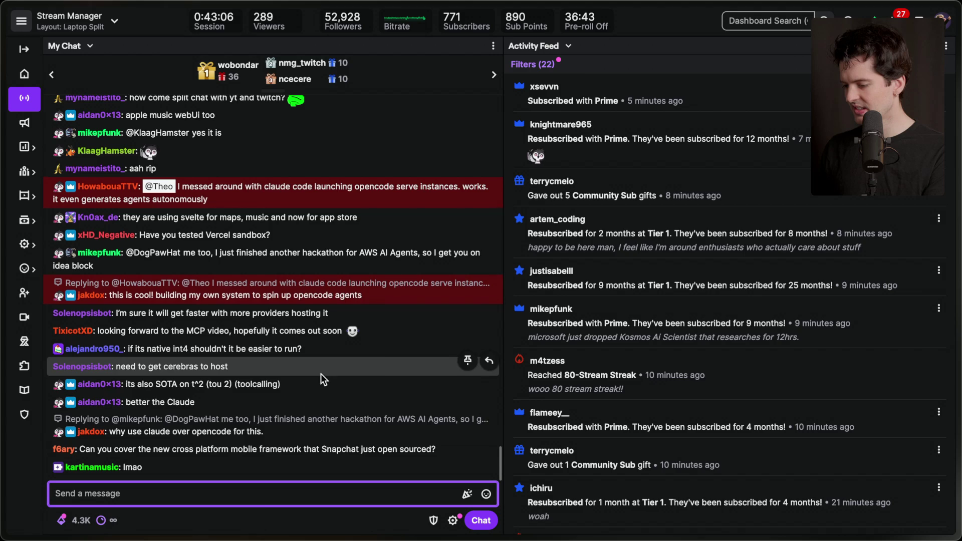
pyautogui.click(252, 516)
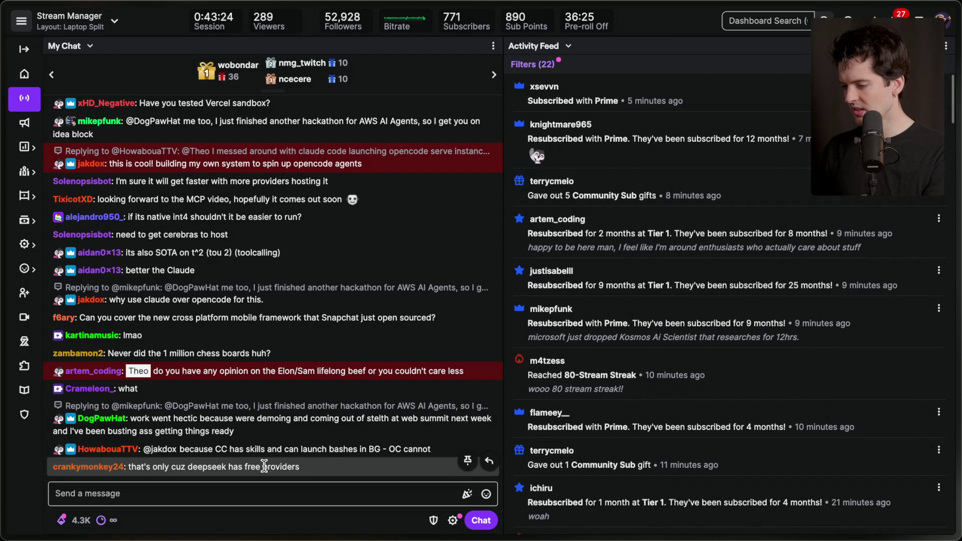
pyautogui.press('super+Tab')
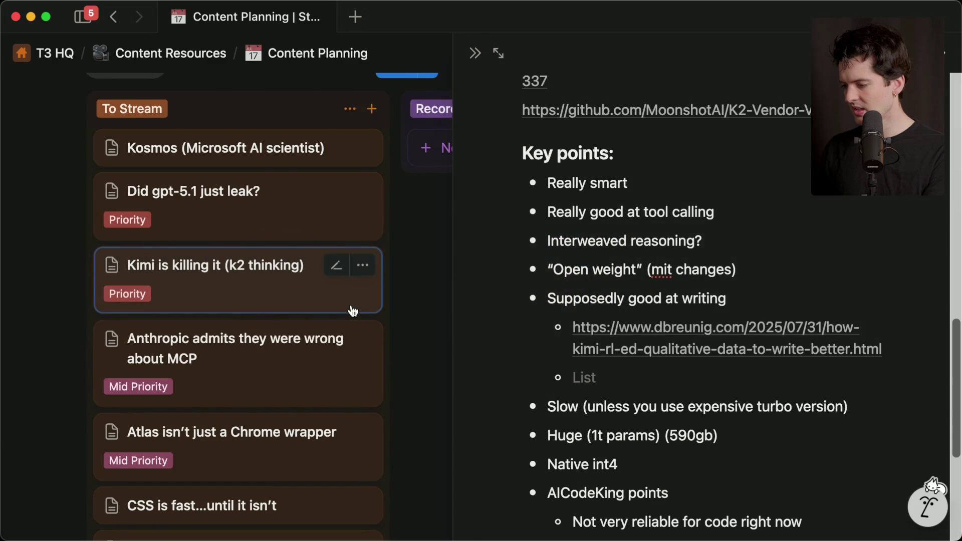
# - Flip through the OpenRouter rankings, Kimi K2 Thinking, dbreunig and K2-Vendor-Verifier tabs
pyautogui.press('super+Tab')
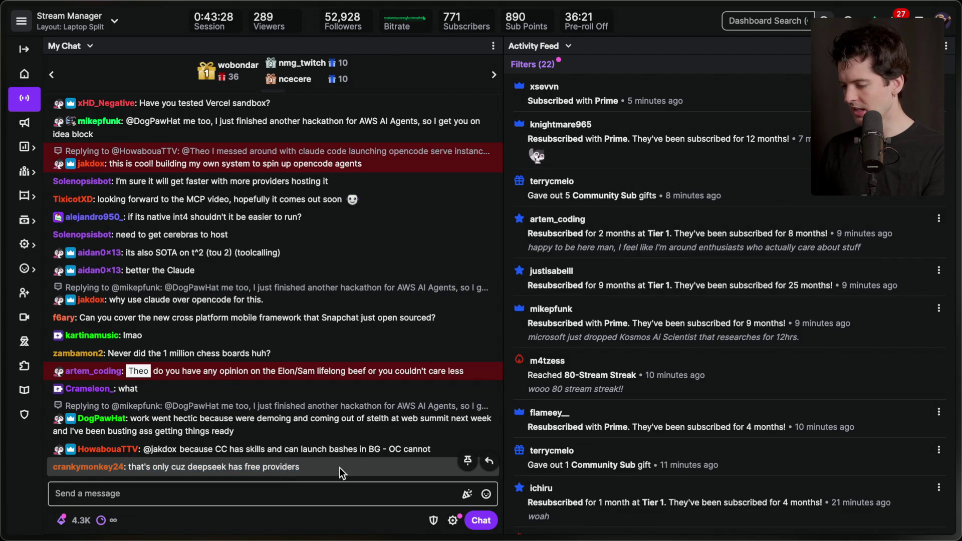
pyautogui.moveTo(955, 250)
pyautogui.click(829, 321)
pyautogui.click(822, 340)
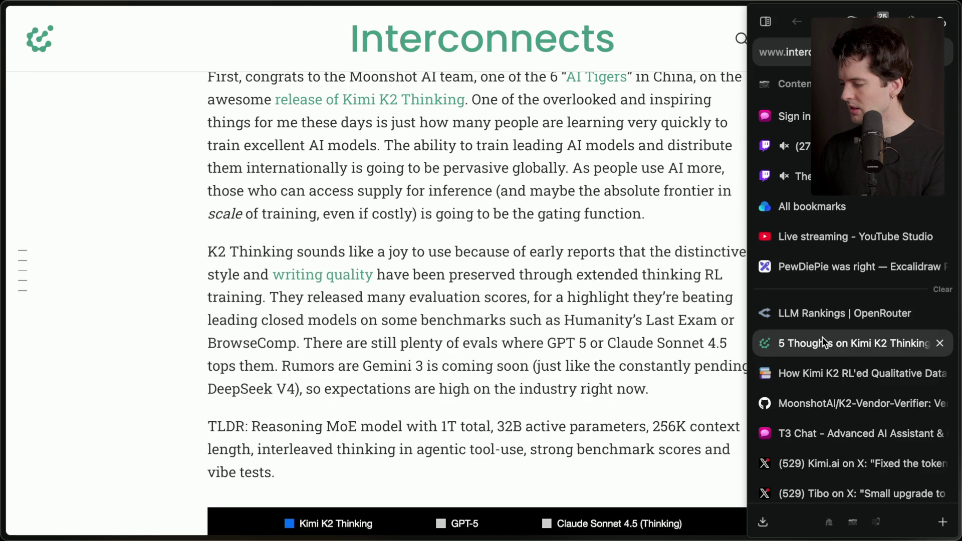
pyautogui.click(834, 363)
pyautogui.click(830, 391)
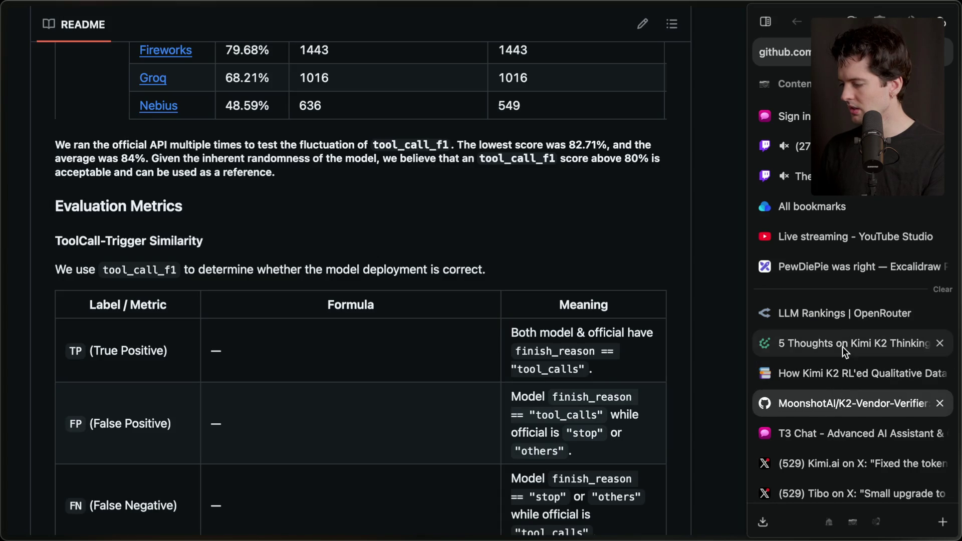
pyautogui.click(843, 345)
pyautogui.click(842, 311)
# - Revisit the 5 Thoughts and Kimi K2 writing articles, then return to the T3 Chat conversation
pyautogui.scroll(-4, 506, 412)
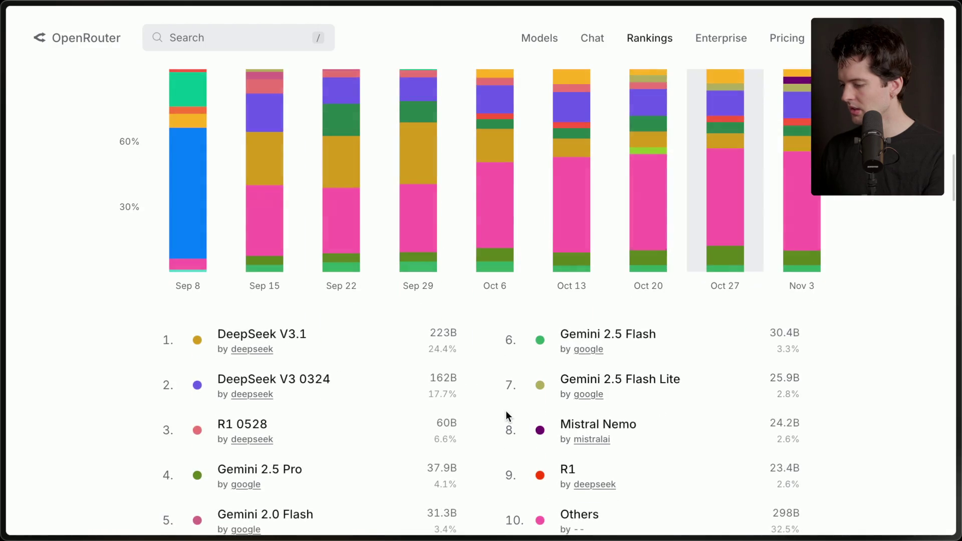
pyautogui.scroll(10, 506, 416)
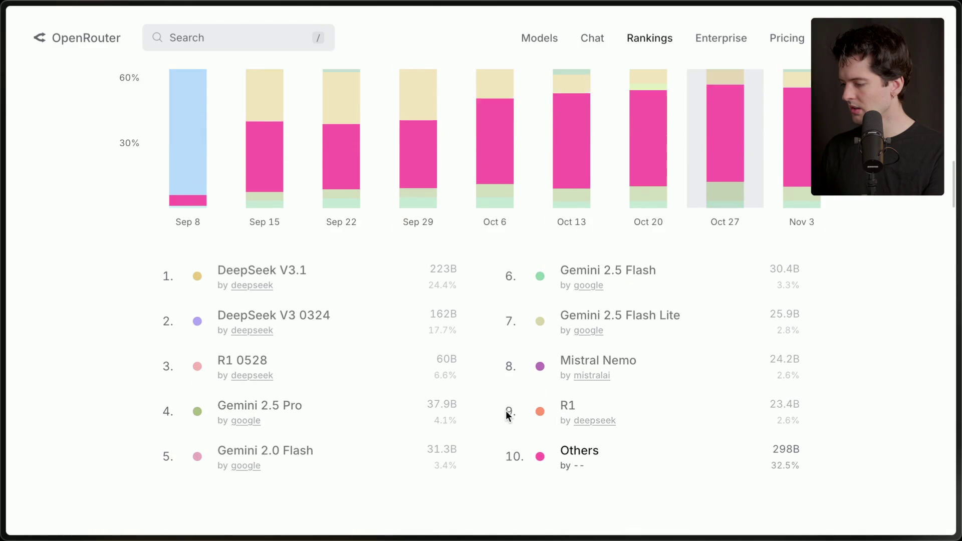
pyautogui.scroll(-5, 726, 308)
pyautogui.scroll(-2, 685, 383)
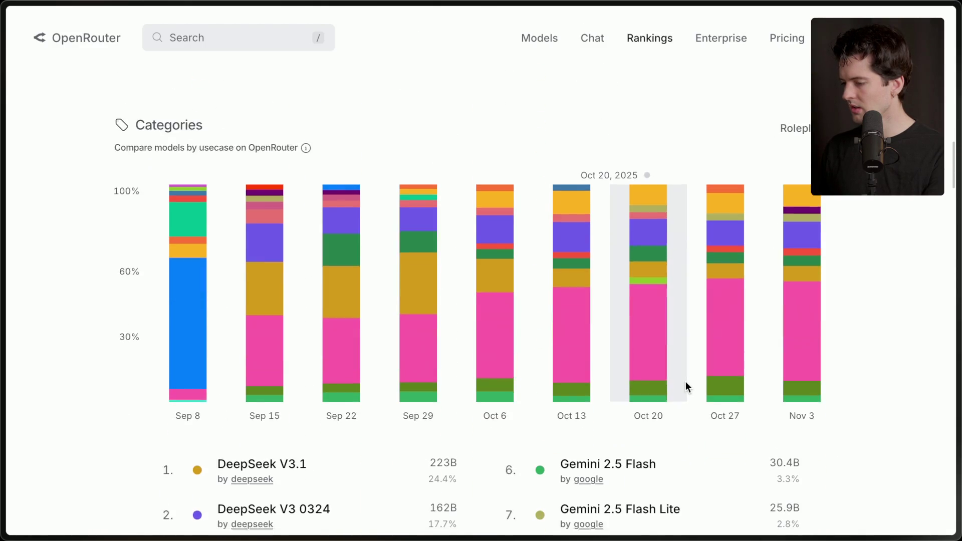
pyautogui.moveTo(848, 387)
pyautogui.click(837, 343)
pyautogui.click(833, 381)
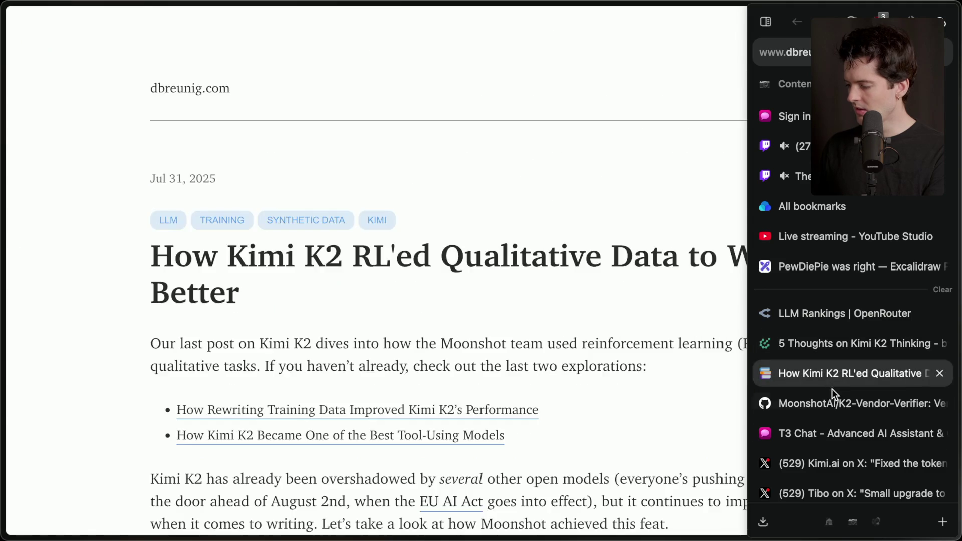
pyautogui.click(826, 440)
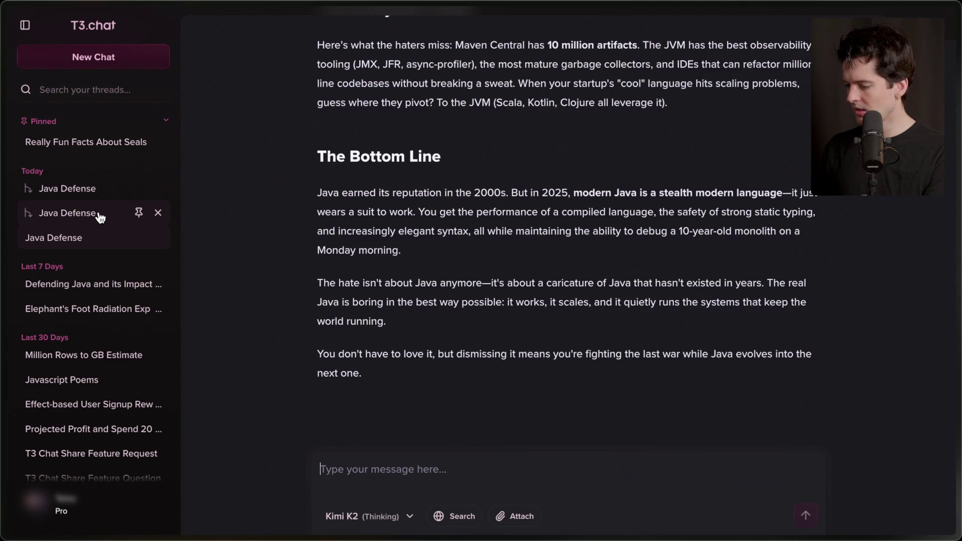
# - Compare the GPT-5, Kimi K2 and Claude 4 Sonnet Java Defense threads, ending on Kimi K2
pyautogui.click(100, 216)
pyautogui.scroll(15, 385, 282)
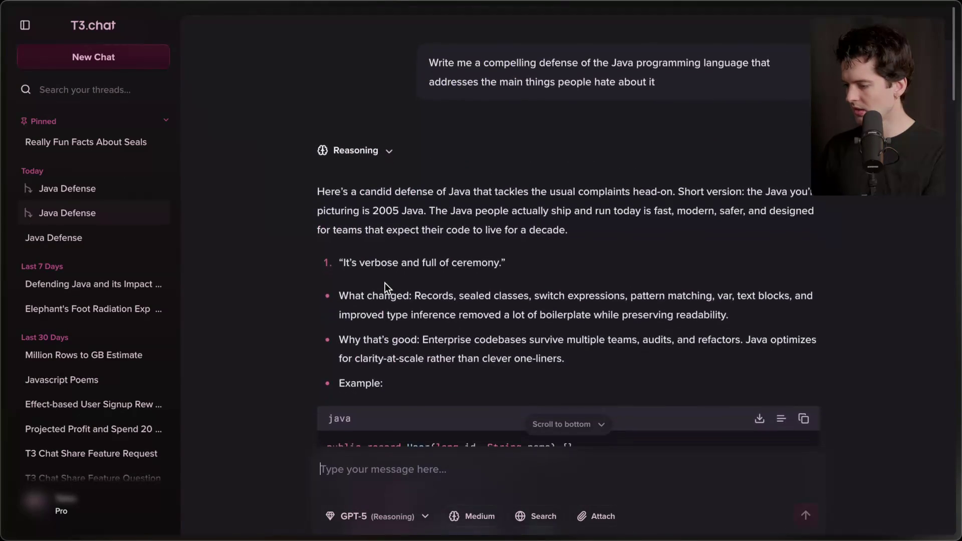
pyautogui.click(60, 241)
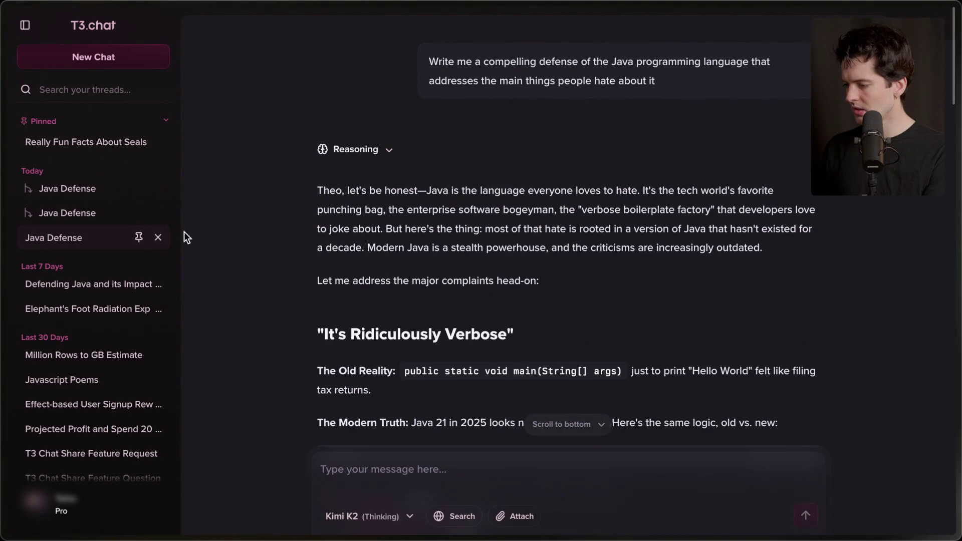
pyautogui.scroll(-3, 359, 302)
pyautogui.scroll(-20, 359, 303)
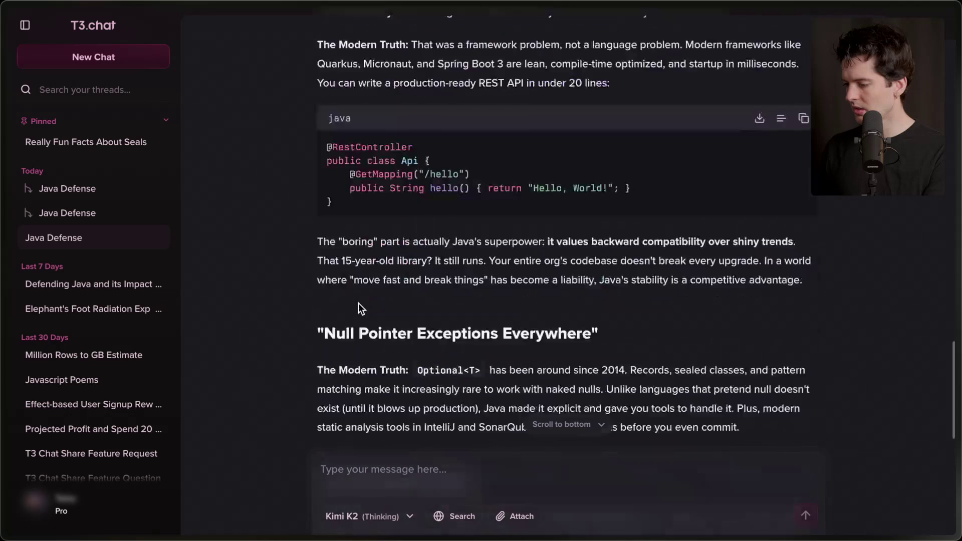
pyautogui.click(76, 196)
pyautogui.scroll(15, 448, 290)
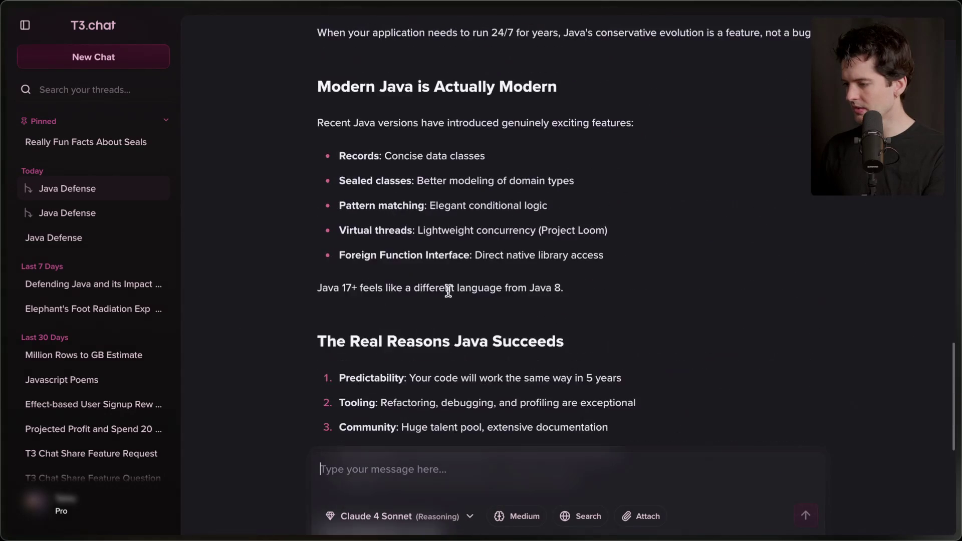
pyautogui.click(100, 237)
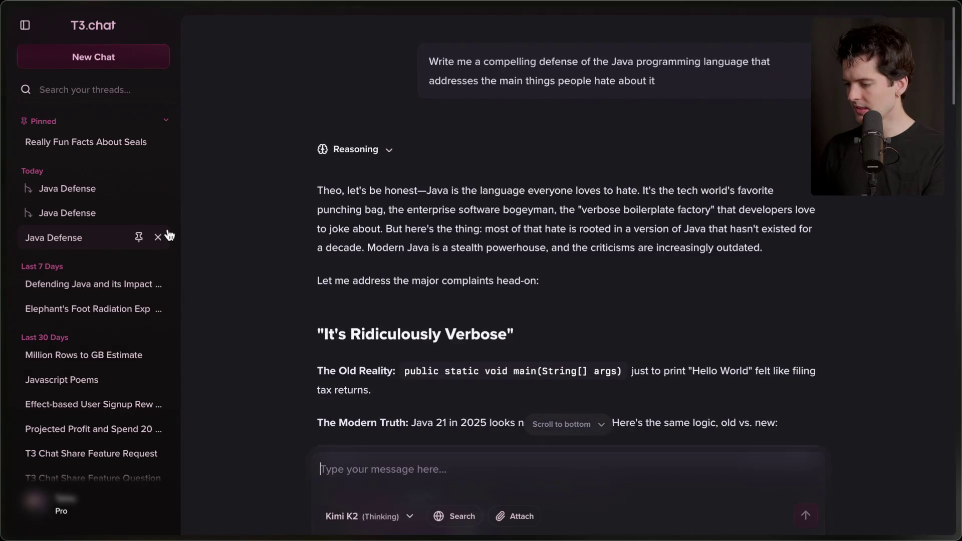
pyautogui.scroll(-20, 441, 301)
pyautogui.scroll(20, 450, 333)
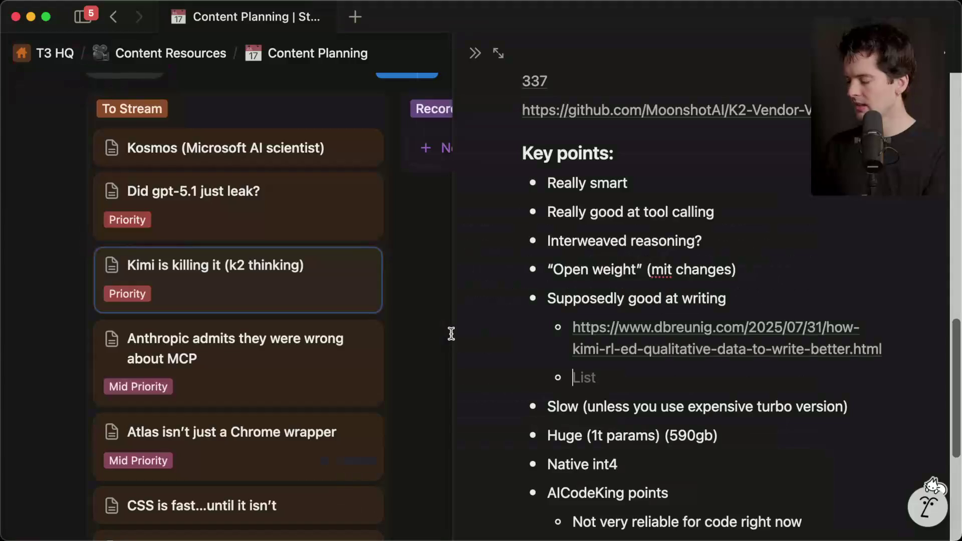
# - Add 'Not big on dumb lists' as a sub-point under 'Supposedly good at writing'
pyautogui.write('Not big on dumb lists')
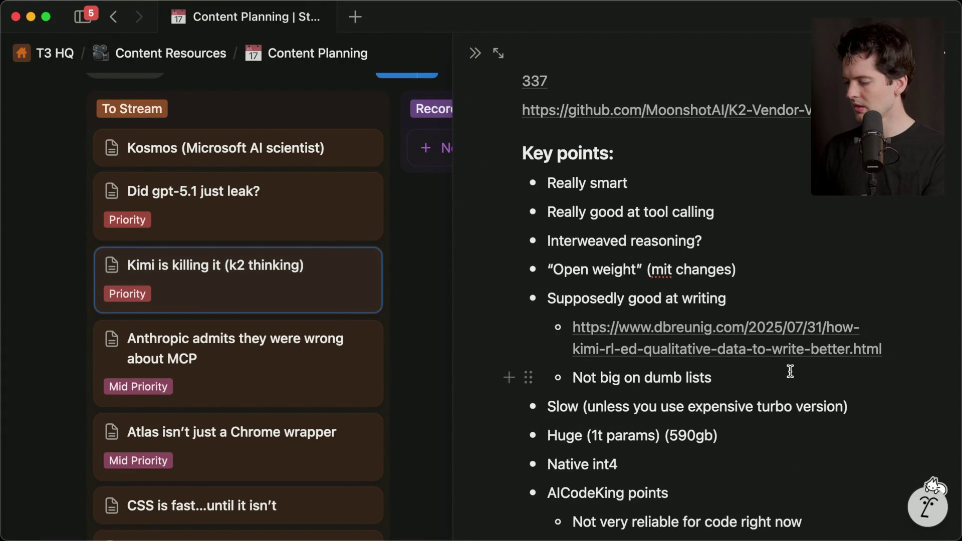
pyautogui.scroll(-5, 781, 373)
pyautogui.scroll(20, 790, 371)
pyautogui.scroll(-15, 790, 371)
pyautogui.scroll(-4, 790, 371)
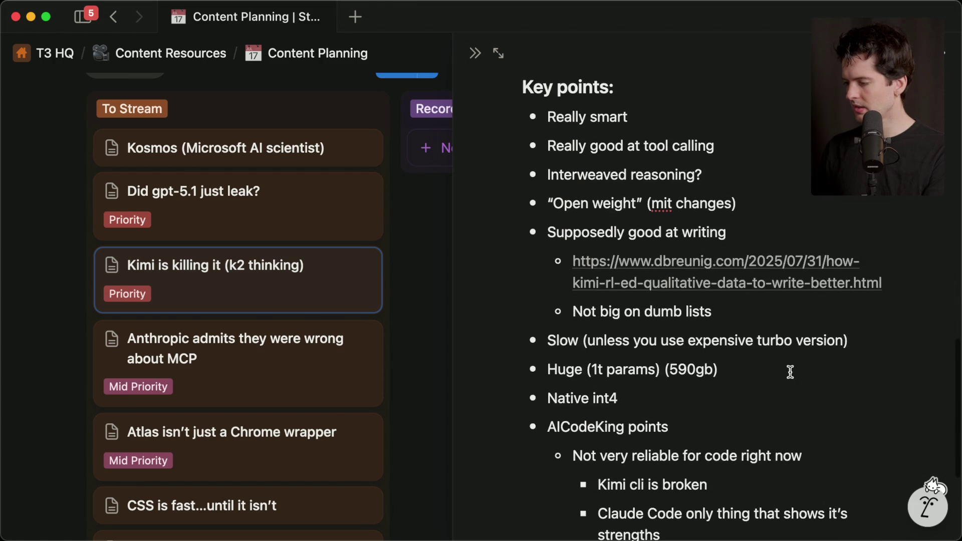
# - Bring up the Twitch stream chat in the browser
pyautogui.press('super+Tab')
pyautogui.moveTo(825, 250)
pyautogui.click(801, 176)
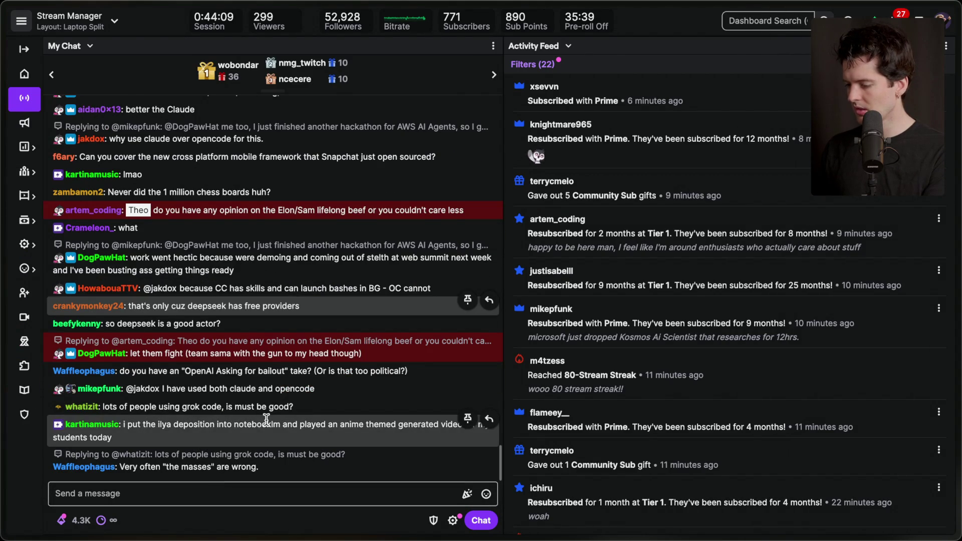
# - Open the Kimi_Moonshot profile in a background tab and glance at the K2-Vendor-Verifier README
pyautogui.moveTo(889, 382)
pyautogui.scroll(-3, 847, 416)
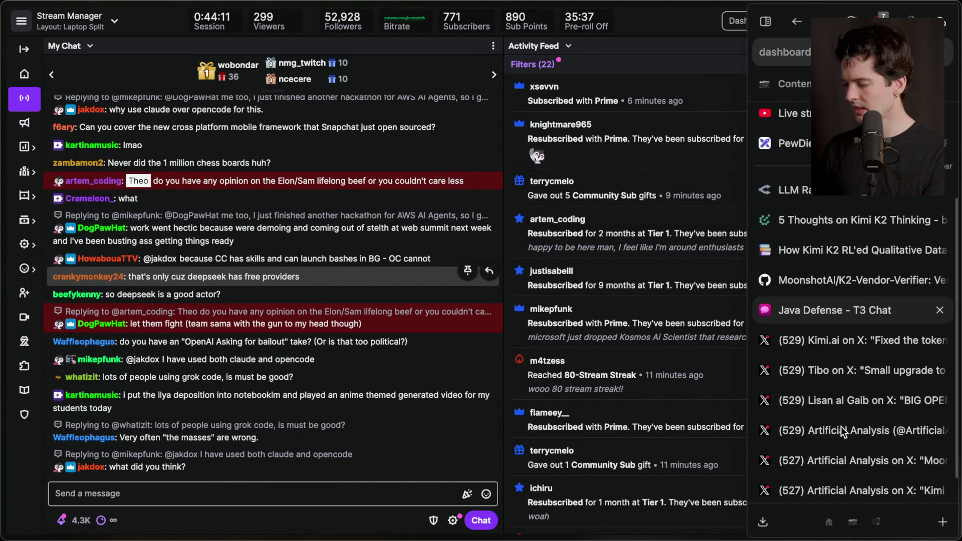
pyautogui.click(858, 343)
pyautogui.middleClick(298, 57)
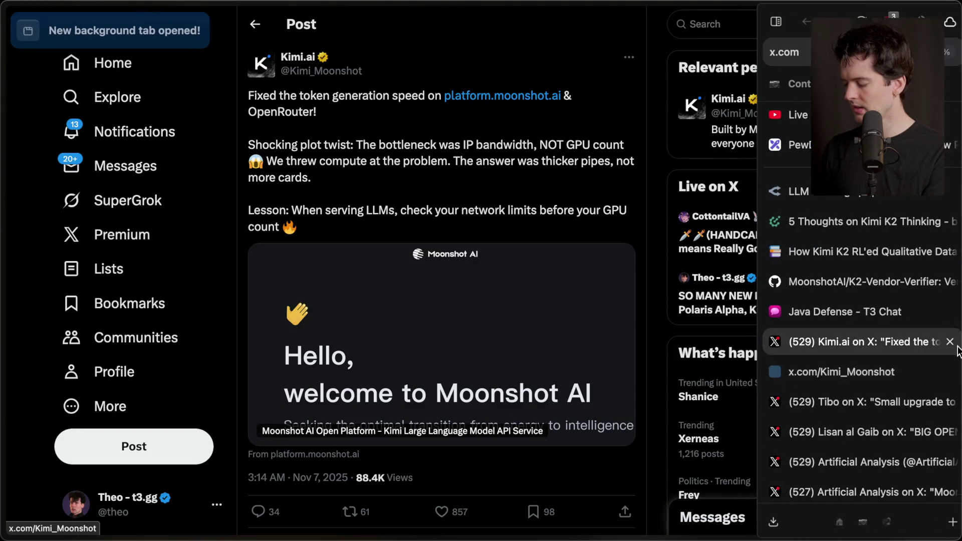
pyautogui.click(867, 280)
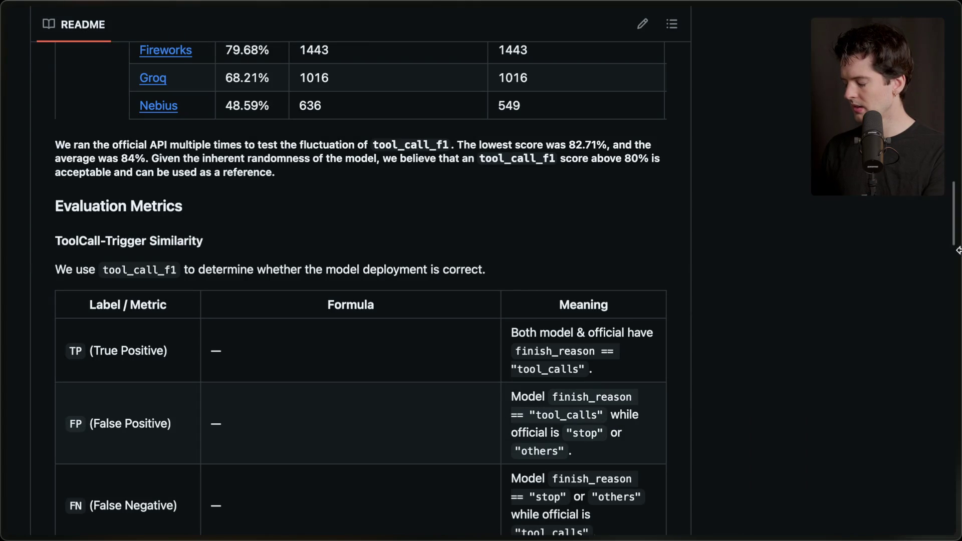
# - Open Kimi.ai's pinned 'Hello, Kimi K2 Thinking!' post with its benchmark chart
pyautogui.click(847, 371)
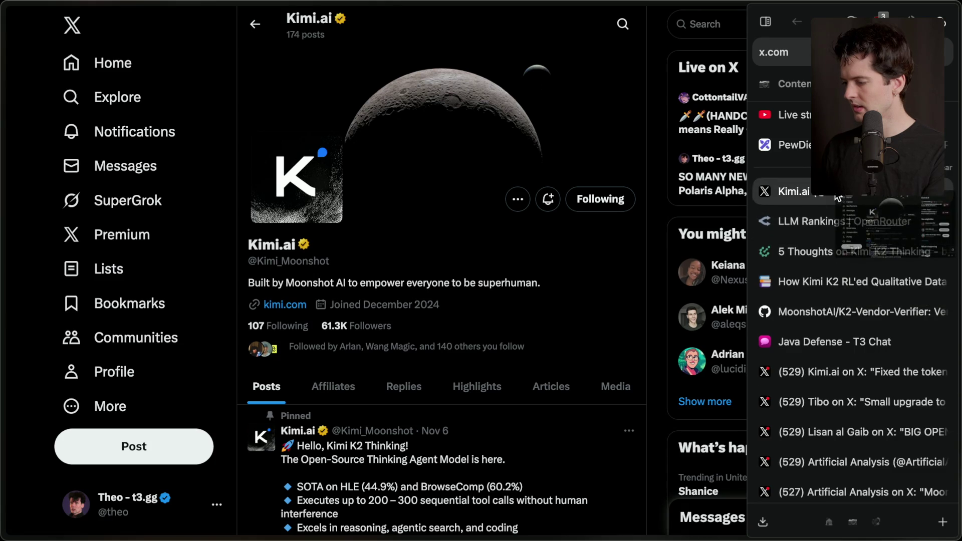
pyautogui.scroll(-5, 474, 375)
pyautogui.click(432, 209)
# - Check the Twitch Stream Manager, then return to the Kimi K2 Thinking post
pyautogui.moveTo(777, 206)
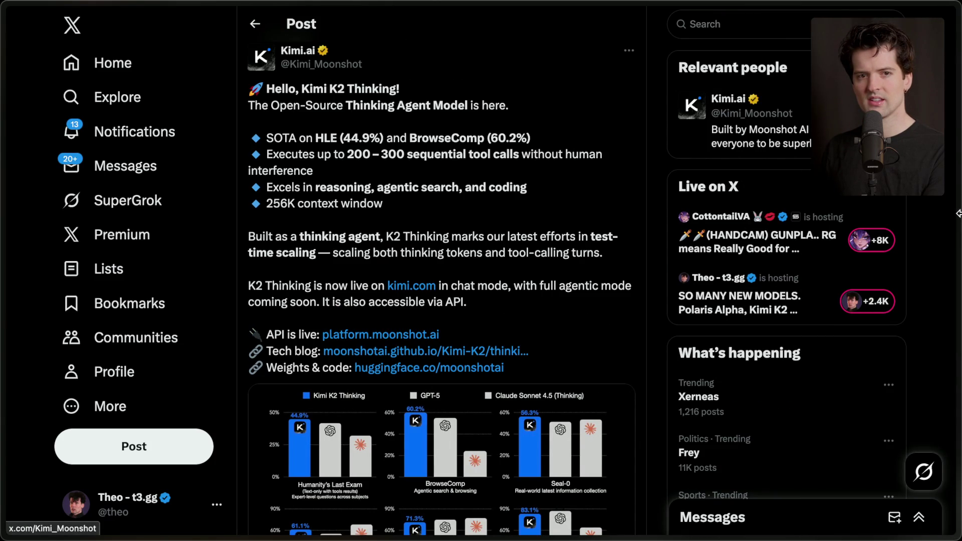
pyautogui.moveTo(958, 203)
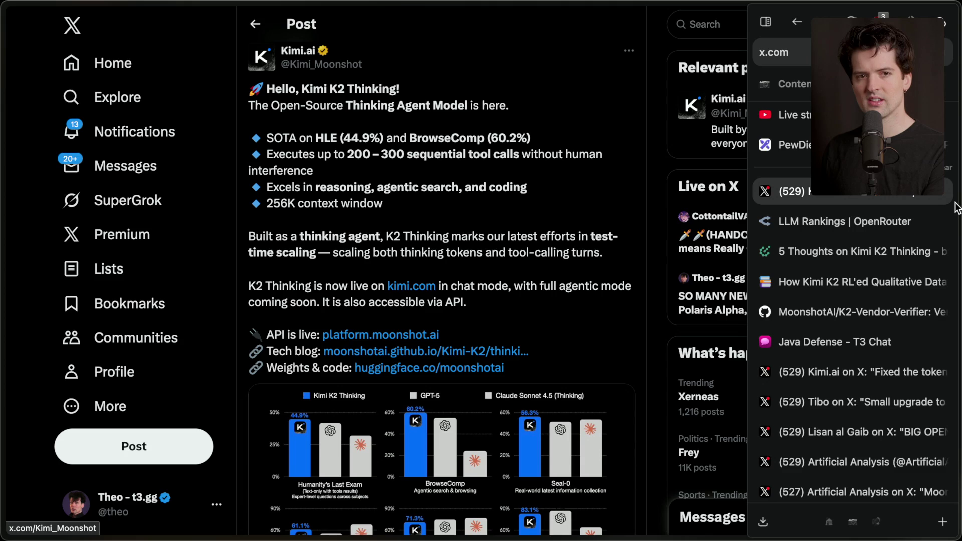
pyautogui.scroll(3, 851, 225)
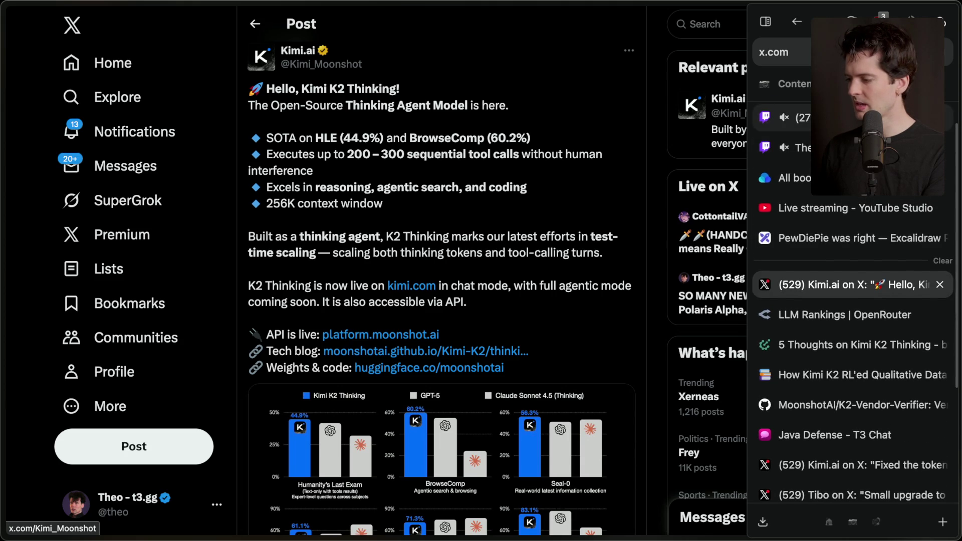
pyautogui.click(761, 123)
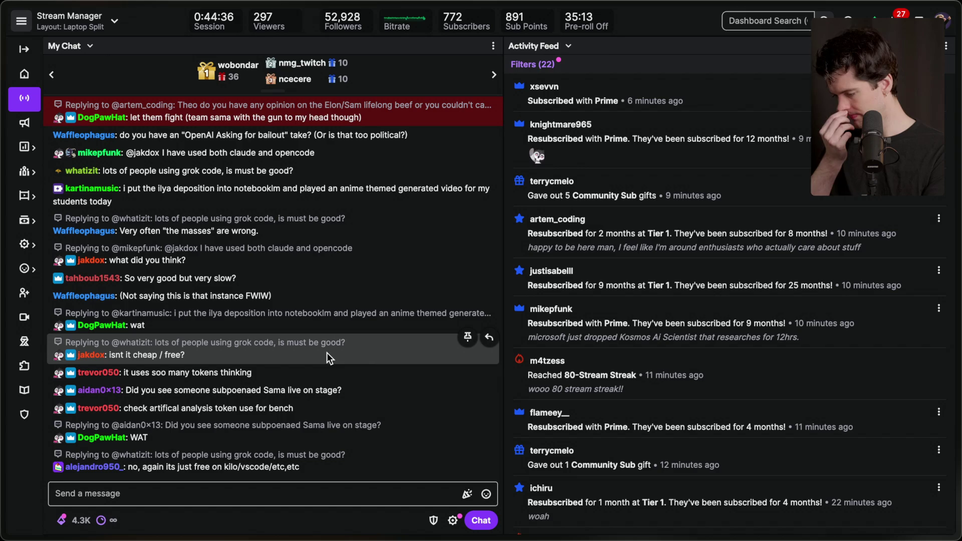
pyautogui.moveTo(958, 286)
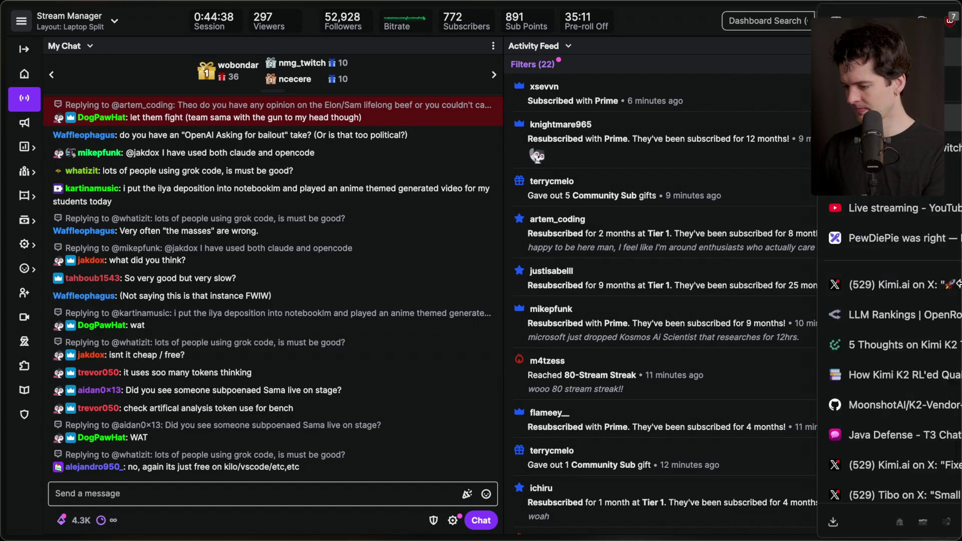
pyautogui.click(853, 285)
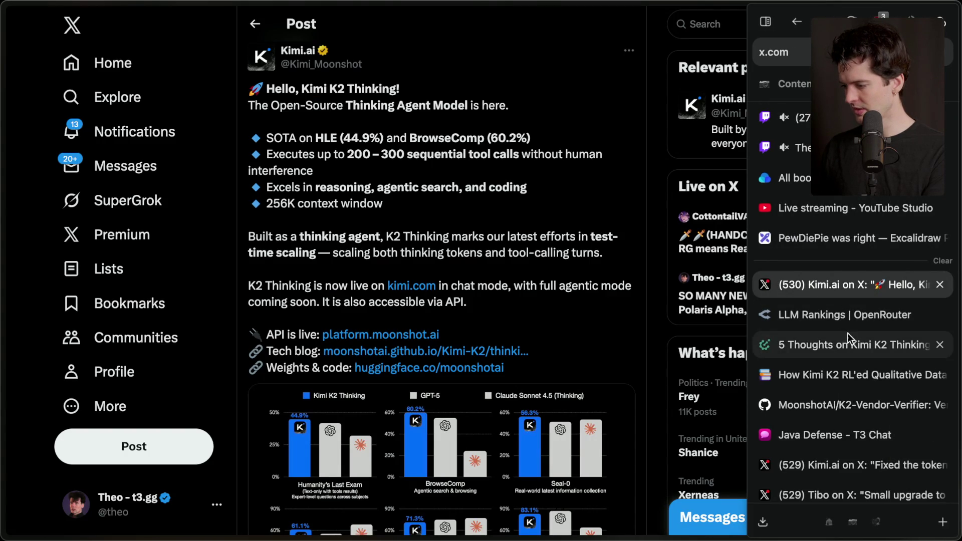
# - Open the Artificial Analysis post on Kimi K2 Thinking and scroll through it
pyautogui.scroll(-3, 808, 448)
pyautogui.click(824, 424)
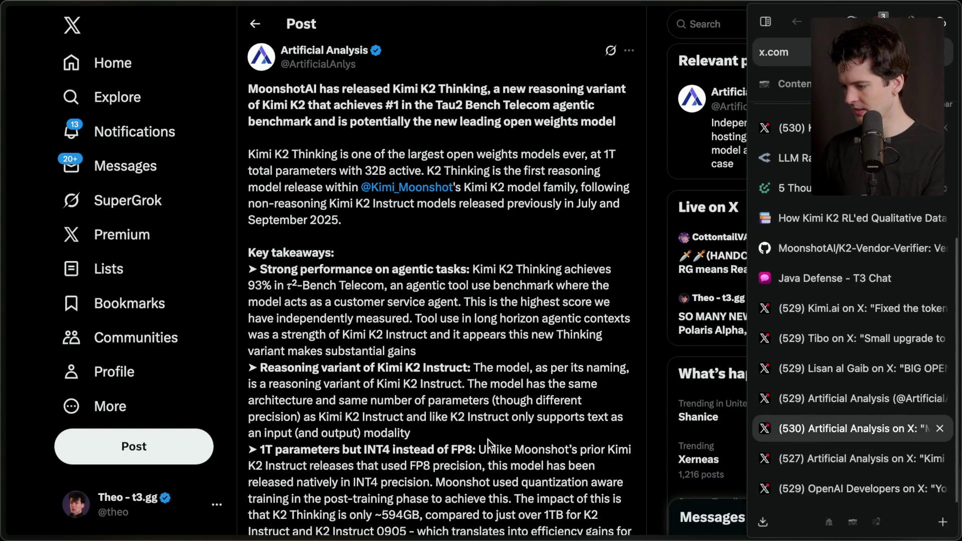
pyautogui.scroll(-6, 488, 440)
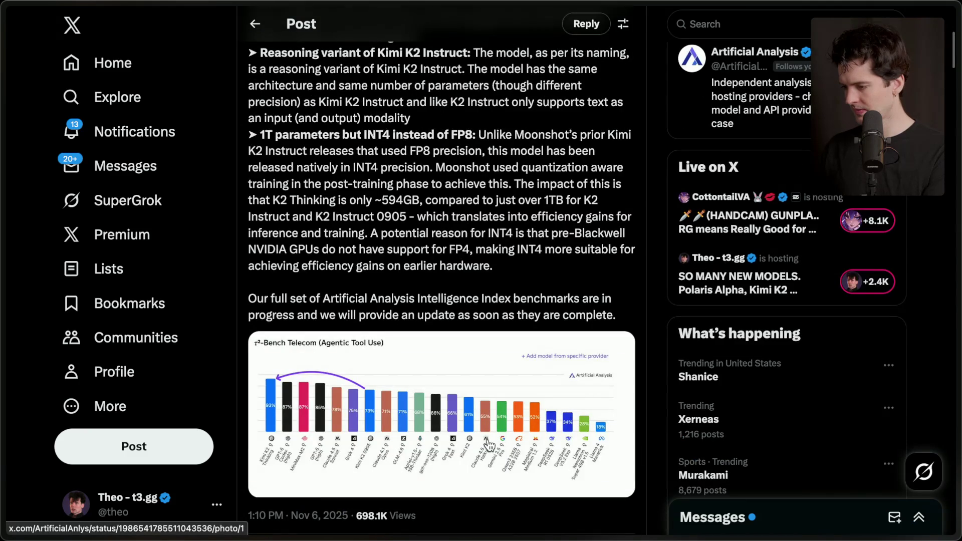
pyautogui.scroll(-1, 488, 444)
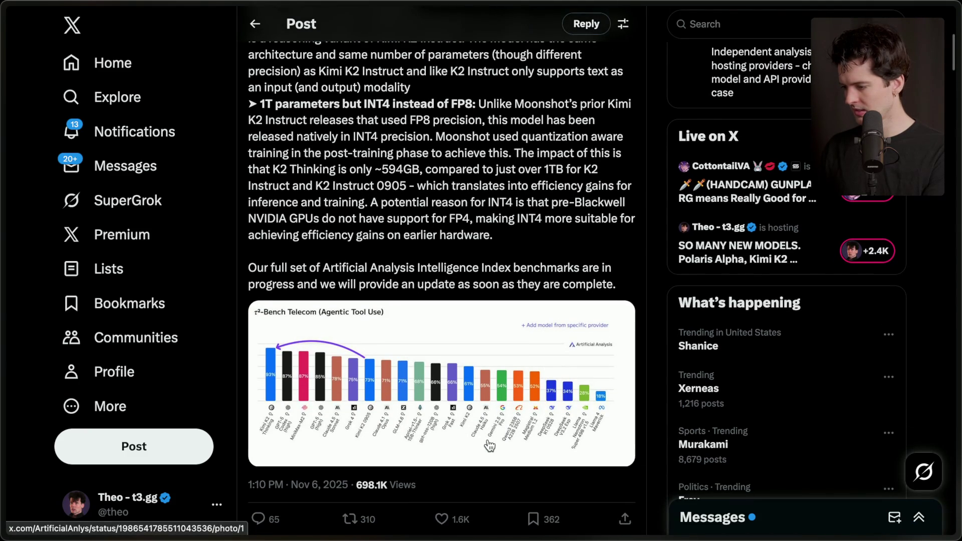
pyautogui.scroll(-9, 489, 445)
pyautogui.scroll(15, 551, 431)
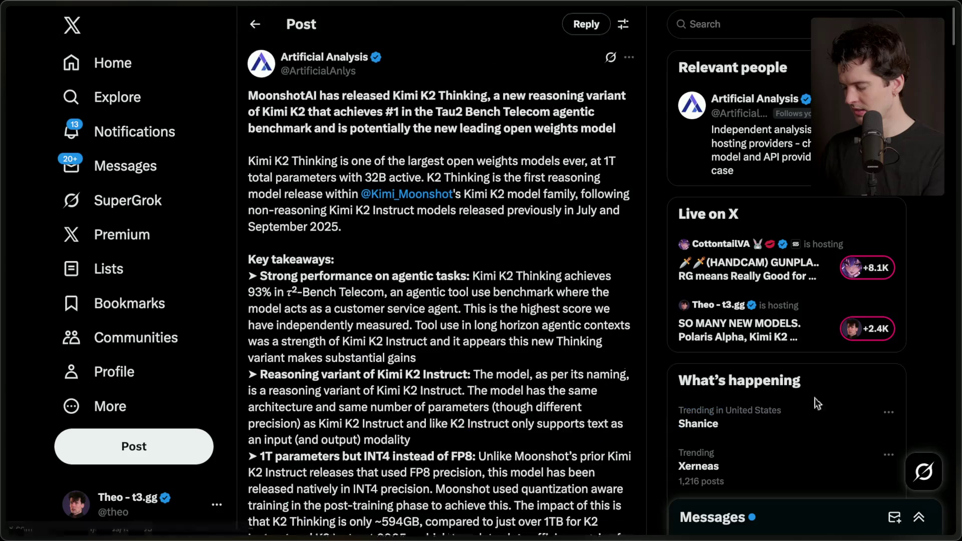
# - Read through the other Artificial Analysis post breaking down Kimi K2 Thinking
pyautogui.click(852, 458)
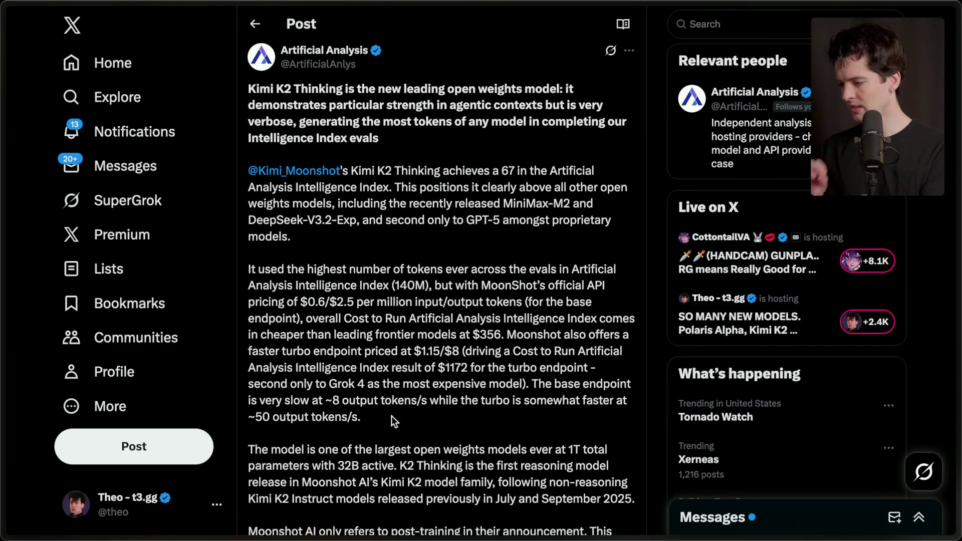
pyautogui.scroll(-1, 402, 347)
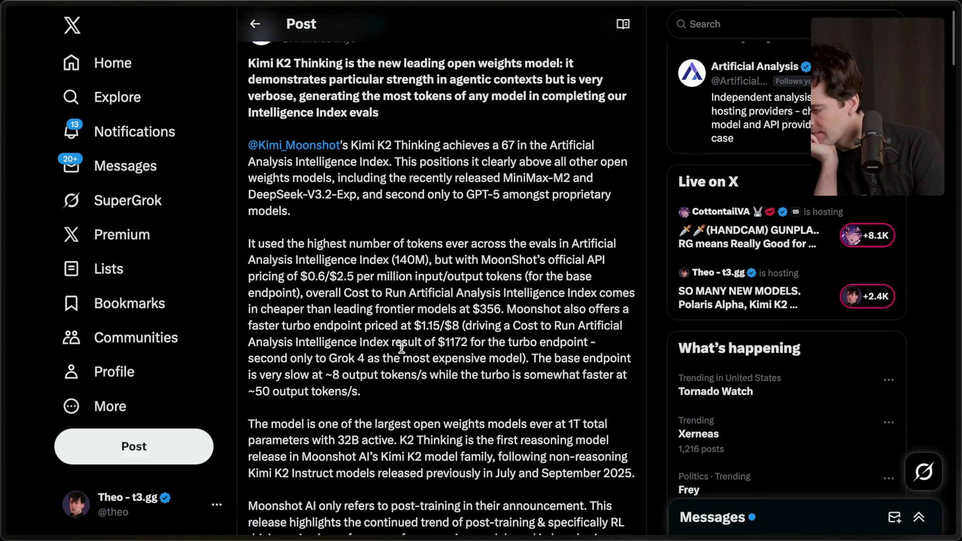
pyautogui.scroll(-3, 402, 346)
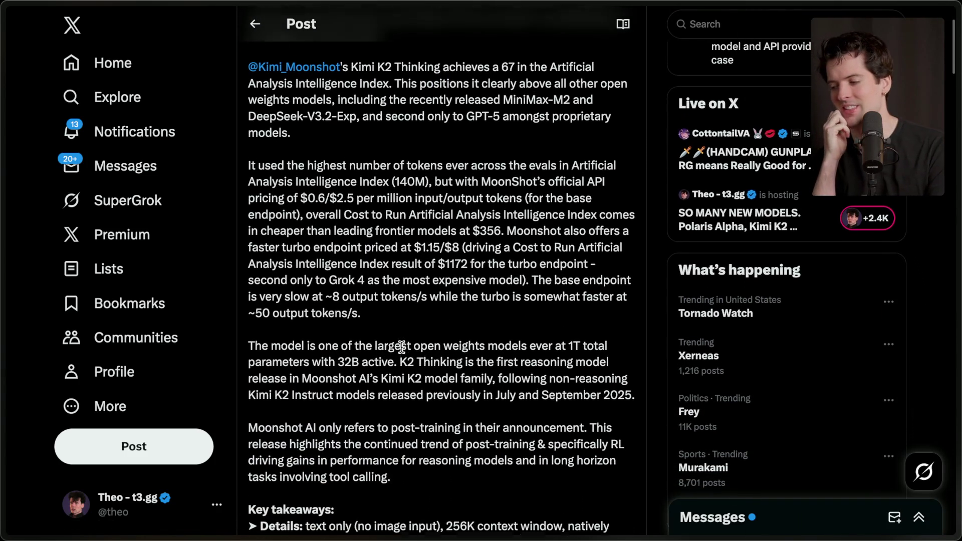
pyautogui.scroll(-1, 402, 346)
pyautogui.scroll(-1, 401, 347)
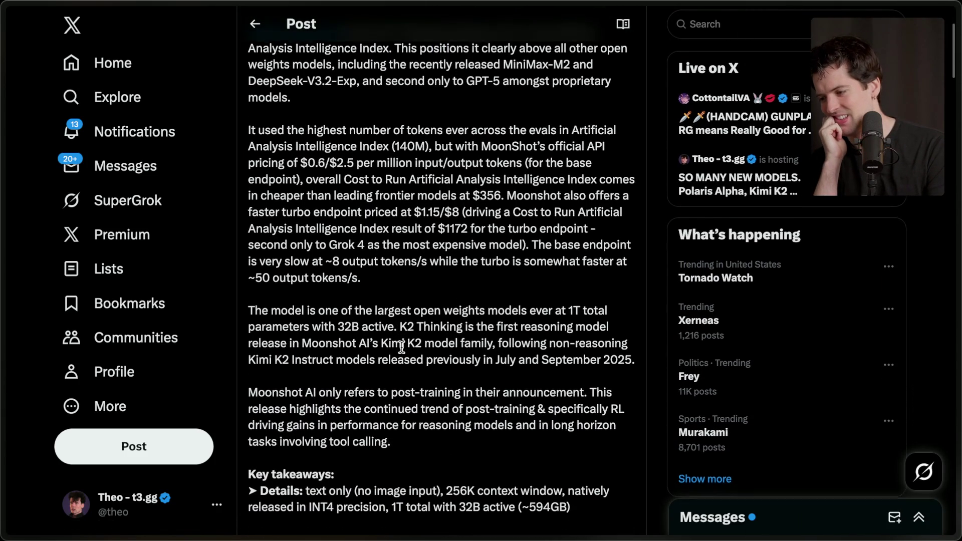
pyautogui.scroll(-1, 402, 346)
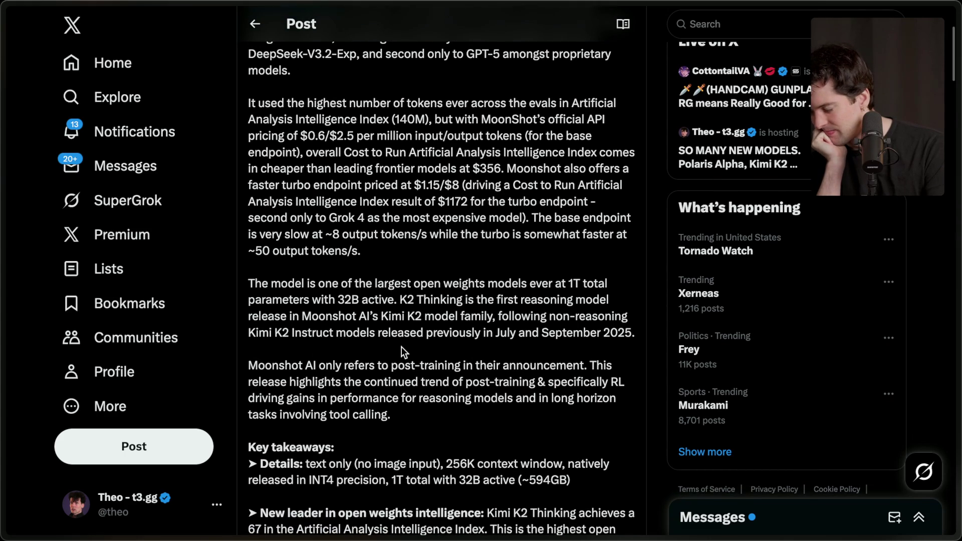
pyautogui.scroll(-2, 401, 346)
pyautogui.scroll(-20, 401, 347)
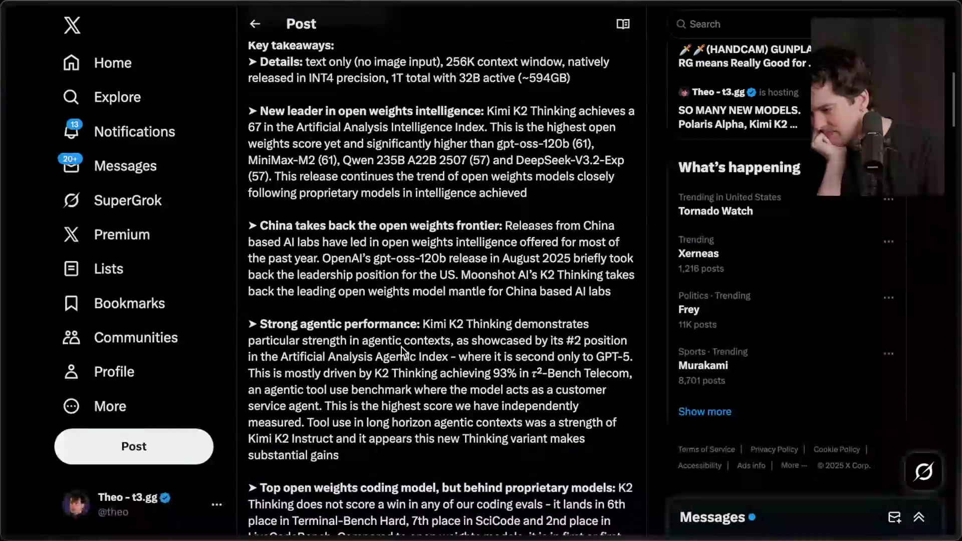
pyautogui.scroll(-20, 401, 346)
pyautogui.scroll(3, 401, 346)
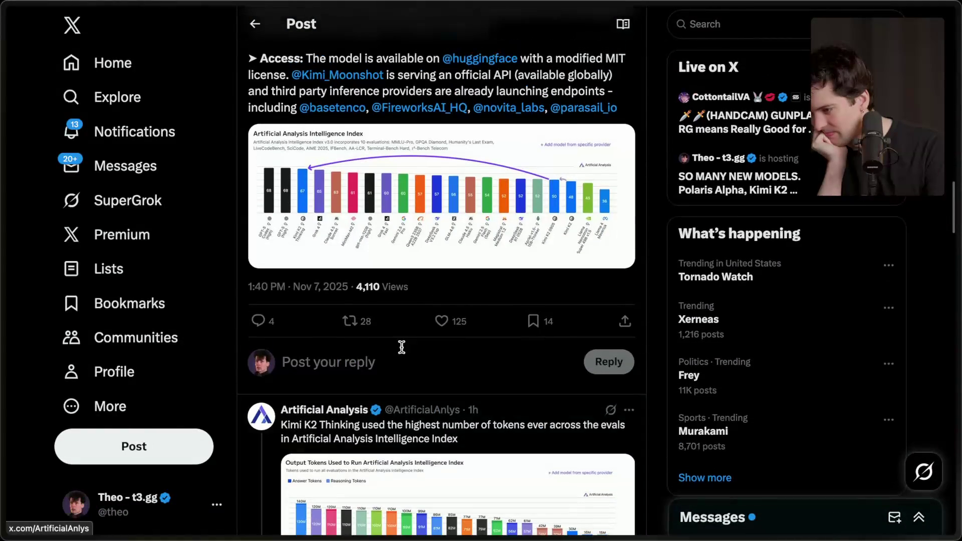
pyautogui.scroll(-3, 401, 347)
pyautogui.scroll(20, 402, 347)
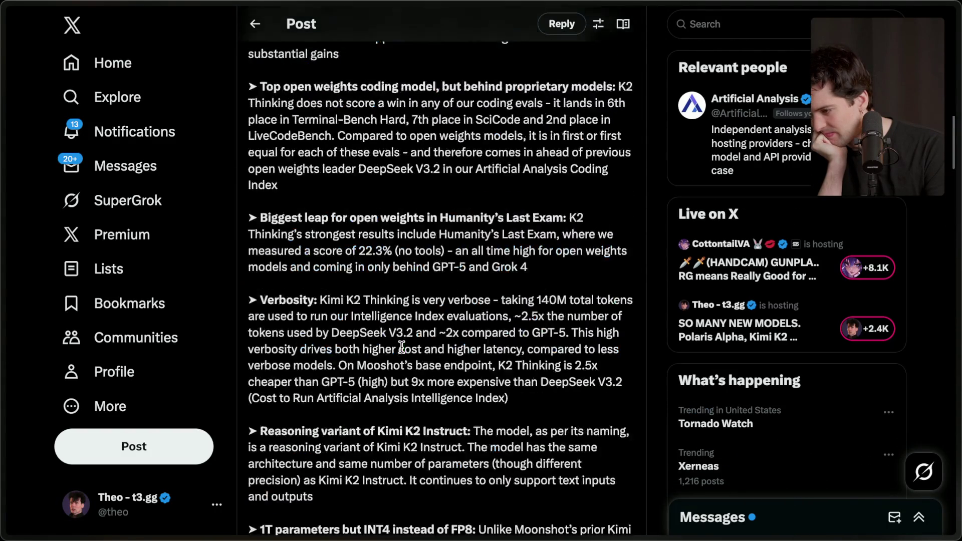
# - Open Kimi.ai's 'Hello, Kimi K2 Thinking!' post, then check the Twitch Stream Manager chat
pyautogui.moveTo(958, 126)
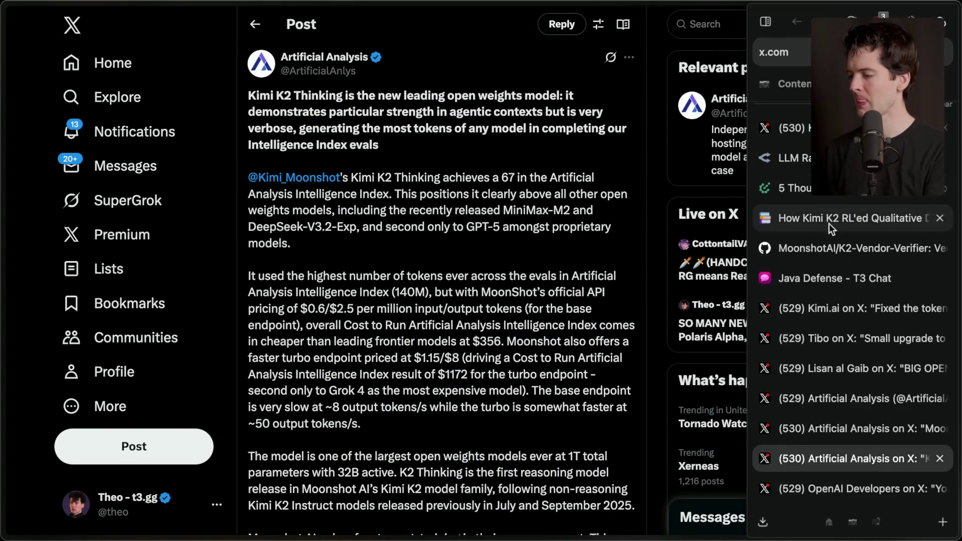
pyautogui.click(848, 128)
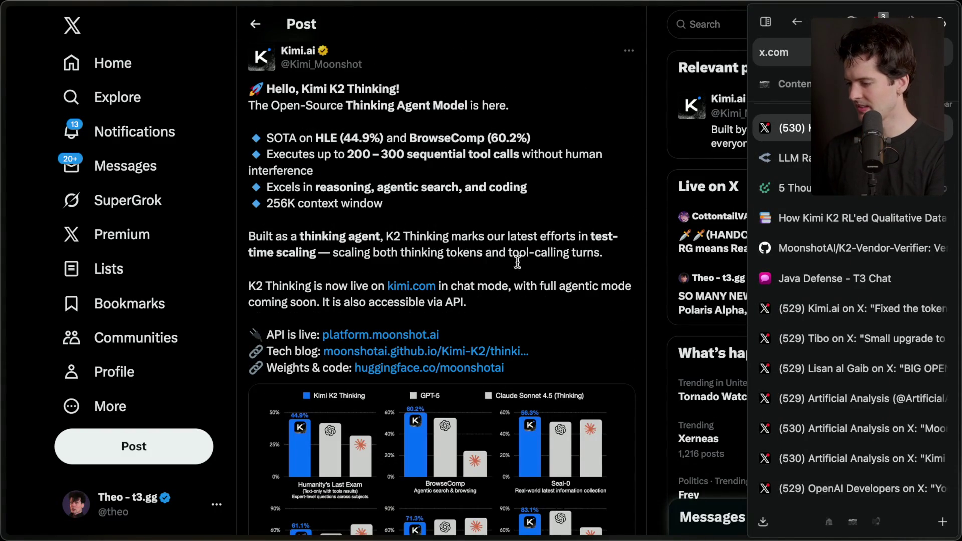
pyautogui.scroll(5, 851, 251)
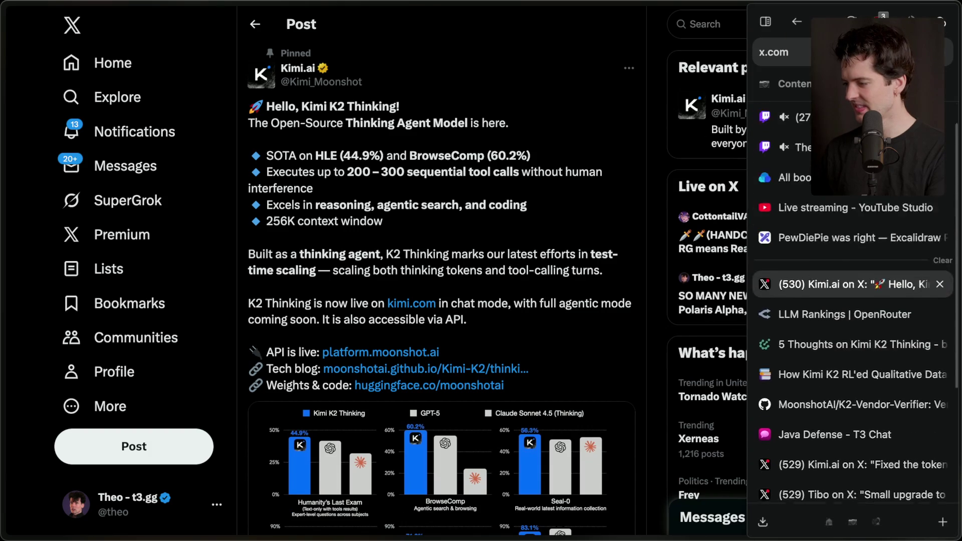
pyautogui.click(802, 146)
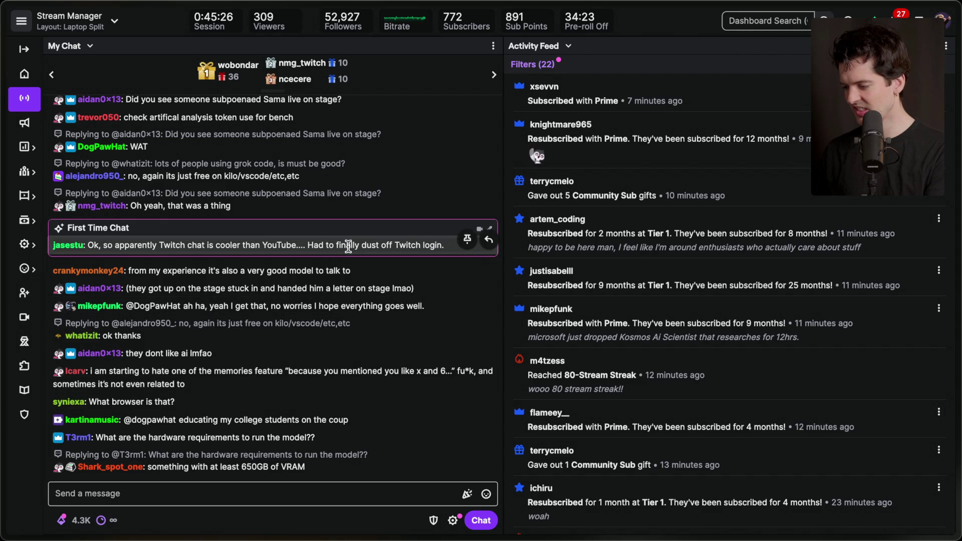
# - Check the YouTube live chat and Twitch chat, briefly selecting a viewer's job market question, then return to Notion
pyautogui.press('super+Tab')
pyautogui.press('super+Tab')
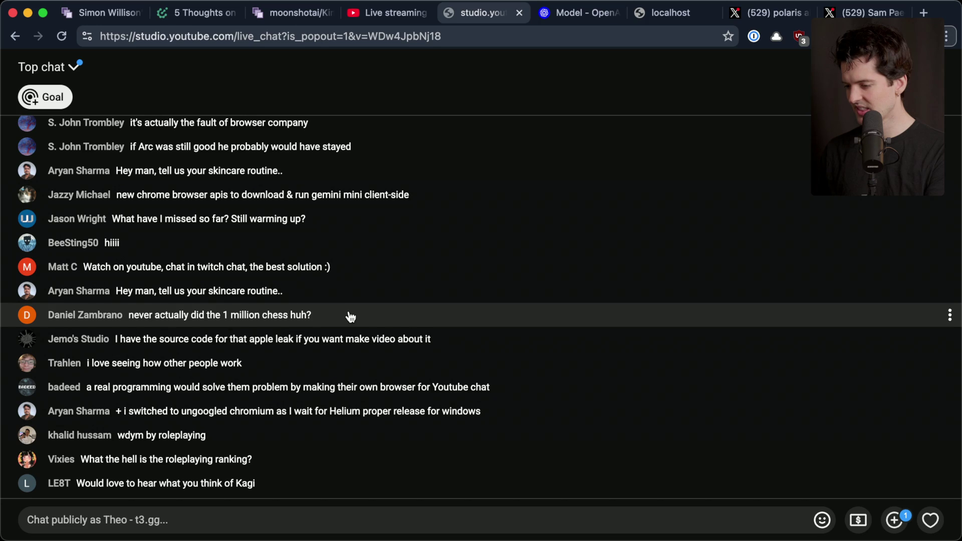
pyautogui.press('super+Tab')
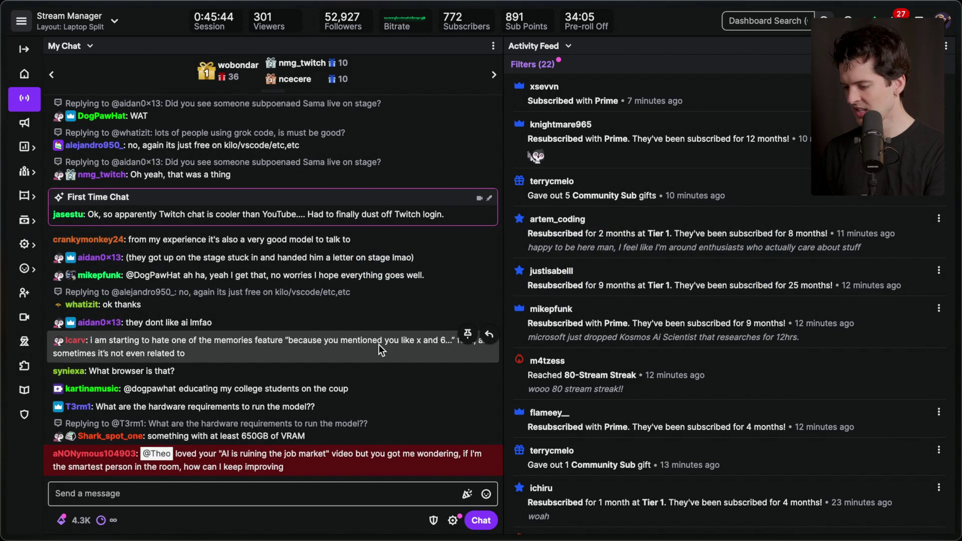
pyautogui.tripleClick(257, 460)
pyautogui.click(312, 461)
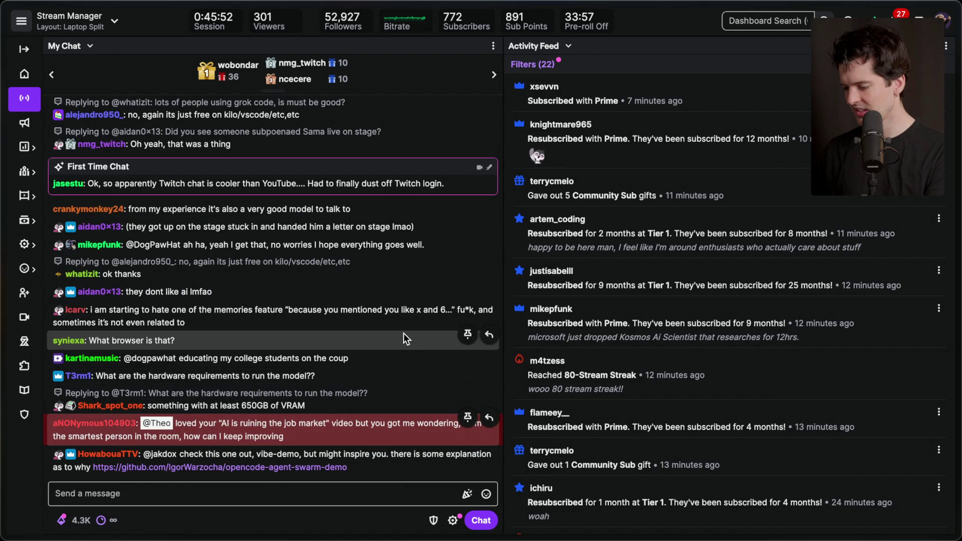
pyautogui.press('super+Tab')
pyautogui.press('super+Tab')
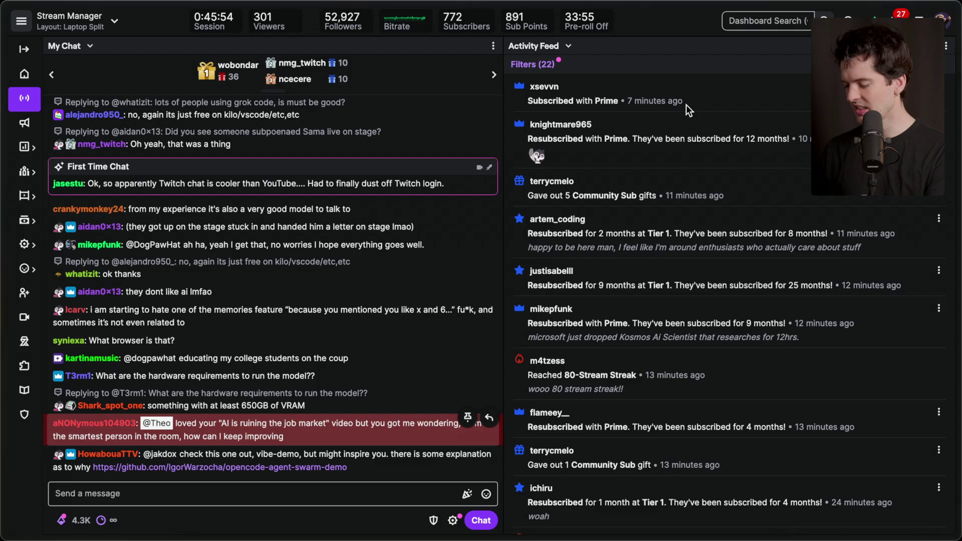
pyautogui.press('super+Tab')
pyautogui.press('super+Tab')
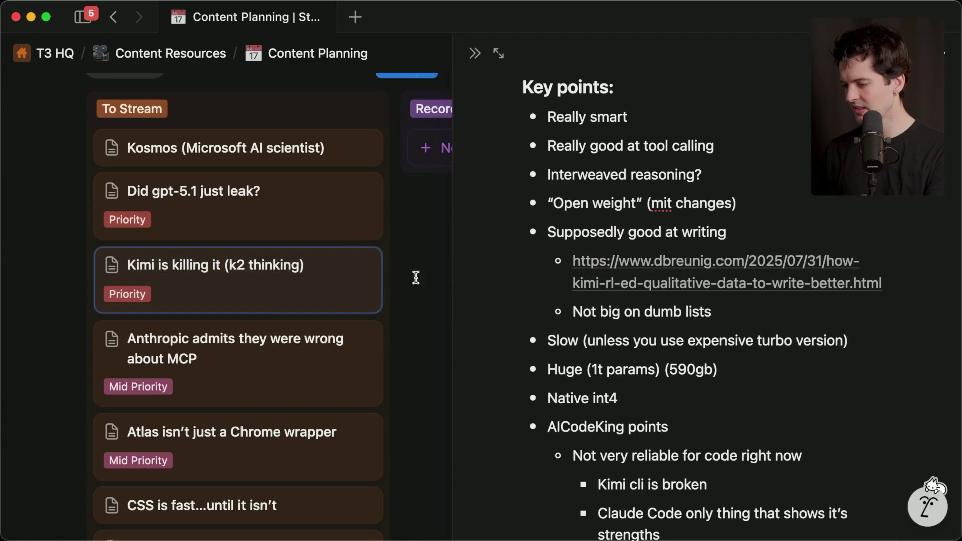
# - Drag the 'Kimi is killing it (k2 thinking)' card above Kosmos in To Stream
pyautogui.moveTo(249, 299); pyautogui.dragTo(251, 139)
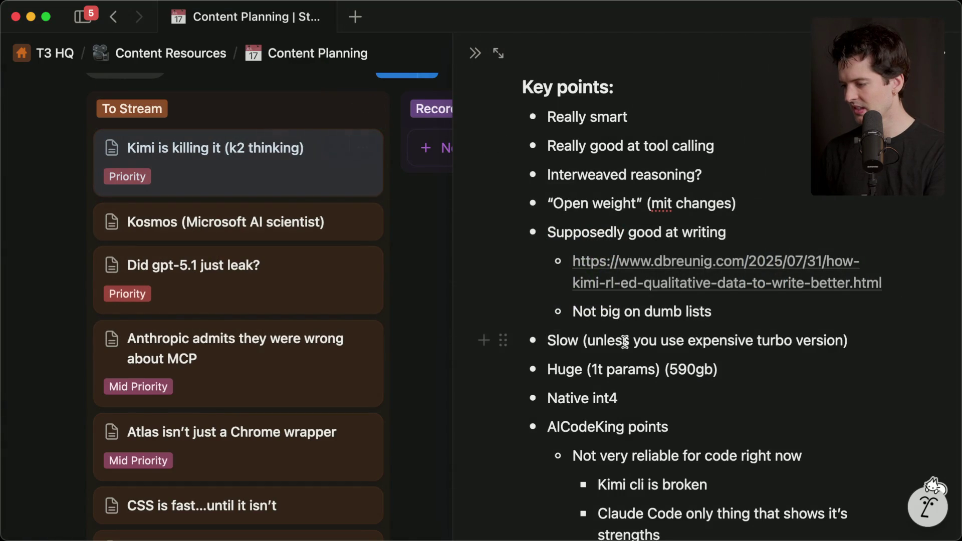
pyautogui.scroll(-4, 625, 341)
pyautogui.scroll(10, 625, 342)
pyautogui.scroll(-5, 625, 342)
pyautogui.scroll(-2, 625, 342)
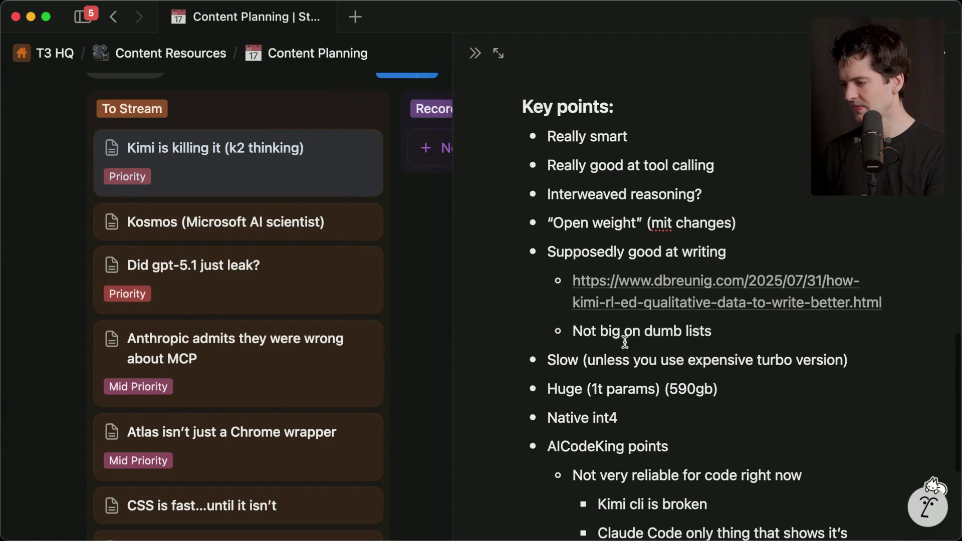
# - Glance at the Kimi.ai K2 Thinking post, then focus the Twitch stream chat box
pyautogui.press('super+Tab')
pyautogui.moveTo(960, 333)
pyautogui.click(872, 313)
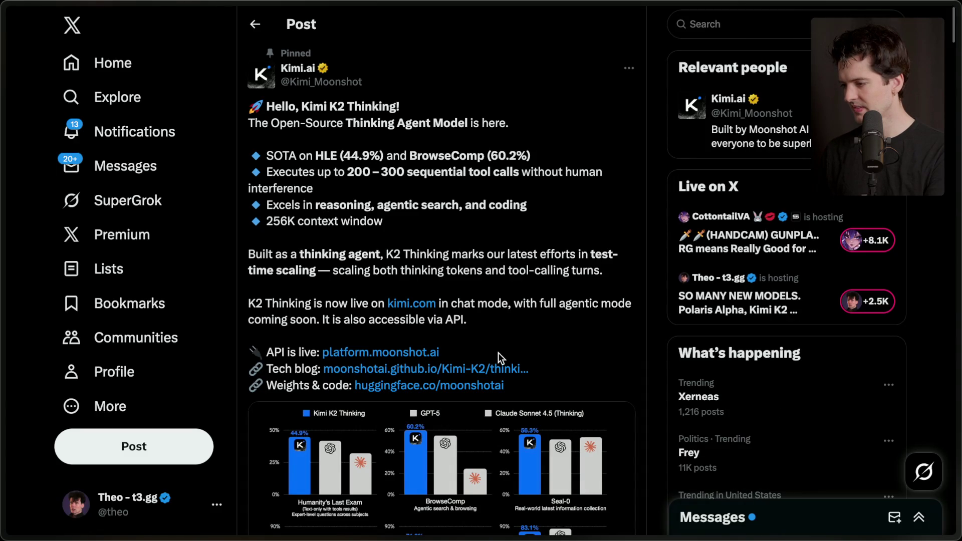
pyautogui.moveTo(960, 333)
pyautogui.click(801, 176)
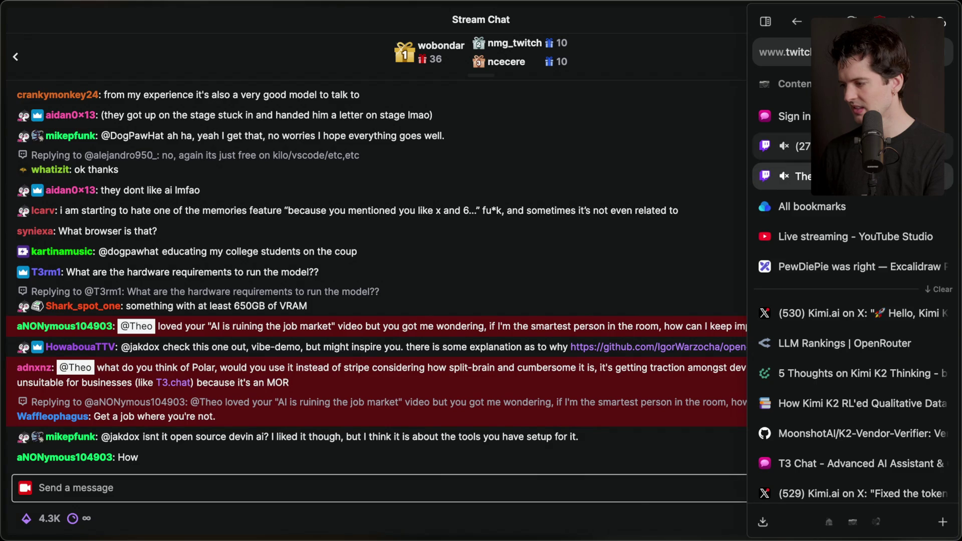
pyautogui.click(253, 498)
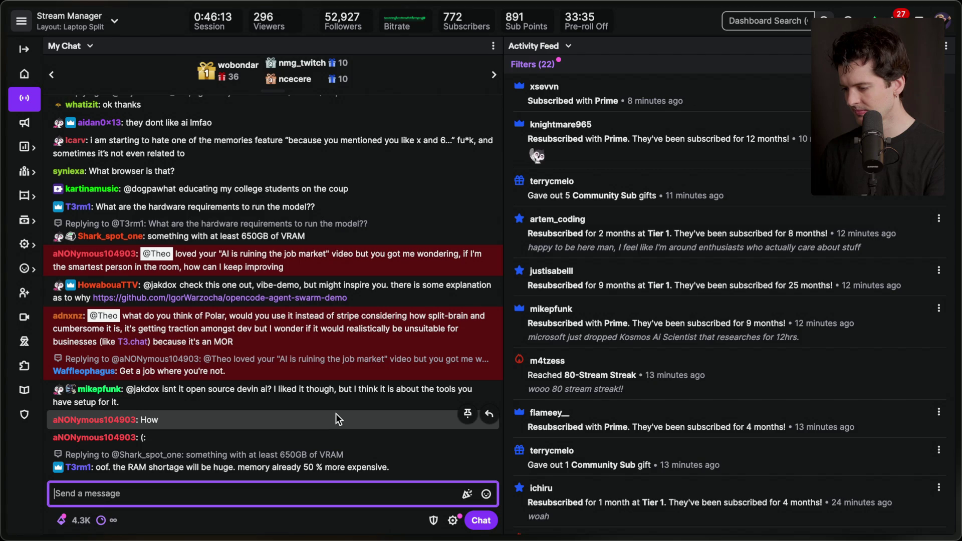
# - Send a /marker command from Stream Manager chat, replacing the 'Kimi k2' label with 'OFFSET 00:46:55'
pyautogui.write('/marker Kimi k2 thinking')
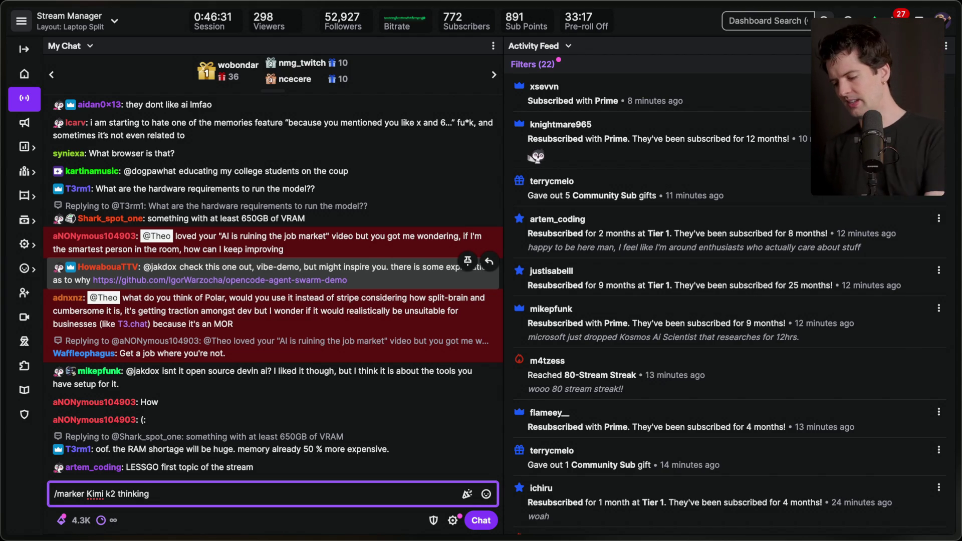
pyautogui.hotkey('ctrl', 'a')
pyautogui.write('/marker ')
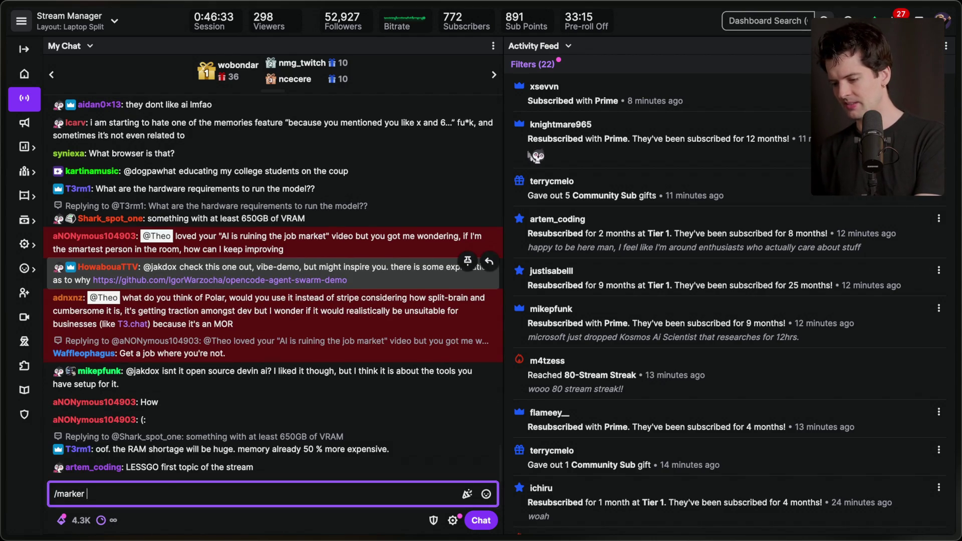
pyautogui.write('off')
pyautogui.write('FFSET')
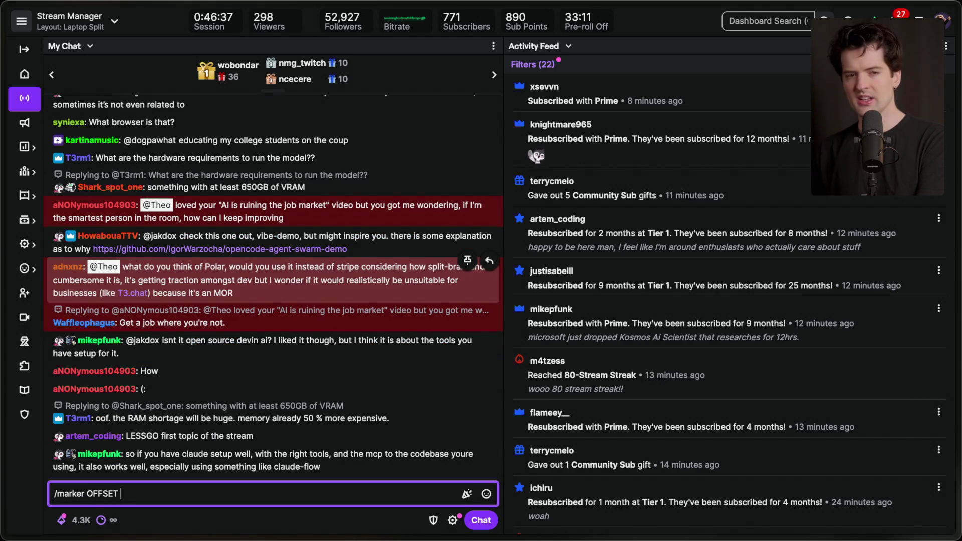
pyautogui.write('4:55')
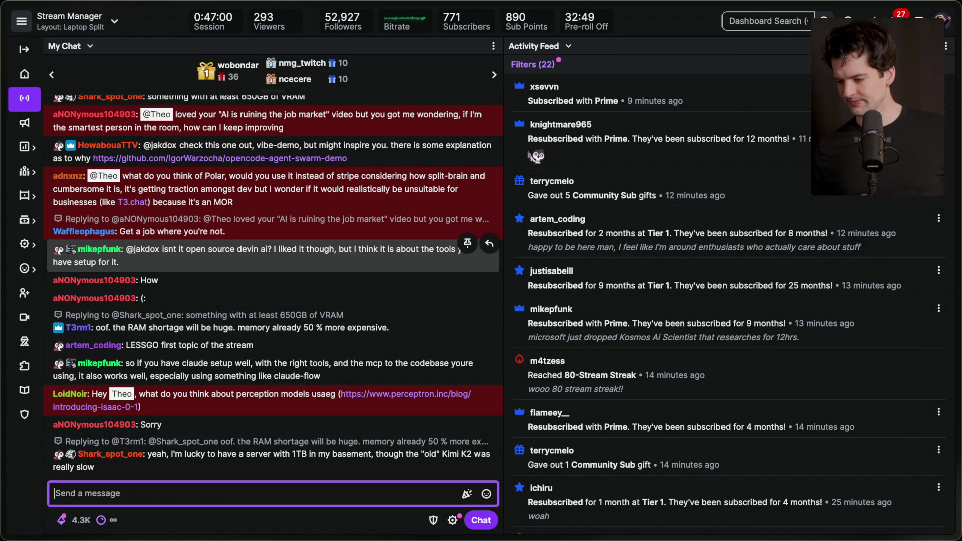
pyautogui.press('Return')
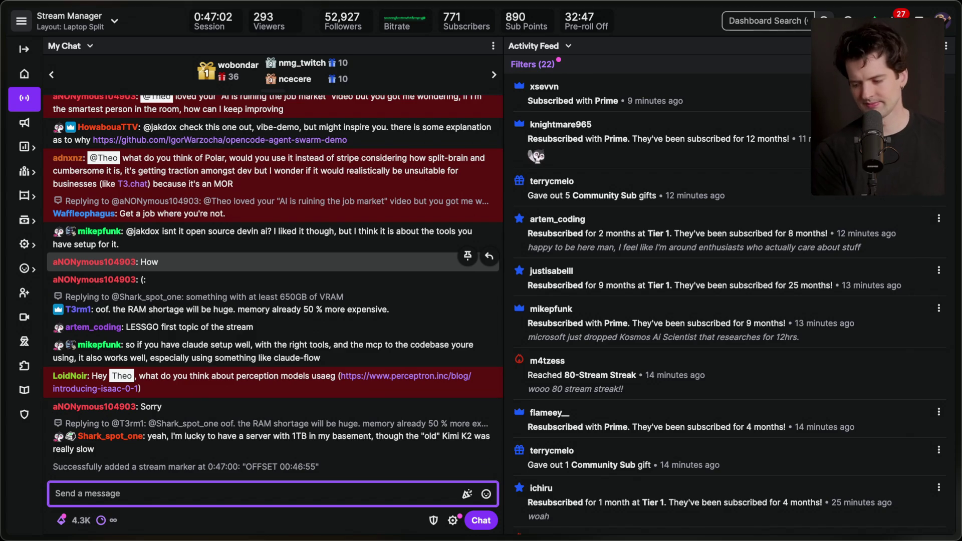
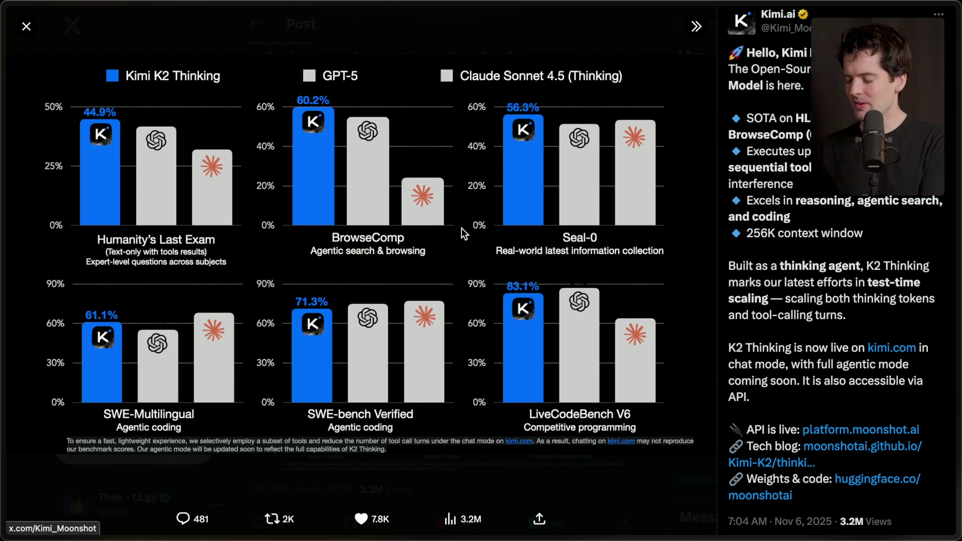
# - Close the full-screen chart and highlight the SOTA on HLE/BrowseComp and 200–300 tool-calls lines
pyautogui.press('Escape')
pyautogui.scroll(3, 462, 149)
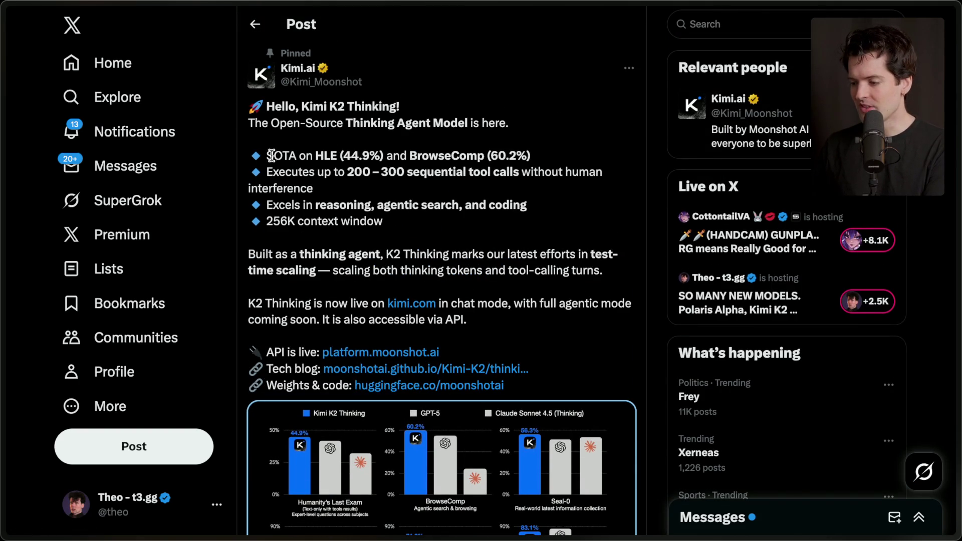
pyautogui.moveTo(267, 156); pyautogui.dragTo(537, 157)
pyautogui.click(527, 160)
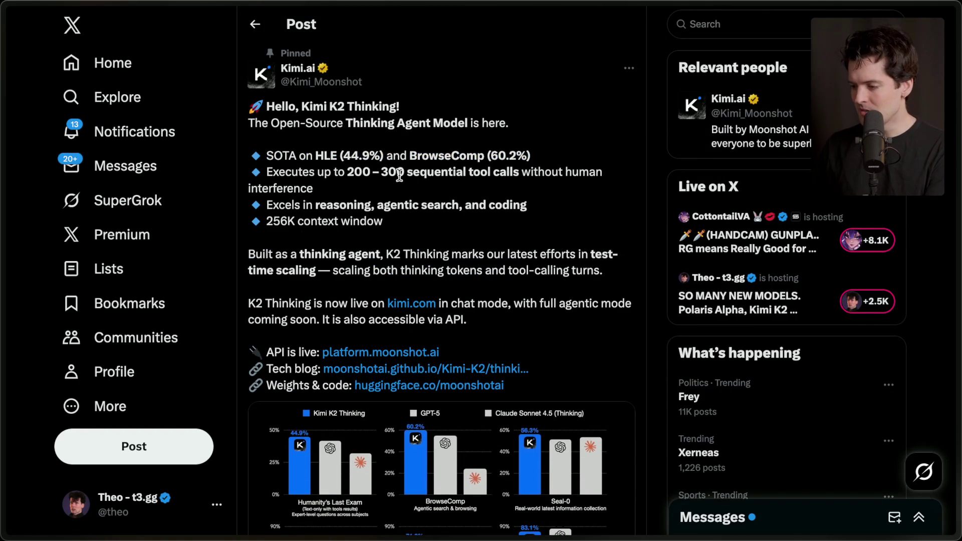
pyautogui.moveTo(347, 172); pyautogui.dragTo(364, 190)
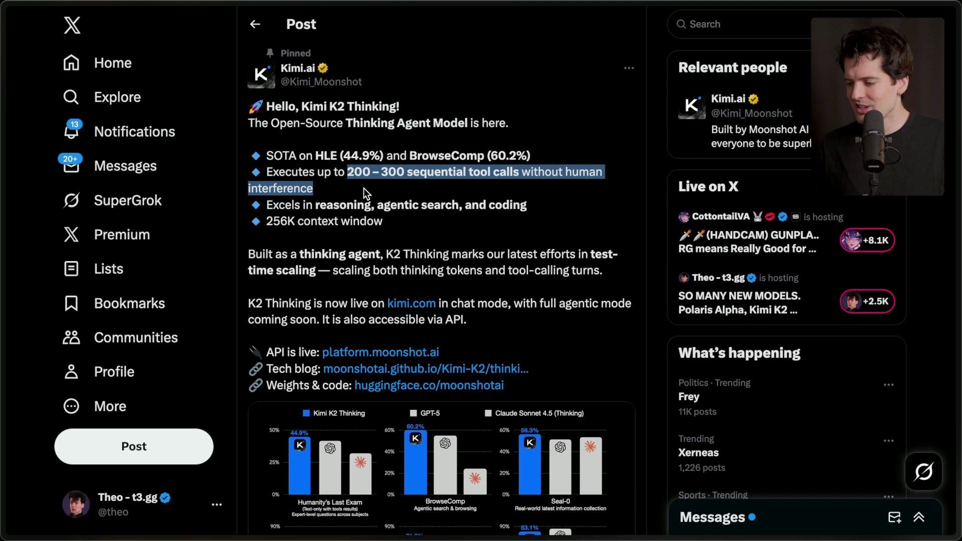
pyautogui.click(363, 198)
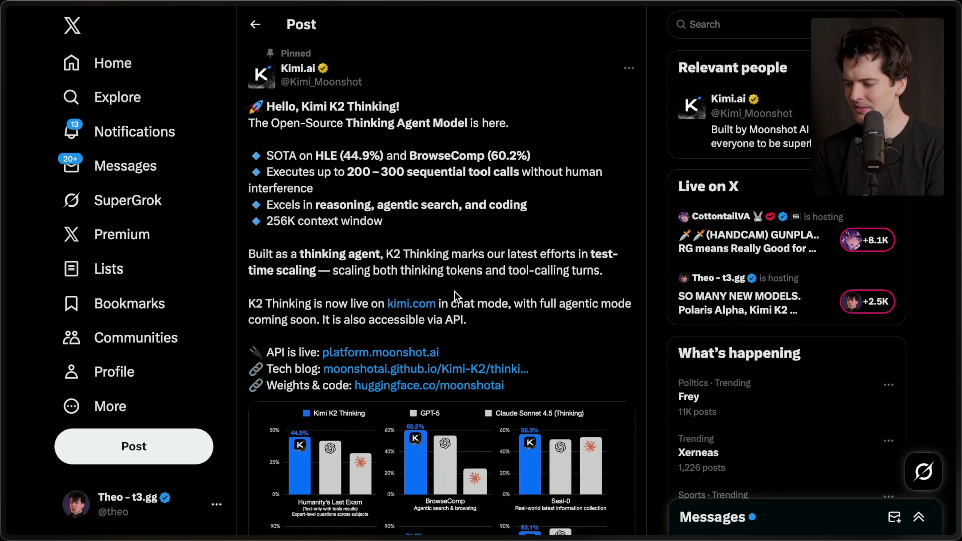
# - Open a duplicate of the Kimi K2 Thinking post in a background tab
pyautogui.scroll(-1, 455, 291)
pyautogui.moveTo(954, 275)
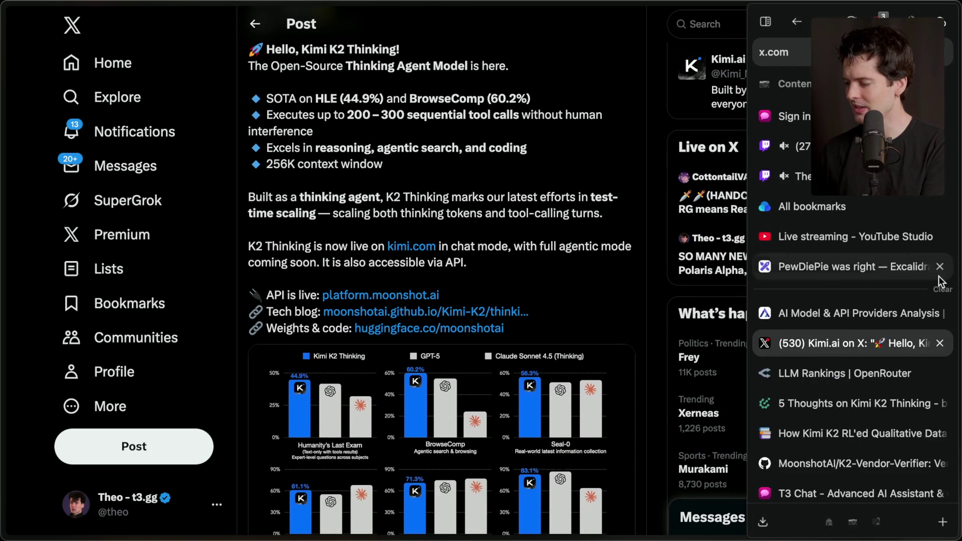
pyautogui.middleClick(401, 404)
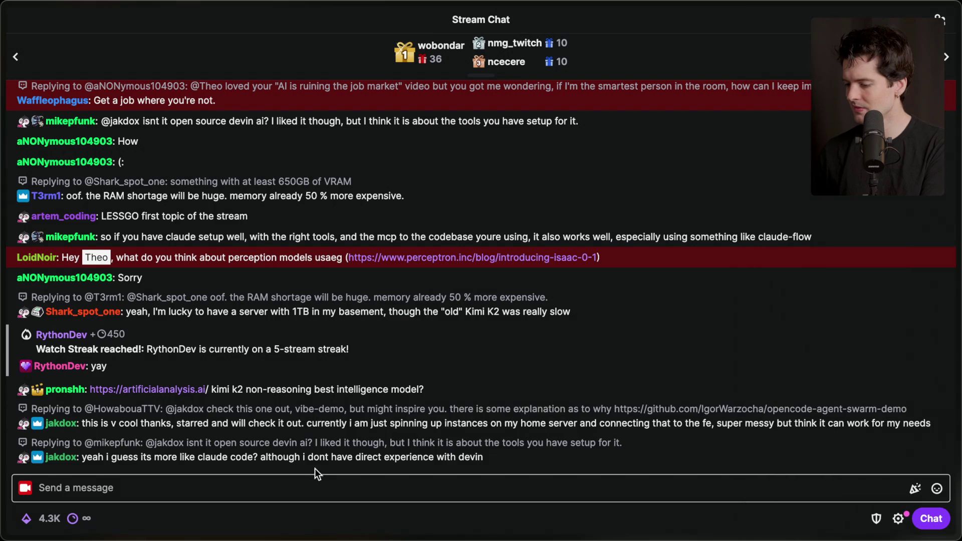
# - Add the 'end of kimi intro' and 'kimi at1' Twitch stream markers, then return to the Kimi.ai post
pyautogui.click(315, 486)
pyautogui.write('/marker end')
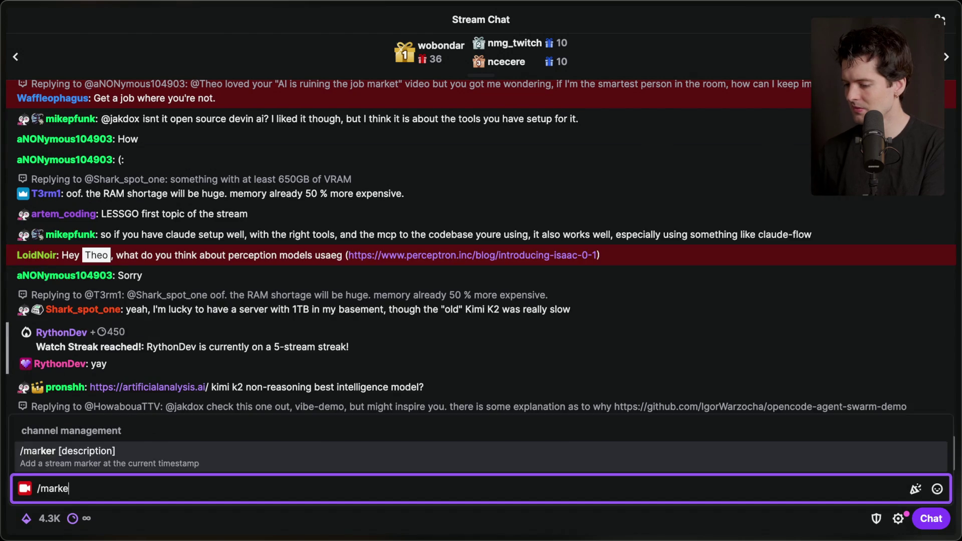
pyautogui.write(' of ki')
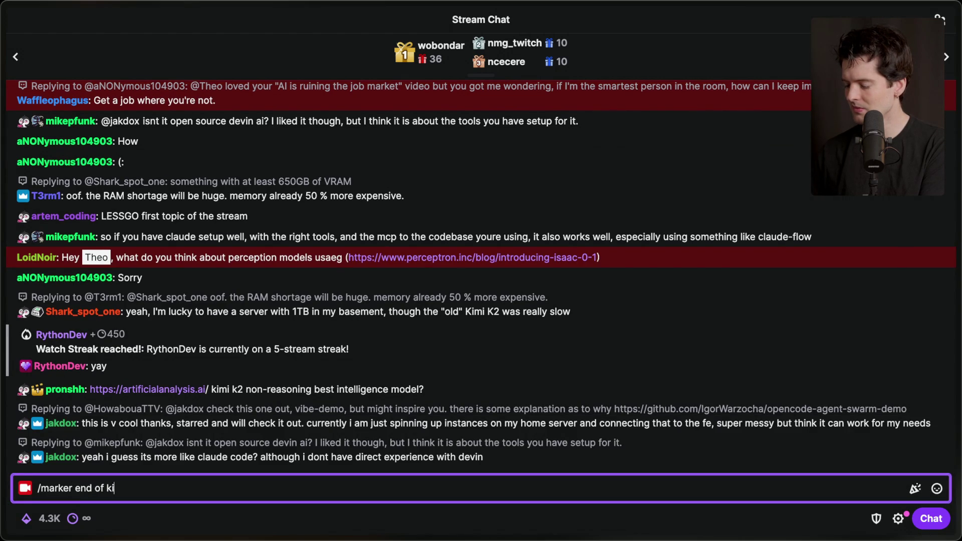
pyautogui.write('mi k2')
pyautogui.press('Return')
pyautogui.write('/marker kimi at1')
pyautogui.press('Return')
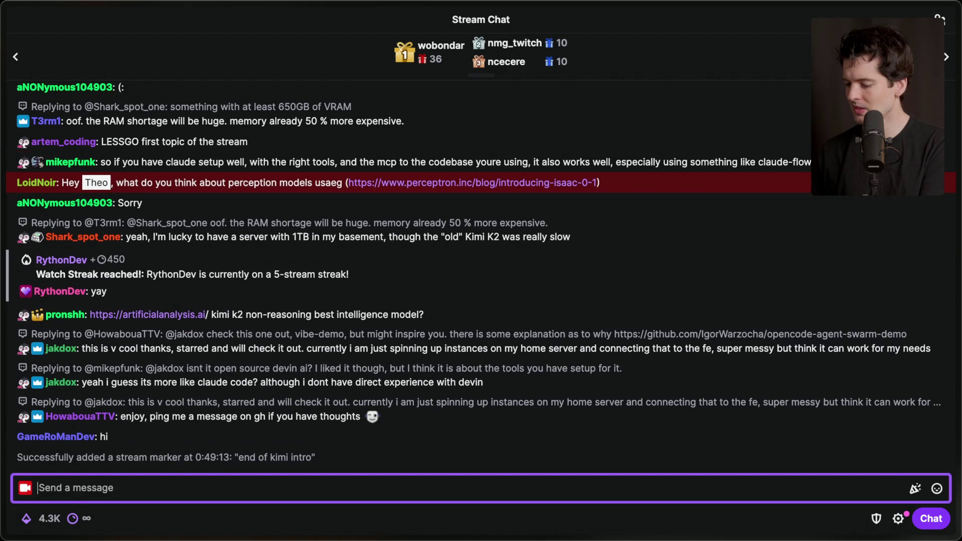
pyautogui.moveTo(891, 299)
pyautogui.click(834, 345)
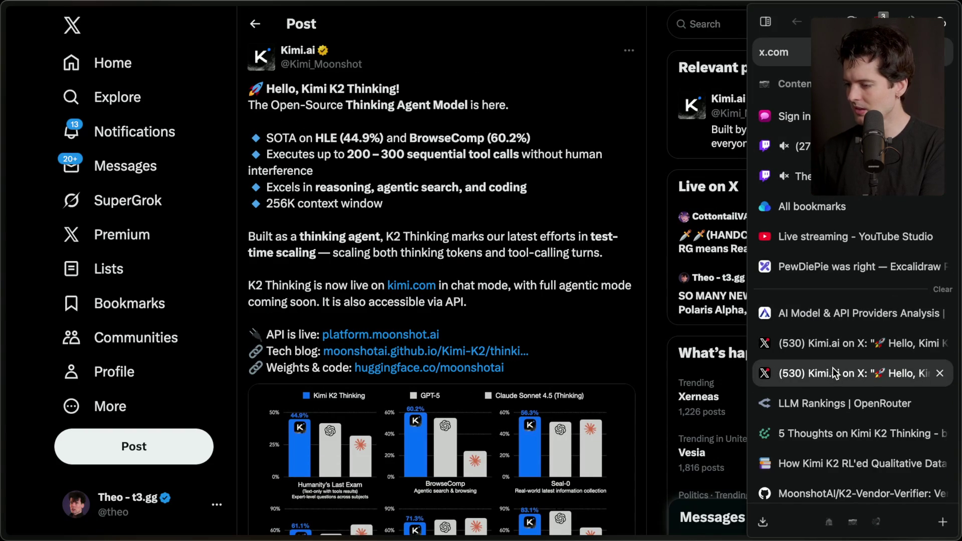
# - View the Kimi K2 Thinking benchmark chart full screen, then close it
pyautogui.click(454, 396)
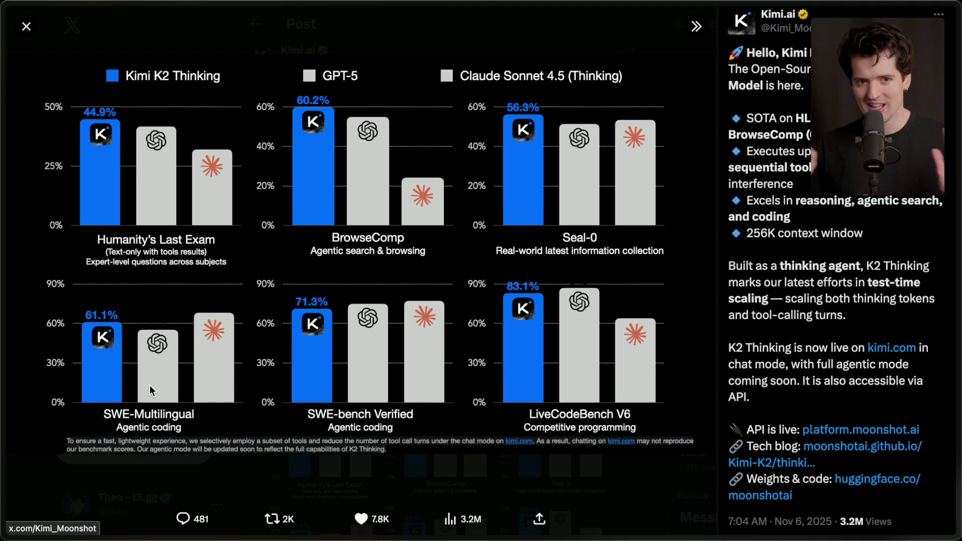
pyautogui.press('Escape')
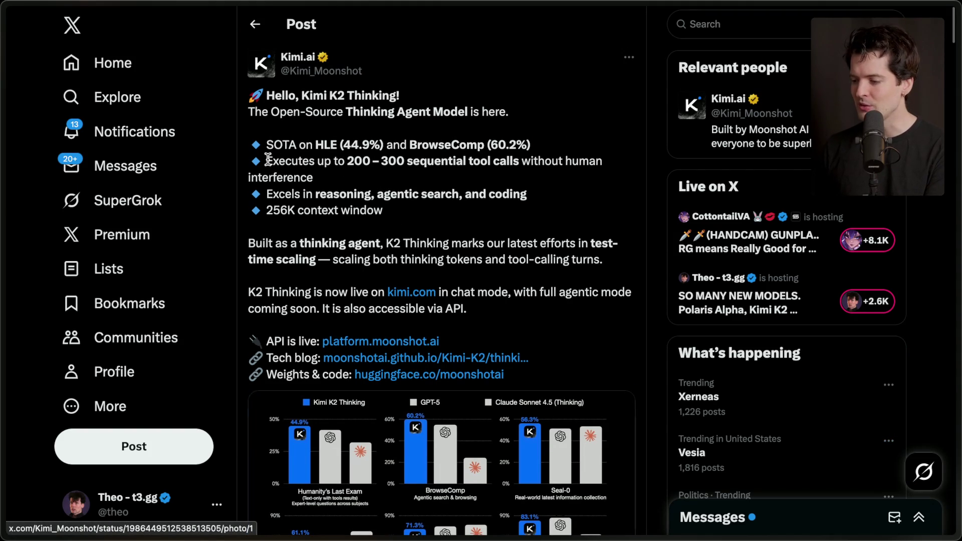
# - Highlight the 200–300 sequential tool calls bullet and the name Kimi K2 Thinking while reading
pyautogui.moveTo(264, 160); pyautogui.dragTo(336, 178)
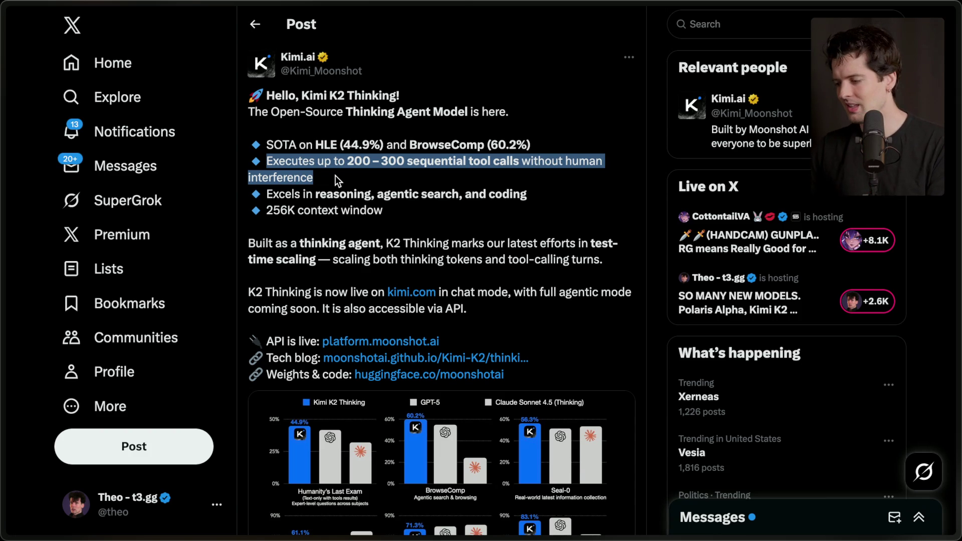
pyautogui.scroll(-1, 336, 176)
pyautogui.scroll(1, 335, 175)
pyautogui.click(335, 179)
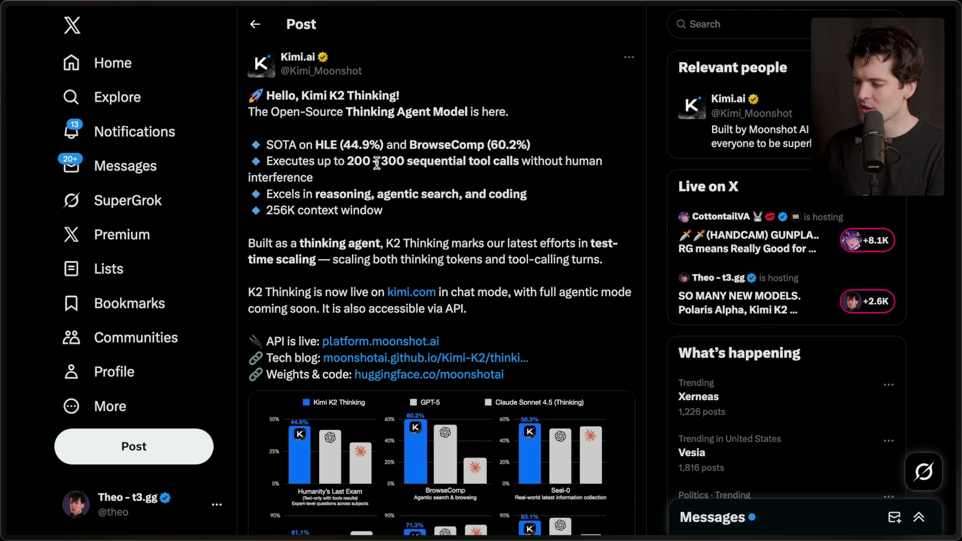
pyautogui.moveTo(303, 95)
pyautogui.mouseDown()
pyautogui.moveTo(408, 96)
pyautogui.moveTo(395, 95)
pyautogui.mouseUp()
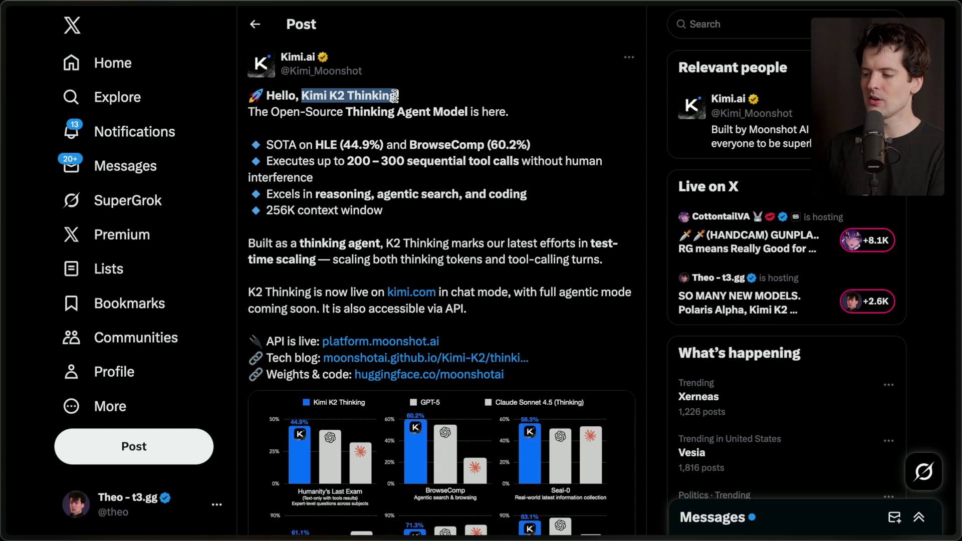
# - Open the Kimi K2 Thinking tech blog in a background tab and glance at it
pyautogui.scroll(-1, 448, 375)
pyautogui.middleClick(394, 337)
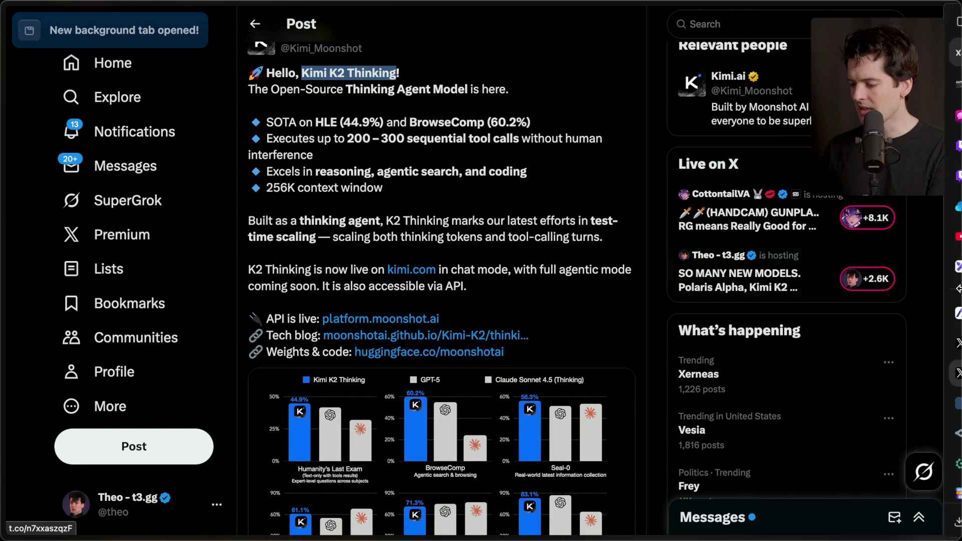
pyautogui.click(848, 414)
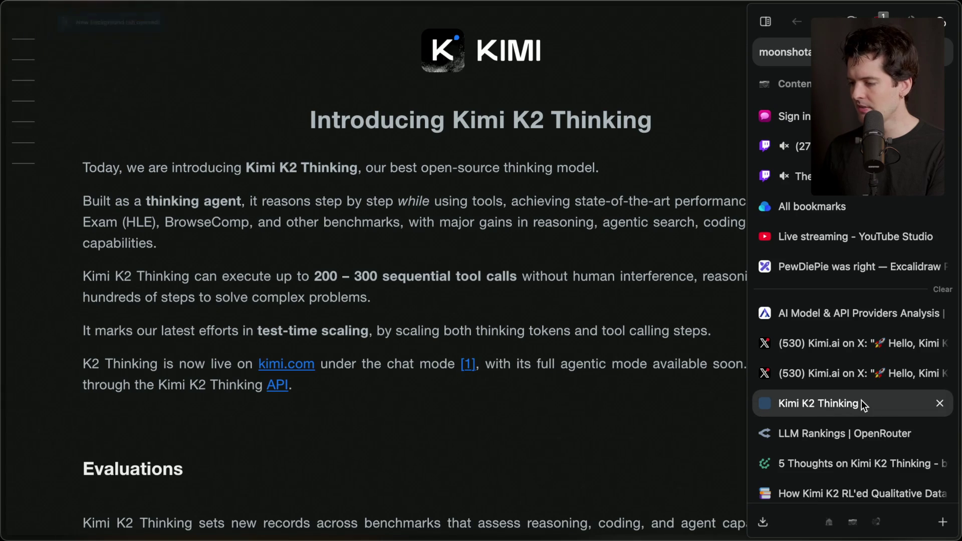
pyautogui.click(836, 370)
# - Open the moonshotai Hugging Face page and its Kimi-K2-Thinking model card
pyautogui.middleClick(429, 352)
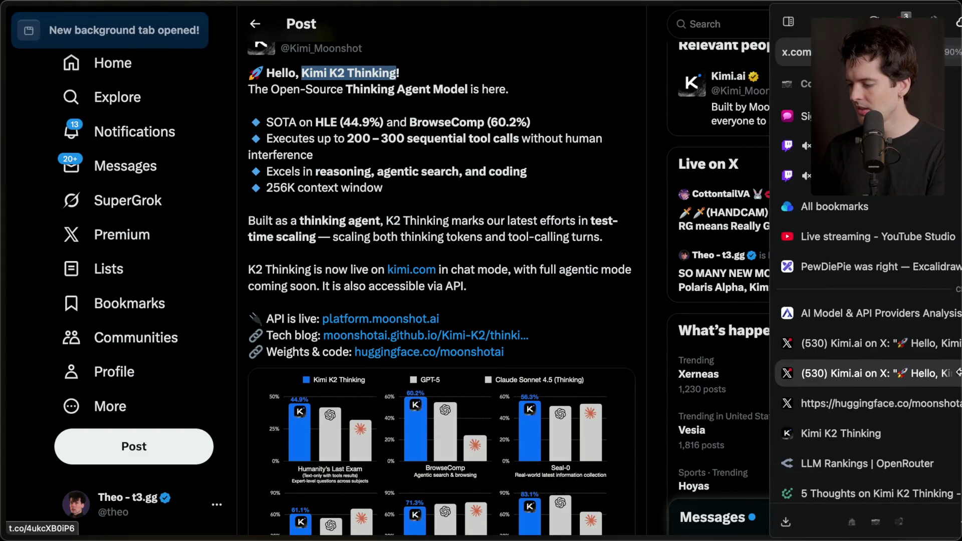
pyautogui.click(854, 411)
pyautogui.scroll(-6, 337, 400)
pyautogui.click(416, 377)
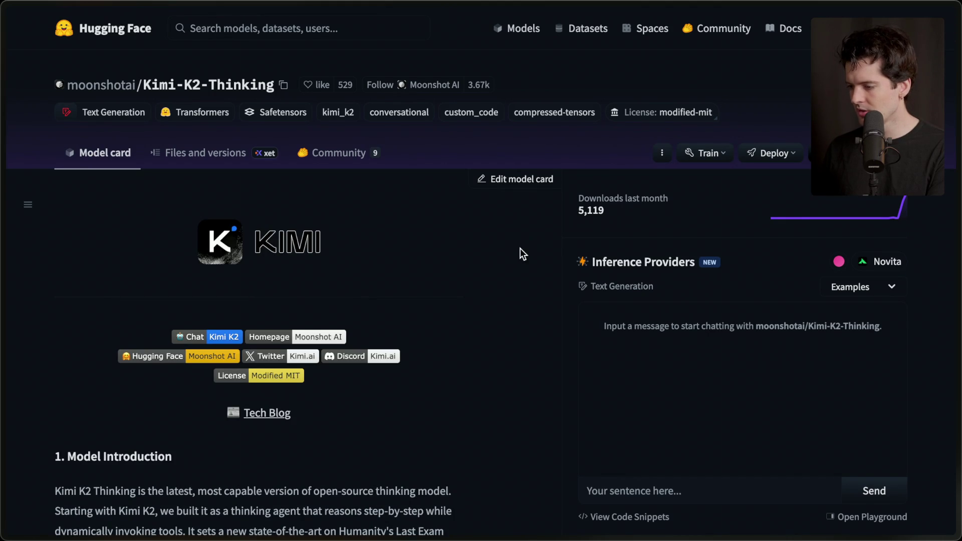
pyautogui.scroll(-6, 448, 257)
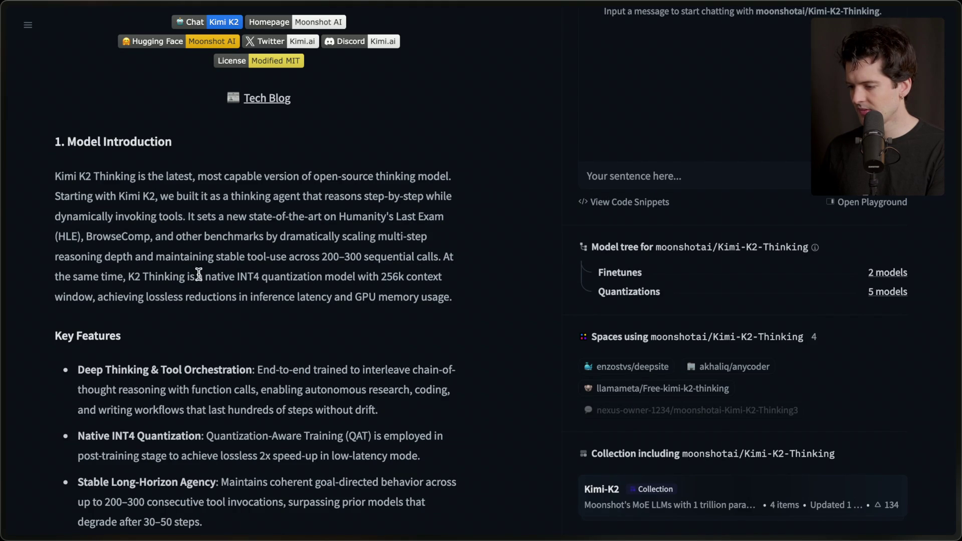
pyautogui.scroll(-3, 223, 330)
# - Search the model card for 'all', then for the numbers 50, 58 and 59
pyautogui.hotkey('ctrl', 'f')
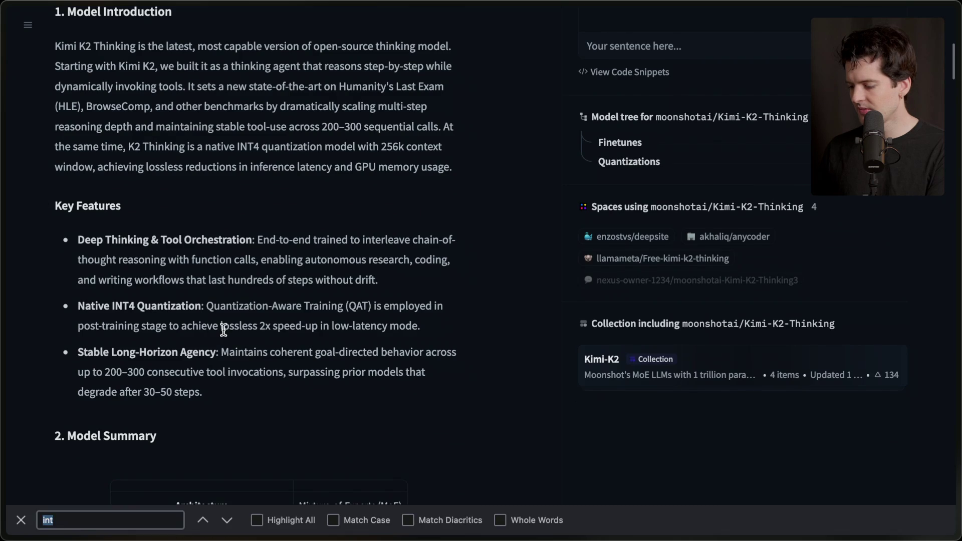
pyautogui.write('all')
pyautogui.hotkey('ctrl', 'a')
pyautogui.press('BackSpace')
pyautogui.write('5')
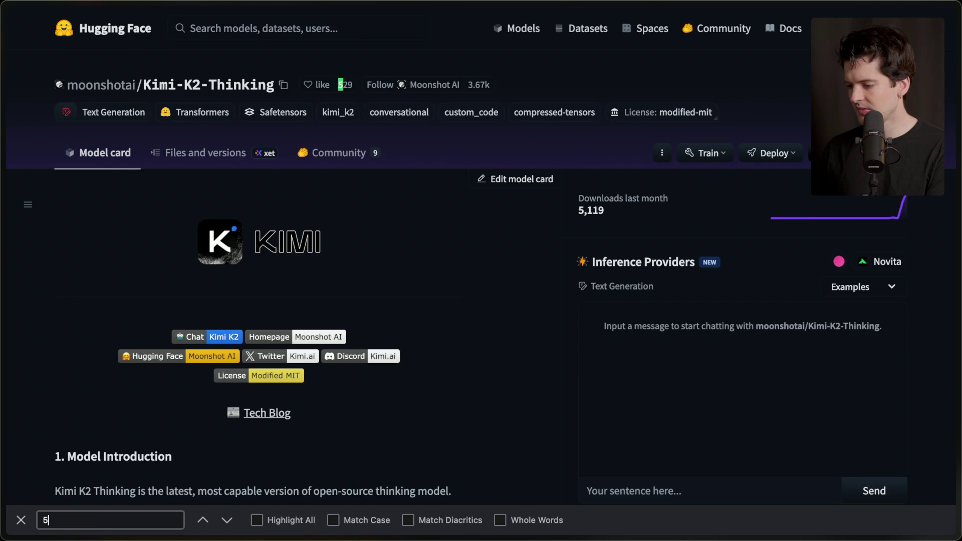
pyautogui.write('8')
pyautogui.press('BackSpace')
pyautogui.write('9')
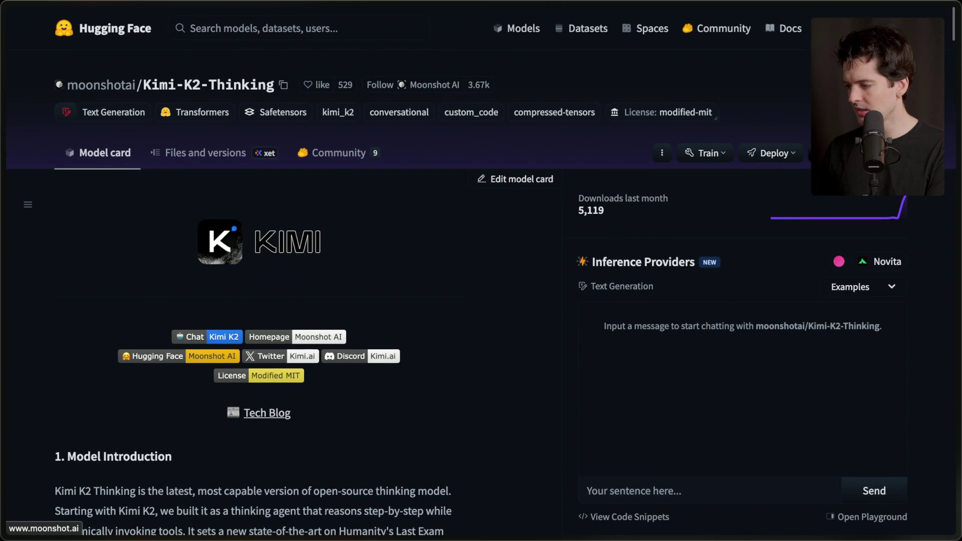
pyautogui.click(219, 149)
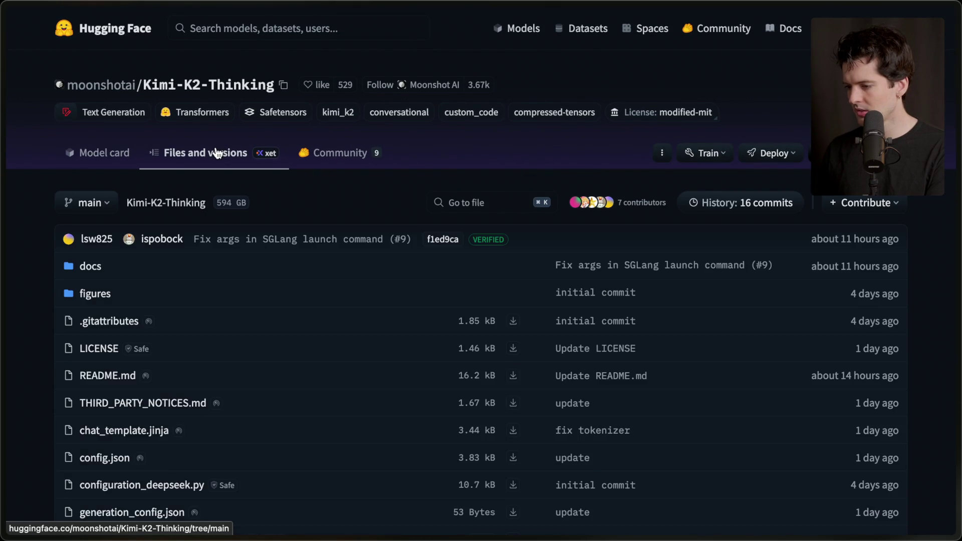
pyautogui.moveTo(212, 204); pyautogui.dragTo(239, 202)
pyautogui.click(275, 198)
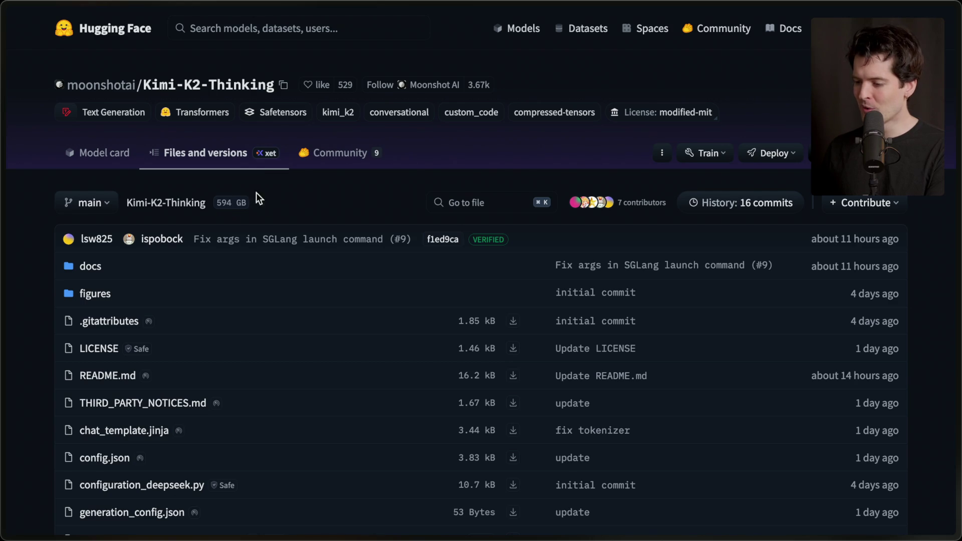
pyautogui.click(115, 153)
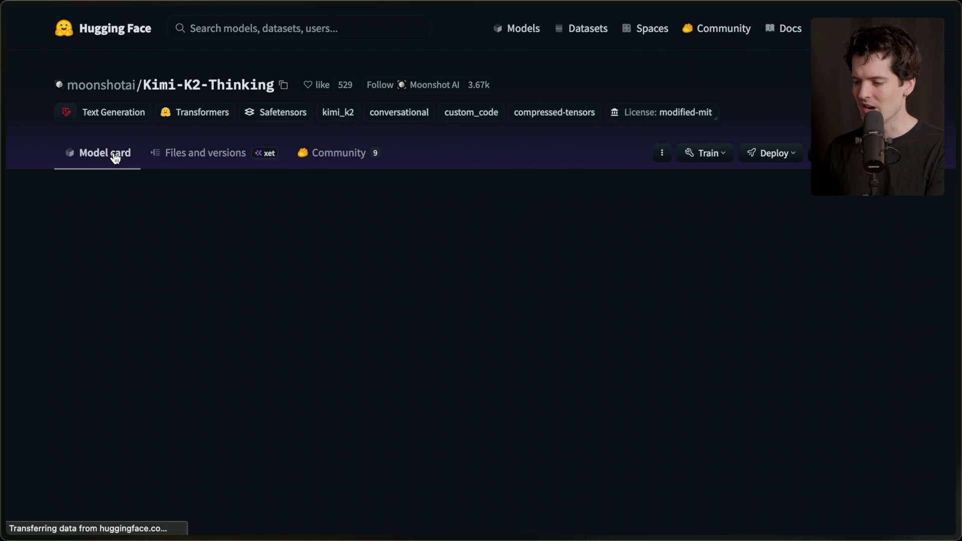
pyautogui.scroll(-3, 272, 444)
pyautogui.scroll(-2, 272, 443)
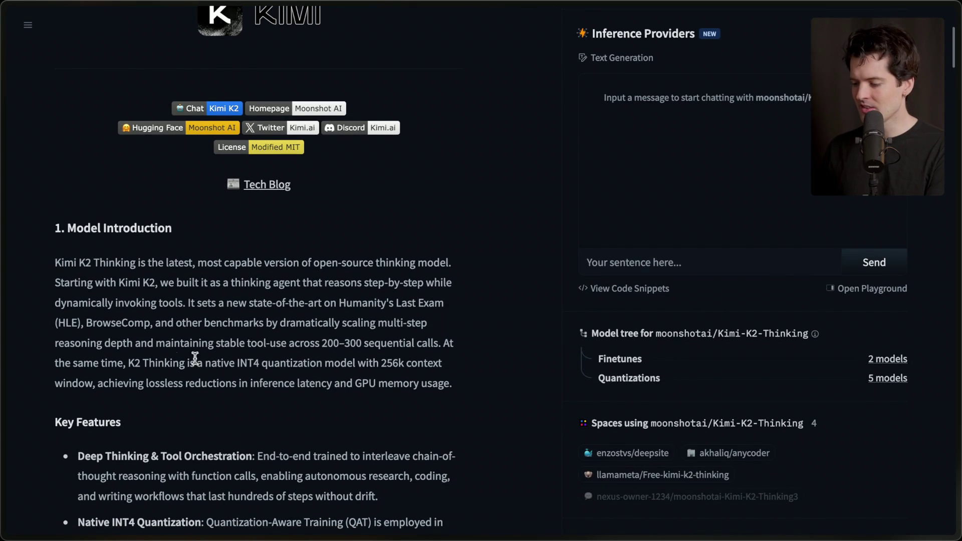
pyautogui.moveTo(240, 360); pyautogui.dragTo(335, 359)
pyautogui.click(335, 360)
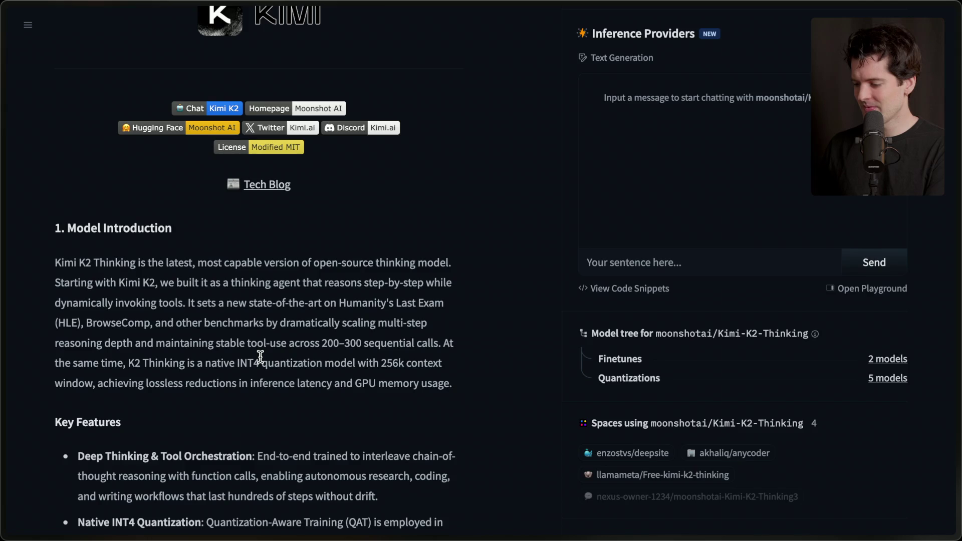
pyautogui.scroll(5, 260, 356)
pyautogui.scroll(-5, 260, 356)
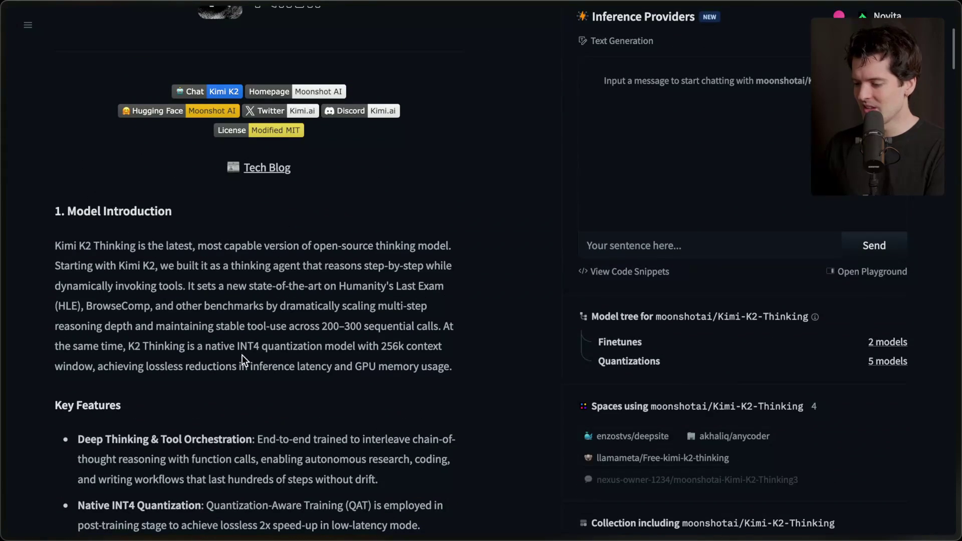
pyautogui.moveTo(135, 346); pyautogui.dragTo(405, 336)
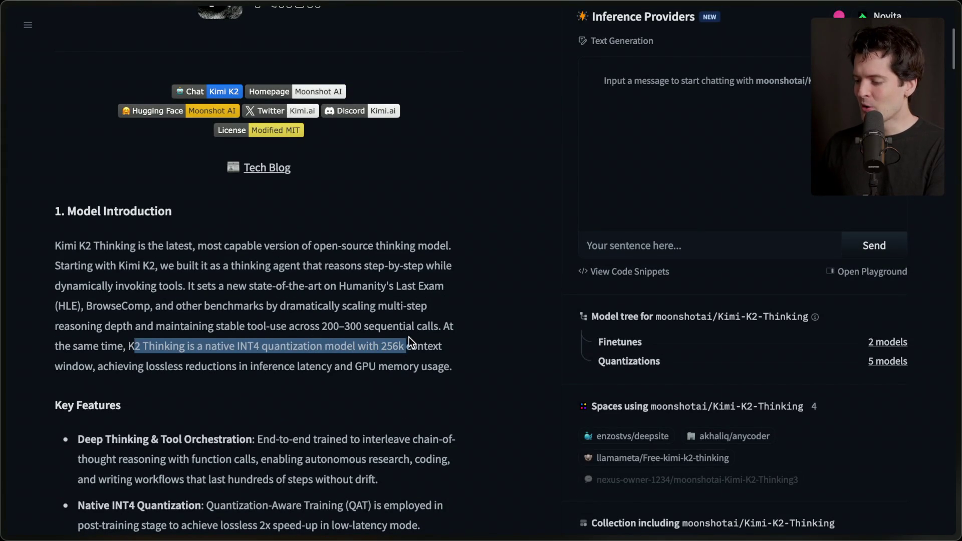
pyautogui.click(421, 351)
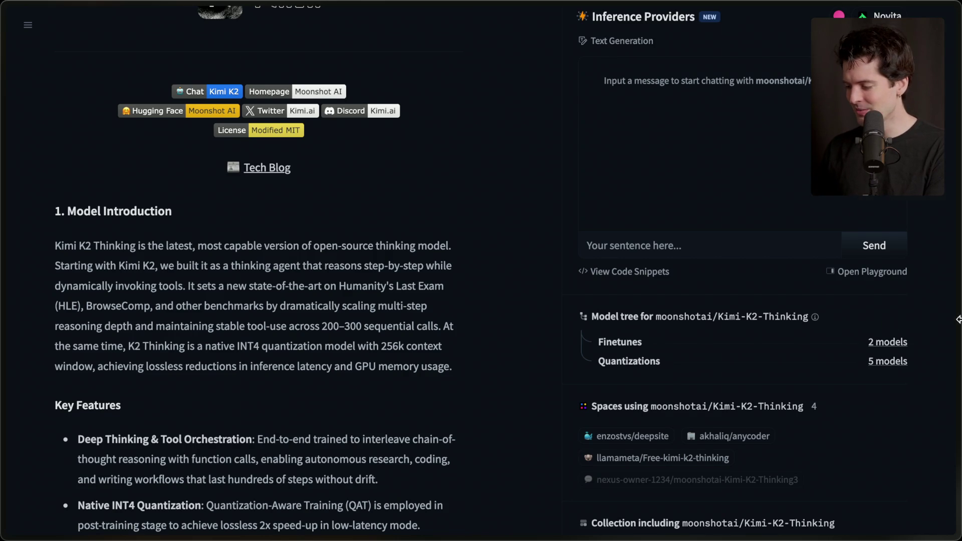
pyautogui.hotkey('ctrl', 't')
pyautogui.write('open')
# - Load openrouter.ai and open the Kimi K2 Thinking model page via a 'kimi k' search
pyautogui.press('Return')
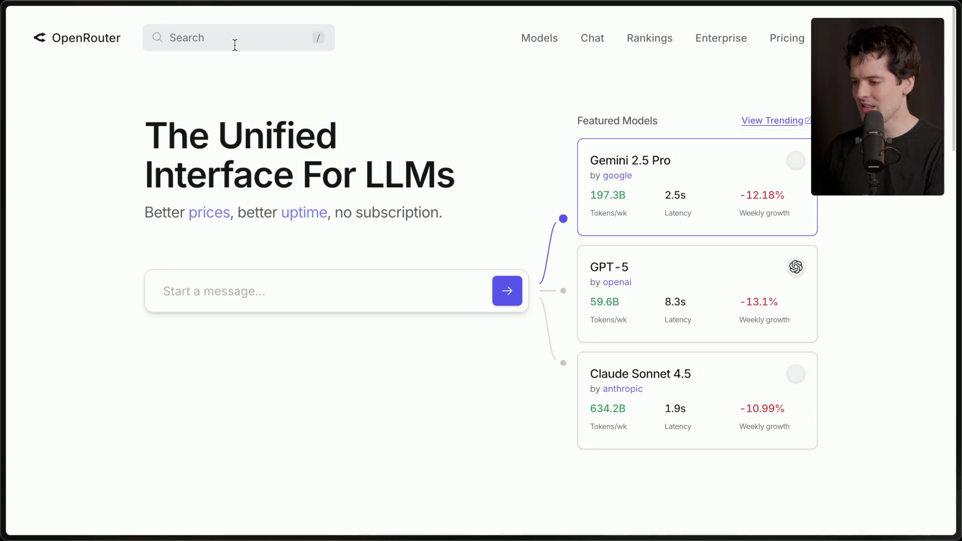
pyautogui.click(233, 39)
pyautogui.write('kimi k')
pyautogui.click(202, 90)
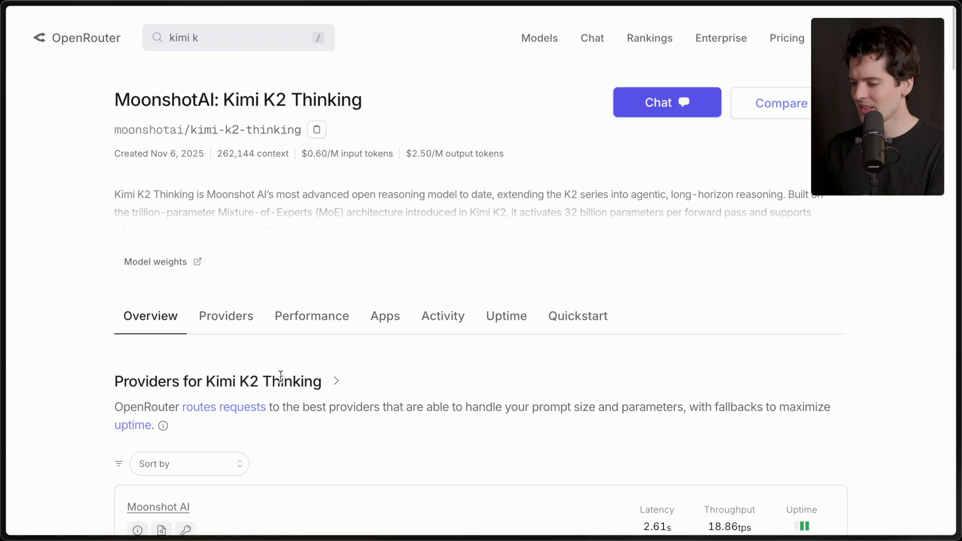
pyautogui.scroll(-6, 280, 376)
pyautogui.scroll(3, 281, 376)
pyautogui.scroll(-2, 280, 375)
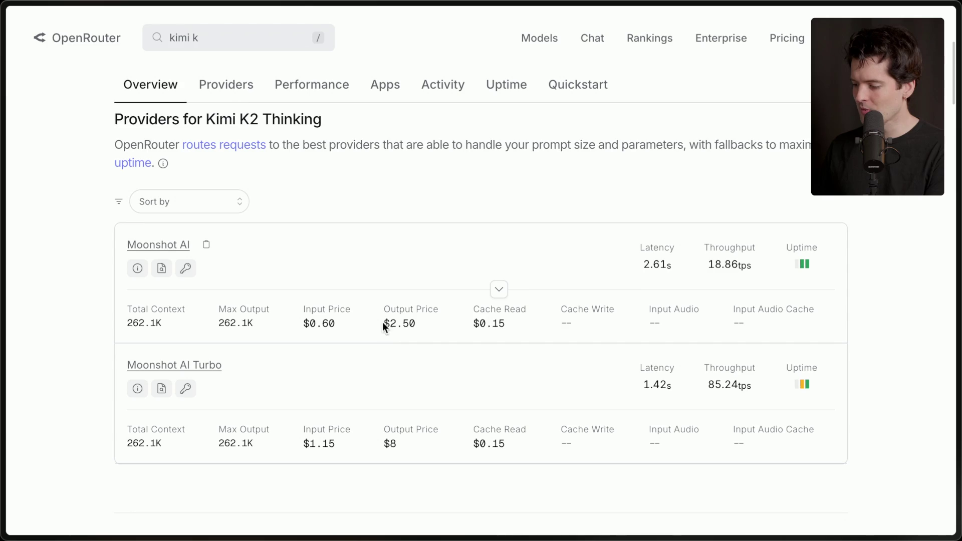
# - Compare Moonshot AI's $2.50 output price with the Turbo provider's input price
pyautogui.moveTo(302, 323); pyautogui.dragTo(430, 322)
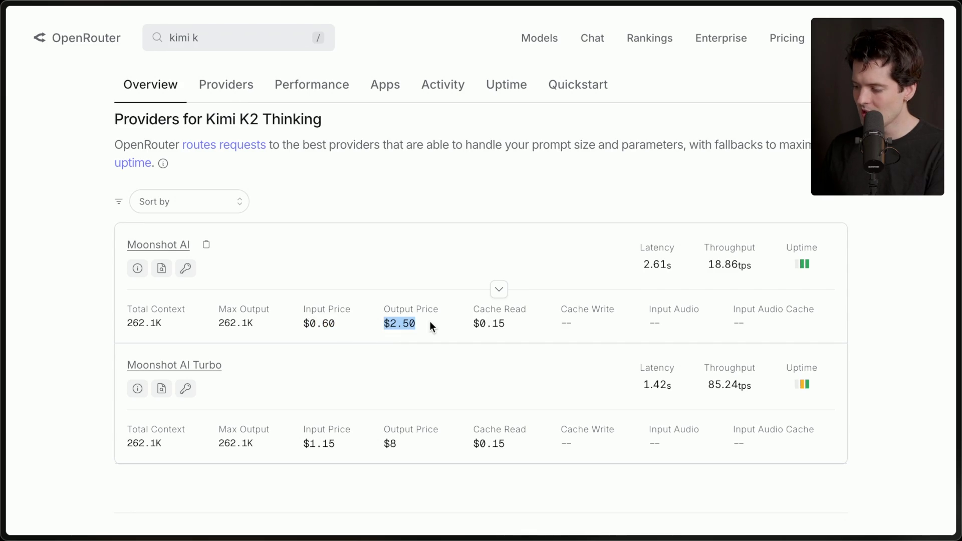
pyautogui.moveTo(729, 269)
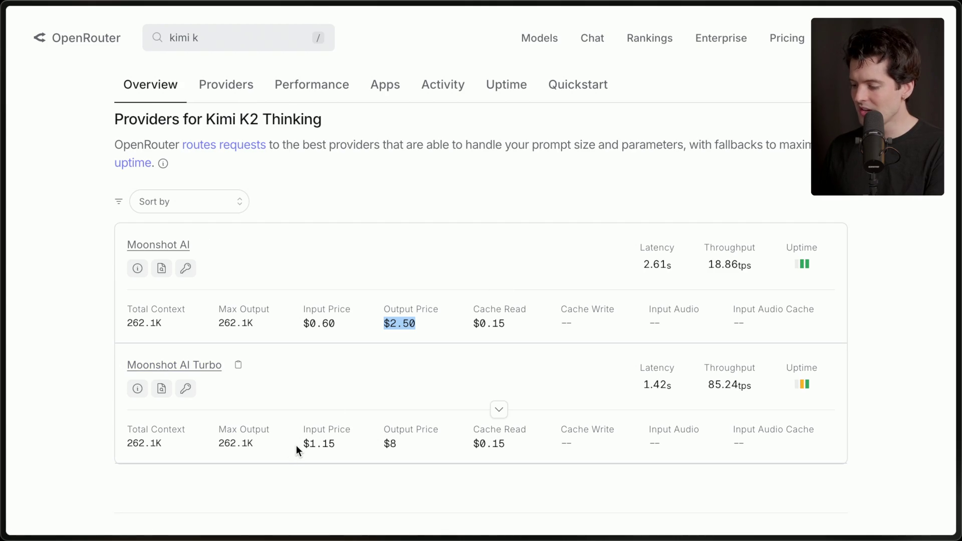
pyautogui.click(402, 453)
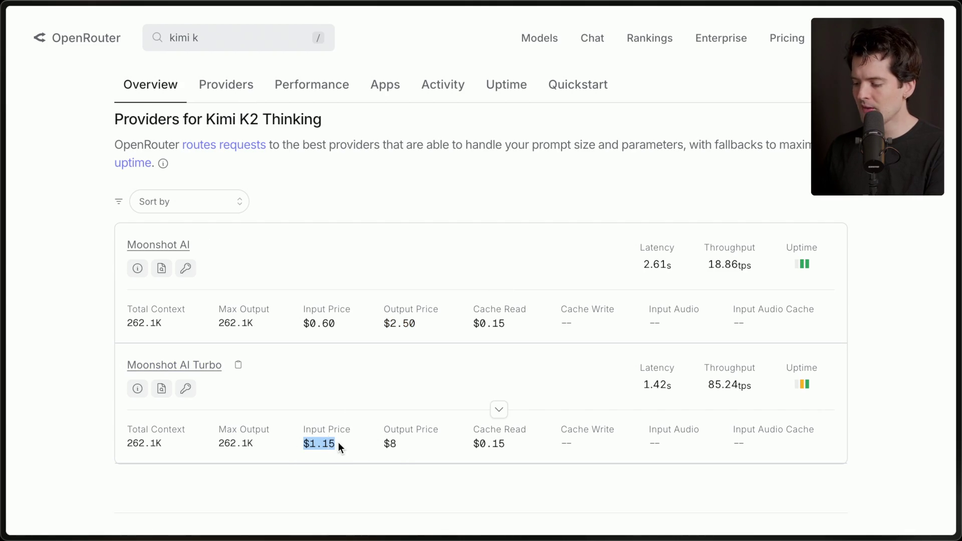
pyautogui.click(377, 442)
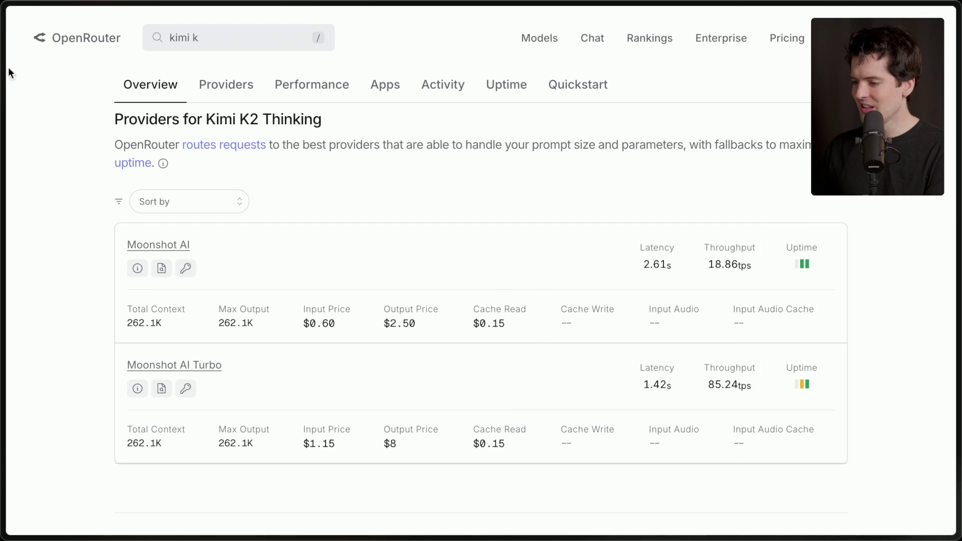
pyautogui.moveTo(859, 418)
pyautogui.click(852, 342)
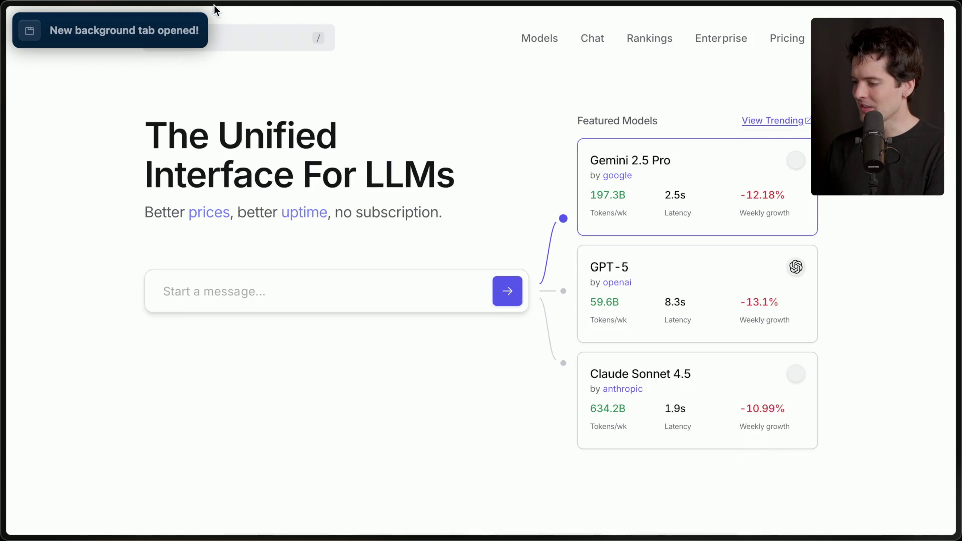
# - Open the OpenAI: GPT-5 page and check its Providers and Overview sections
pyautogui.click(254, 43)
pyautogui.write('gpt-5')
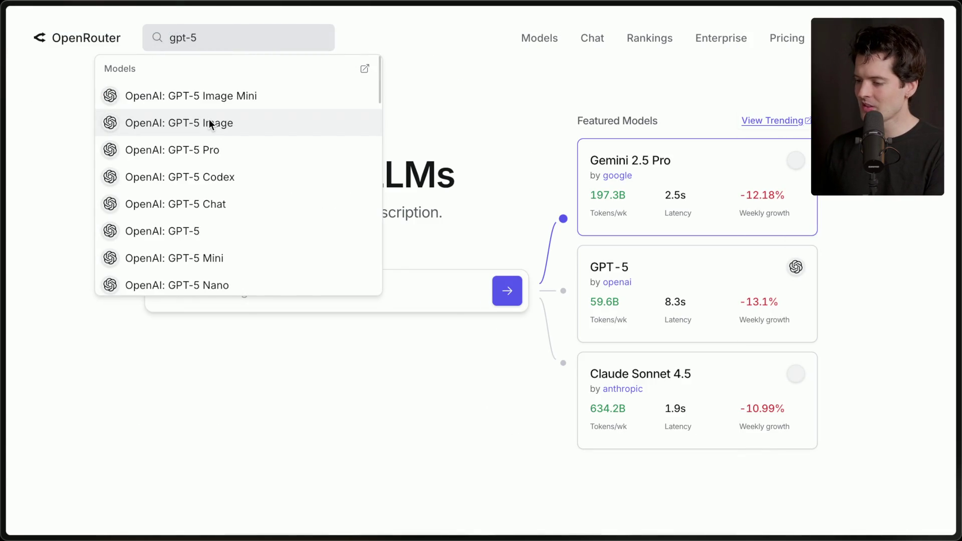
pyautogui.click(194, 231)
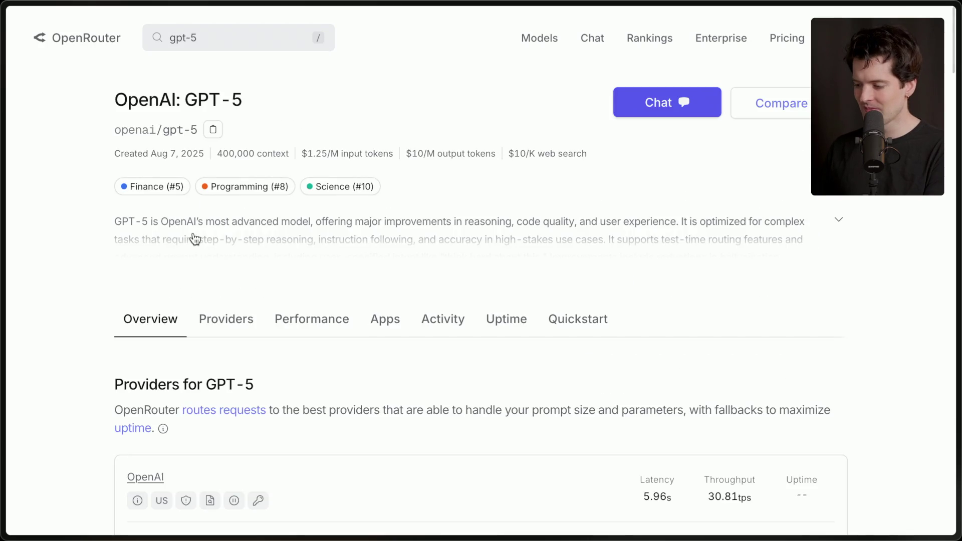
pyautogui.scroll(-4, 356, 339)
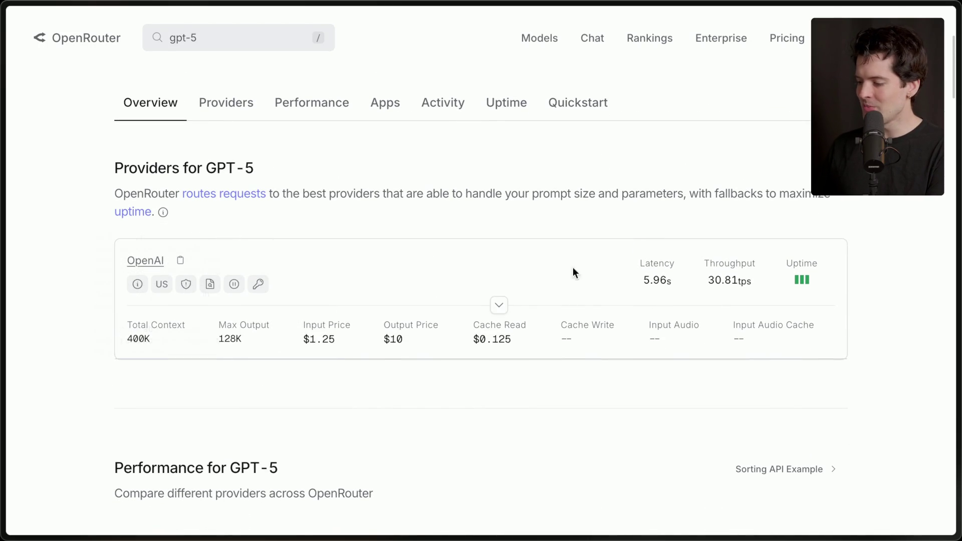
pyautogui.moveTo(708, 283)
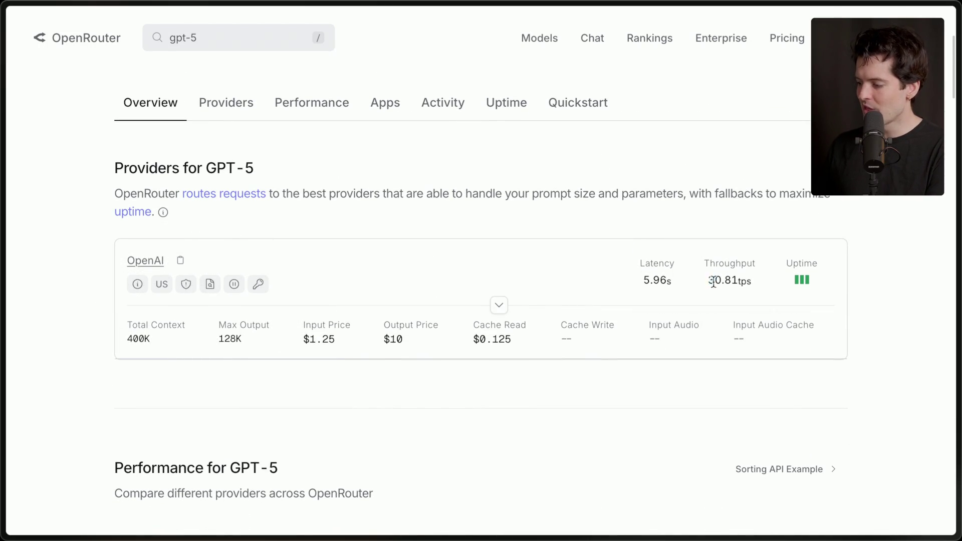
pyautogui.scroll(-5, 549, 388)
pyautogui.scroll(6, 550, 391)
pyautogui.scroll(3, 550, 392)
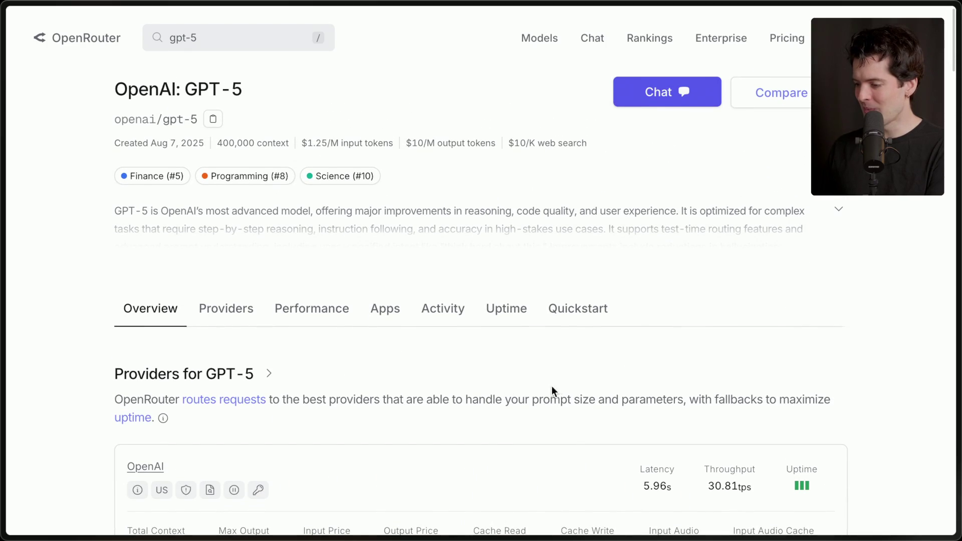
pyautogui.click(234, 316)
pyautogui.click(169, 321)
# - Search the models again with 'fast' appended, then remove it and close the results
pyautogui.click(232, 38)
pyautogui.scroll(-2, 228, 245)
pyautogui.scroll(3, 227, 245)
pyautogui.write('fast')
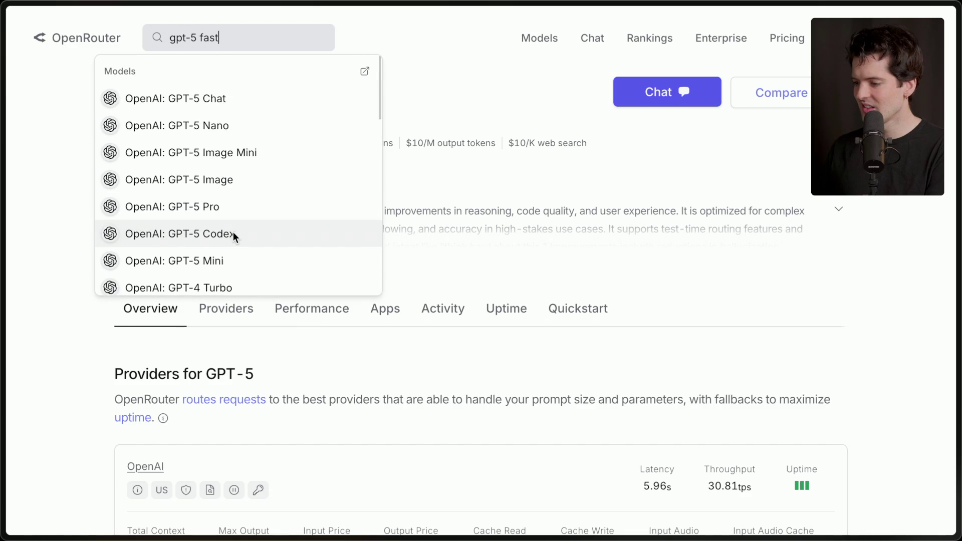
pyautogui.scroll(-4, 233, 233)
pyautogui.scroll(-3, 233, 232)
pyautogui.press('BackSpace')
pyautogui.press('BackSpace')
pyautogui.press('BackSpace')
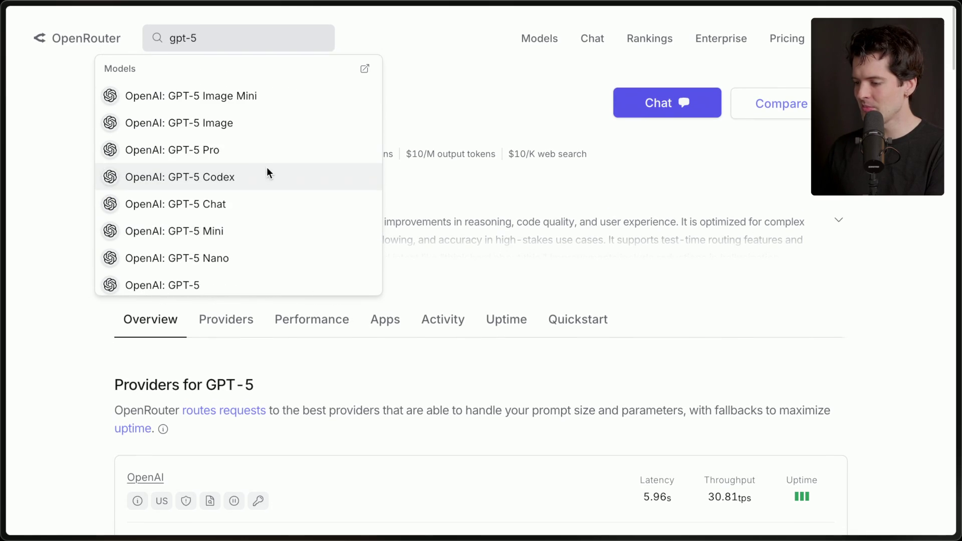
pyautogui.click(457, 440)
pyautogui.scroll(-5, 462, 470)
# - Return to Kimi K2 Thinking and review its $0.60/$2.50 per-million pricing and 262,144 context
pyautogui.moveTo(957, 290)
pyautogui.click(896, 313)
pyautogui.scroll(2, 323, 271)
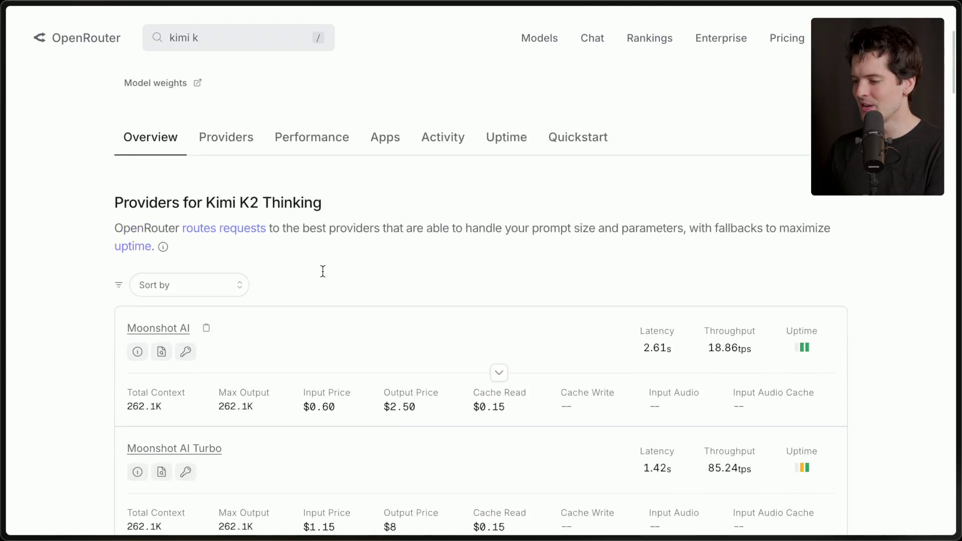
pyautogui.scroll(-2, 322, 271)
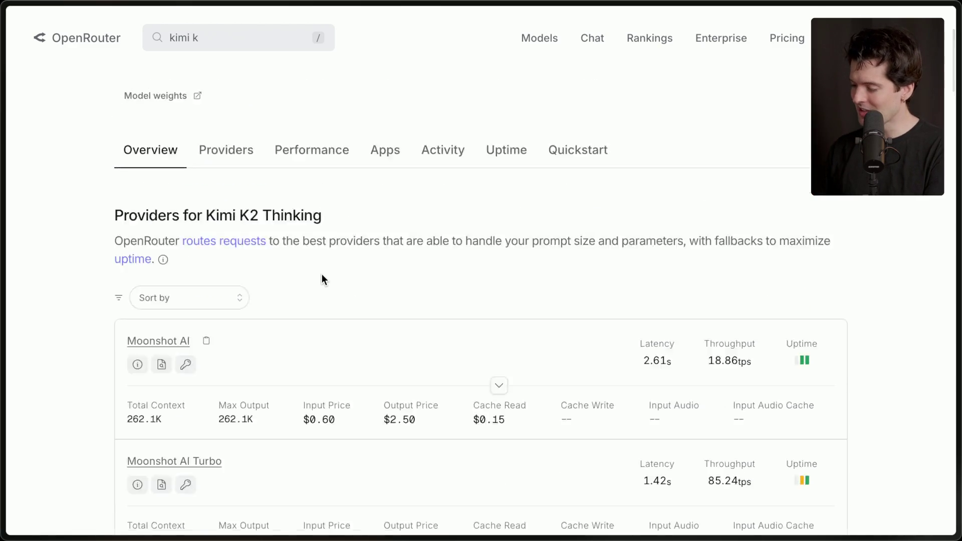
pyautogui.scroll(5, 322, 274)
pyautogui.moveTo(847, 370)
pyautogui.scroll(-6, 817, 423)
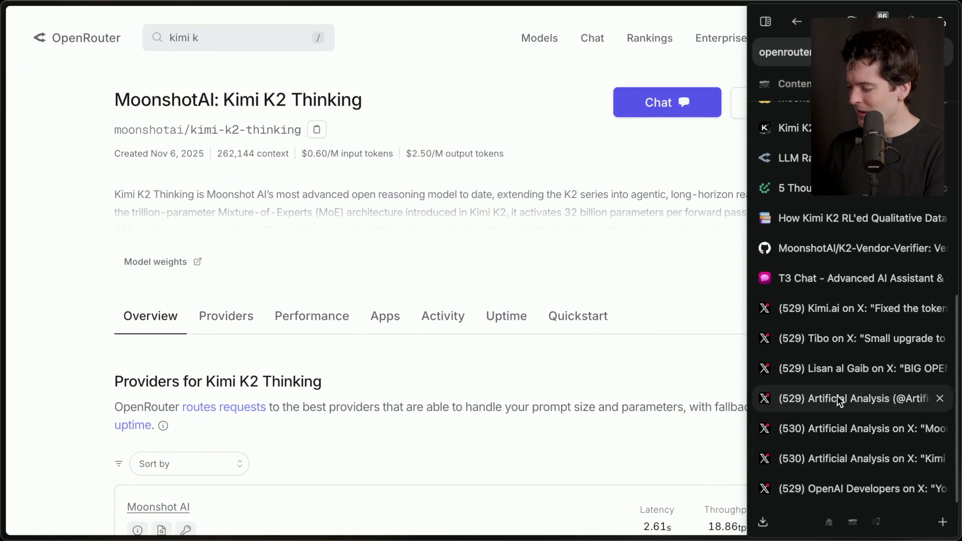
# - Open the Artificial Analysis post on Kimi K2 Thinking and highlight its opening paragraph
pyautogui.click(837, 395)
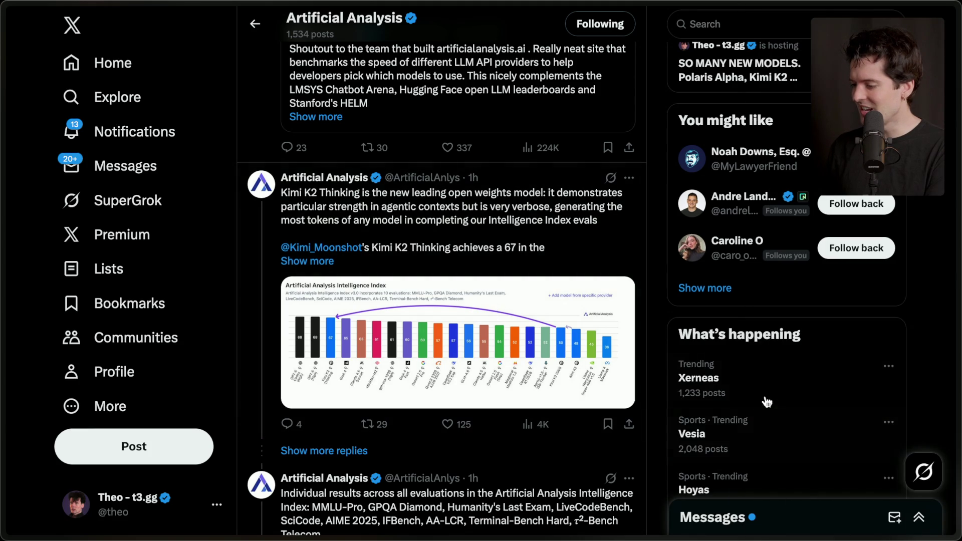
pyautogui.click(526, 223)
pyautogui.moveTo(253, 83); pyautogui.dragTo(445, 150)
pyautogui.click(450, 154)
# - Browse the Artificial Analysis homepage showing Kimi K2 Thinking at 67 versus GPT-5 (high)'s 68
pyautogui.moveTo(942, 300)
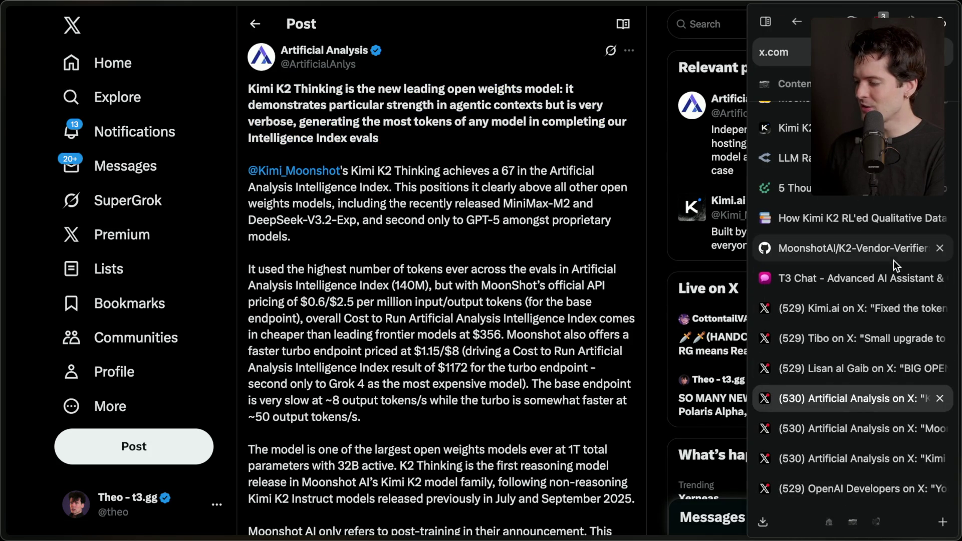
pyautogui.scroll(2, 873, 211)
pyautogui.click(849, 230)
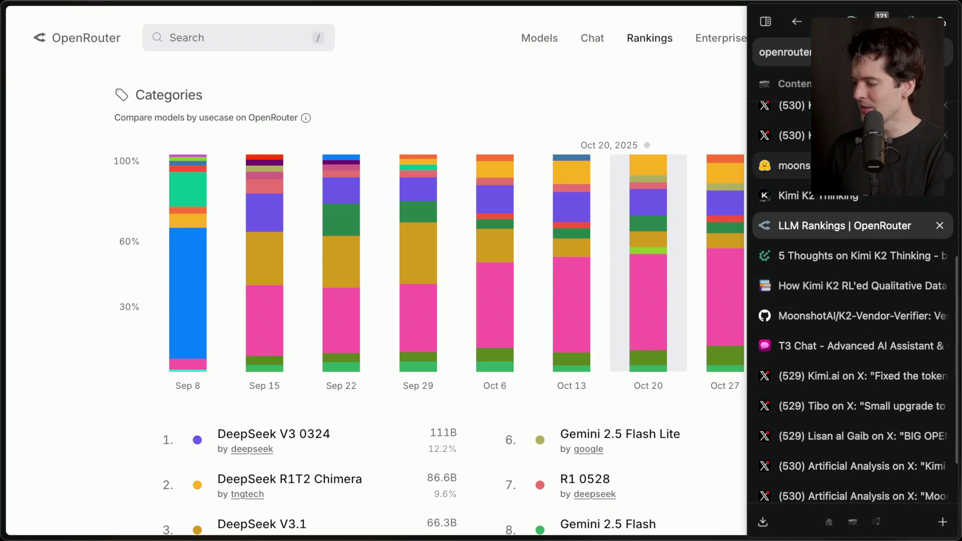
pyautogui.scroll(4, 852, 201)
pyautogui.click(852, 181)
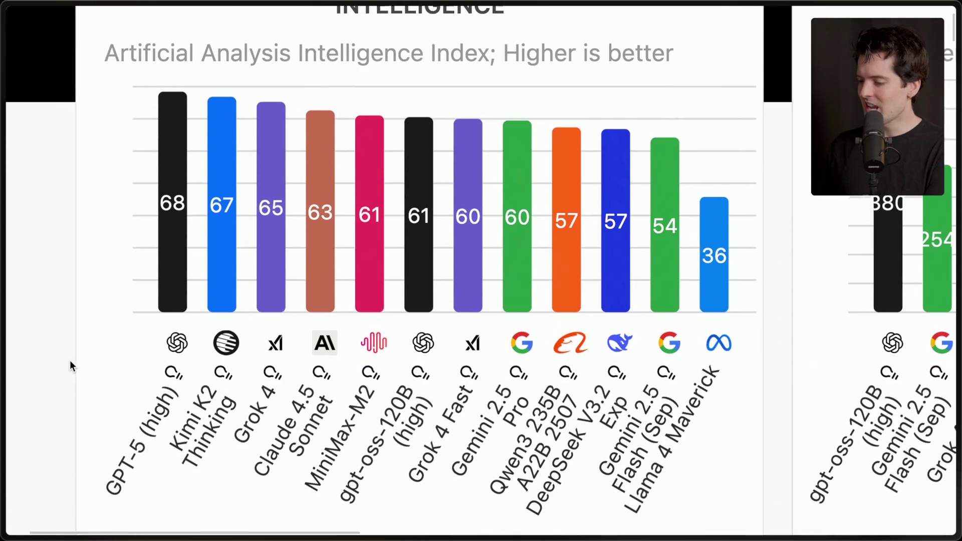
pyautogui.scroll(-1, 70, 360)
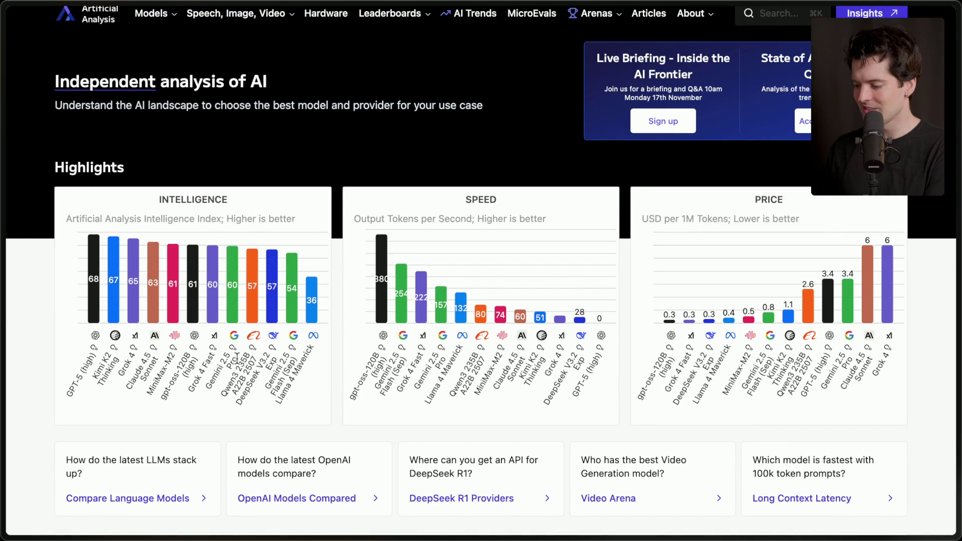
pyautogui.moveTo(958, 305)
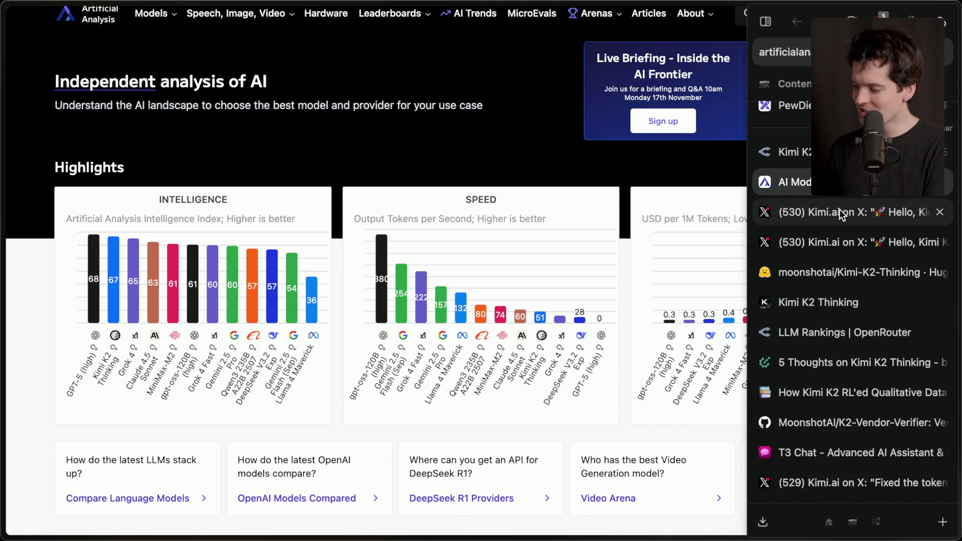
# - Open the Artificial Analysis post calling Kimi K2 Thinking the leading open model
pyautogui.click(842, 236)
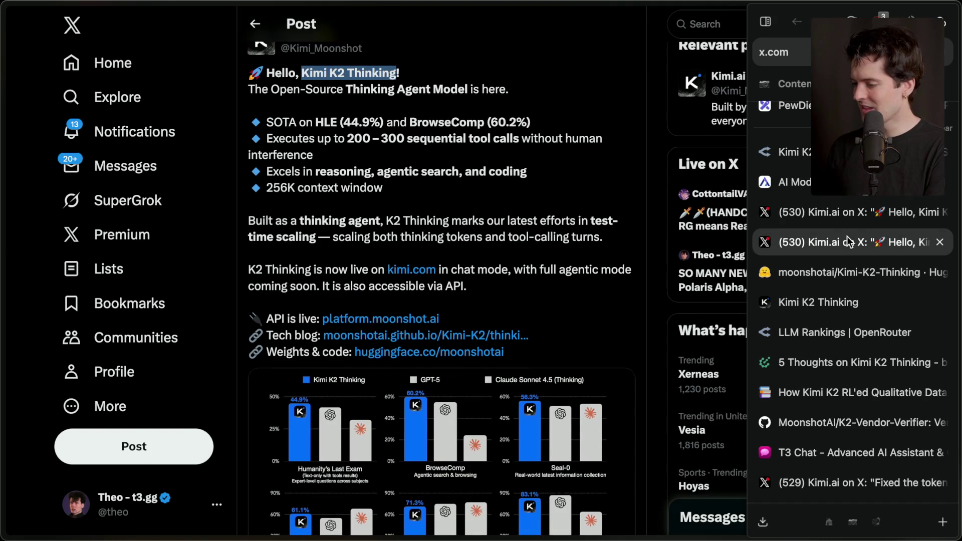
pyautogui.scroll(-3, 831, 397)
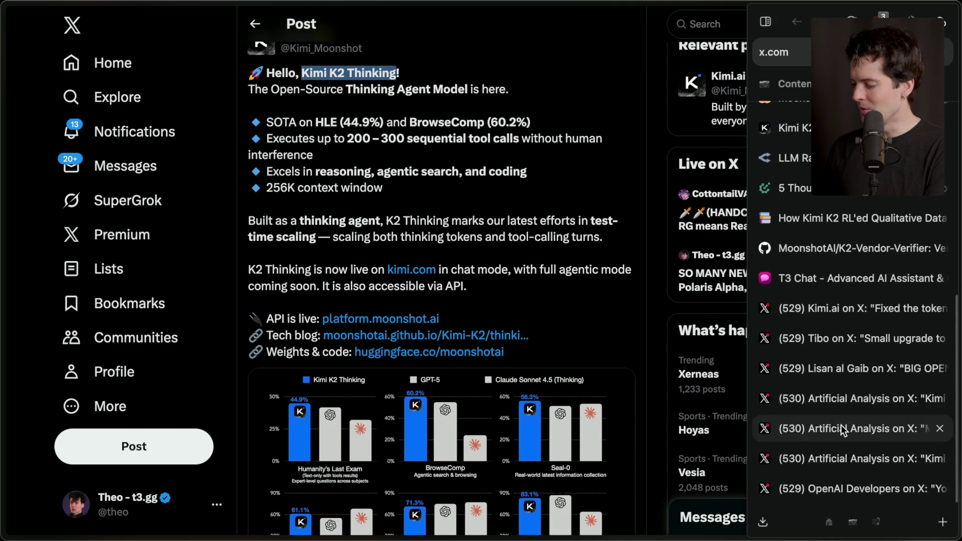
pyautogui.click(842, 427)
pyautogui.click(849, 445)
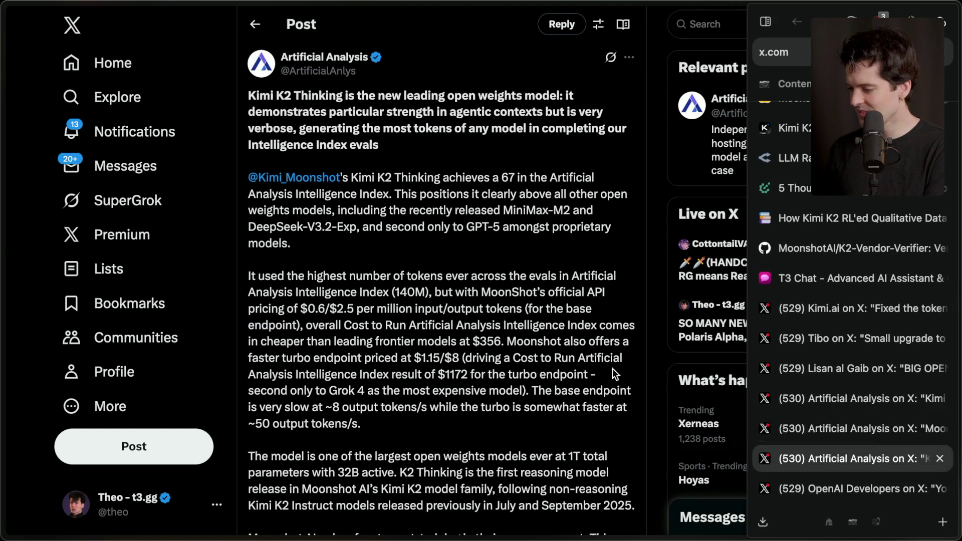
# - Highlight the sentence and figure about Kimi K2 Thinking using 140M tokens
pyautogui.scroll(-1, 493, 326)
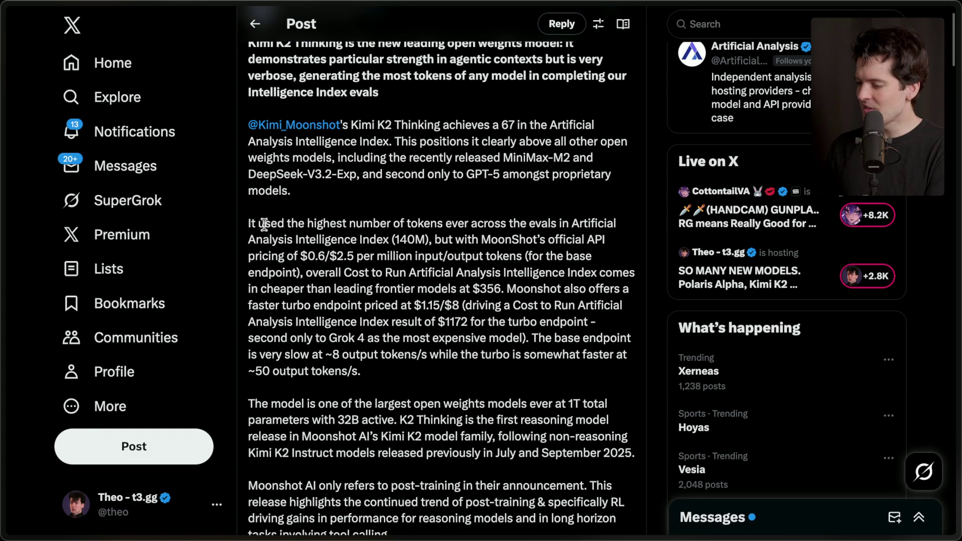
pyautogui.moveTo(246, 224); pyautogui.dragTo(428, 243)
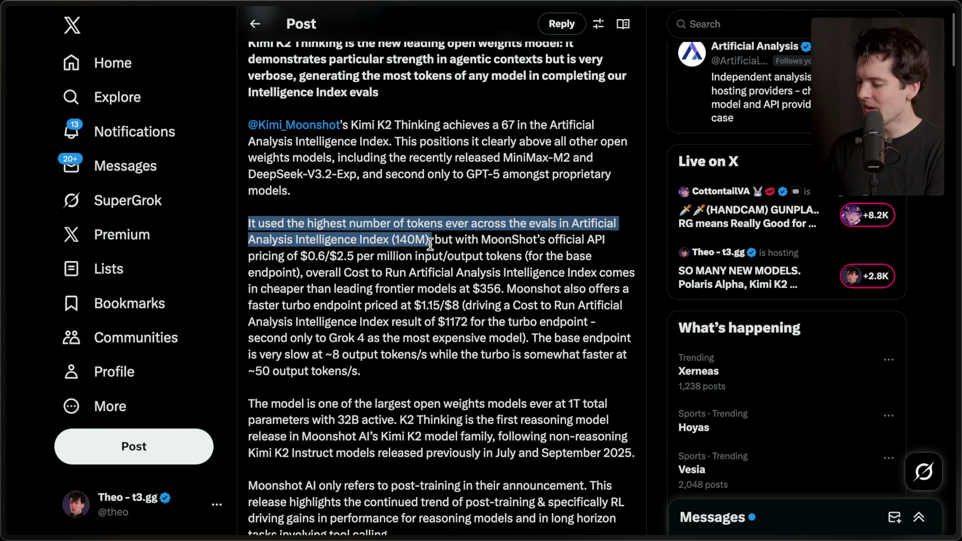
pyautogui.click(430, 244)
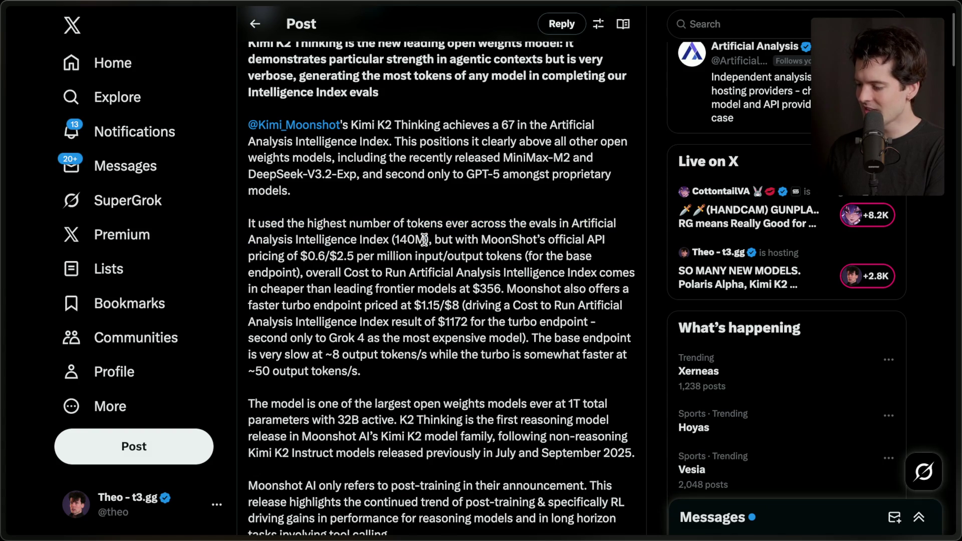
pyautogui.moveTo(424, 241); pyautogui.dragTo(391, 241)
pyautogui.click(396, 240)
pyautogui.moveTo(958, 351)
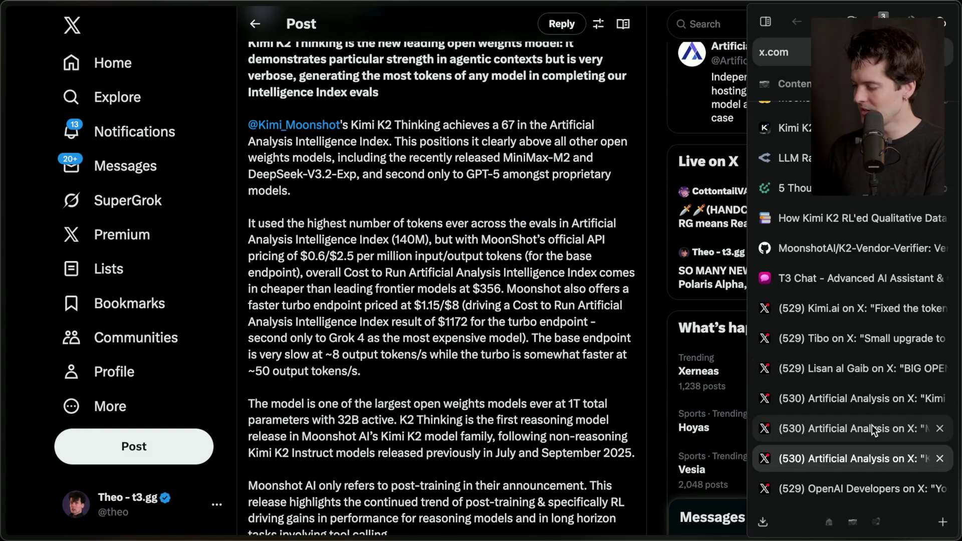
pyautogui.click(797, 157)
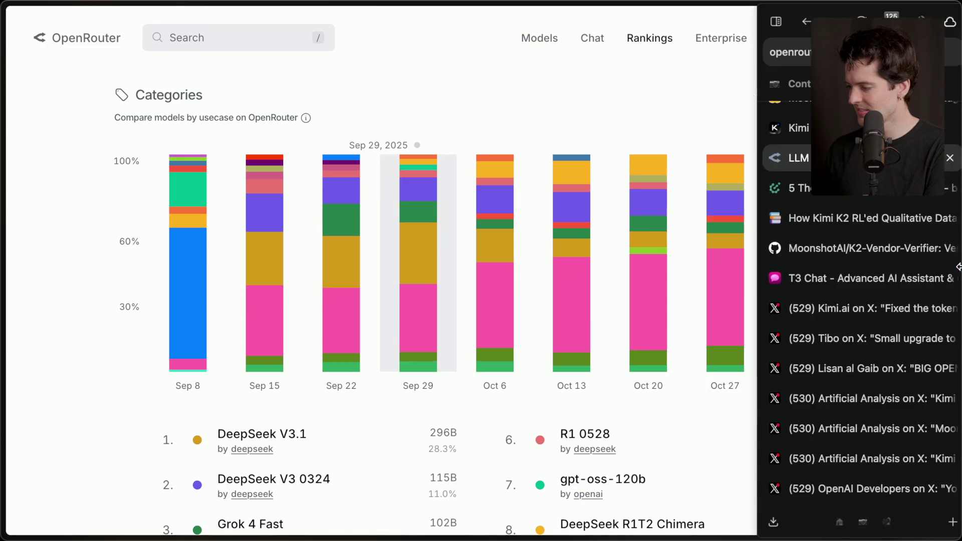
# - Go from the Hugging Face model card to Artificial Analysis's Output Tokens chart
pyautogui.click(802, 189)
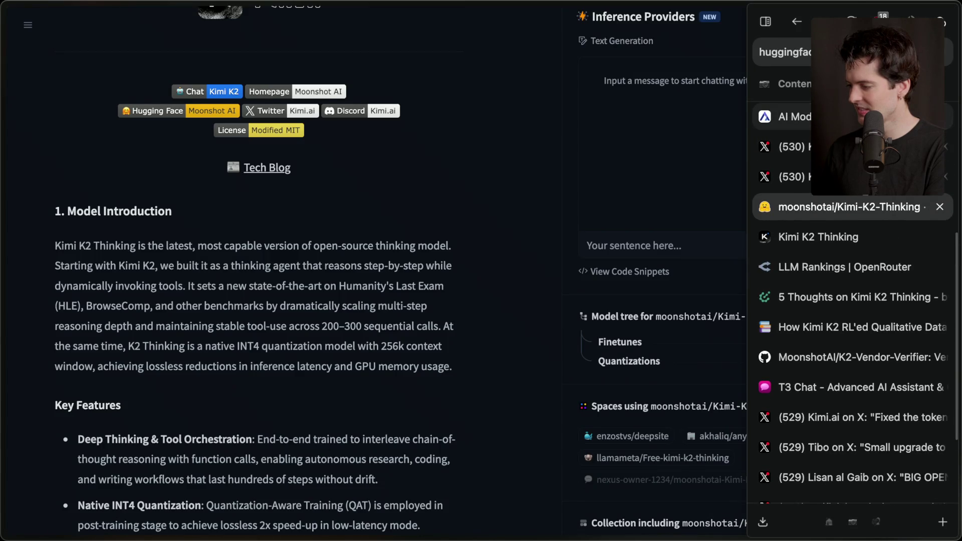
pyautogui.click(802, 113)
pyautogui.scroll(-15, 362, 395)
pyautogui.scroll(-20, 363, 395)
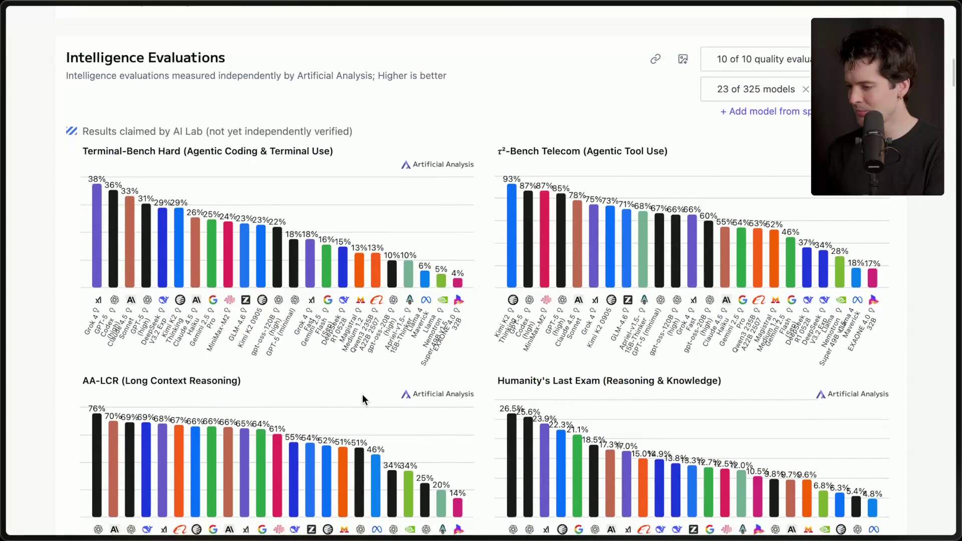
pyautogui.scroll(-5, 362, 395)
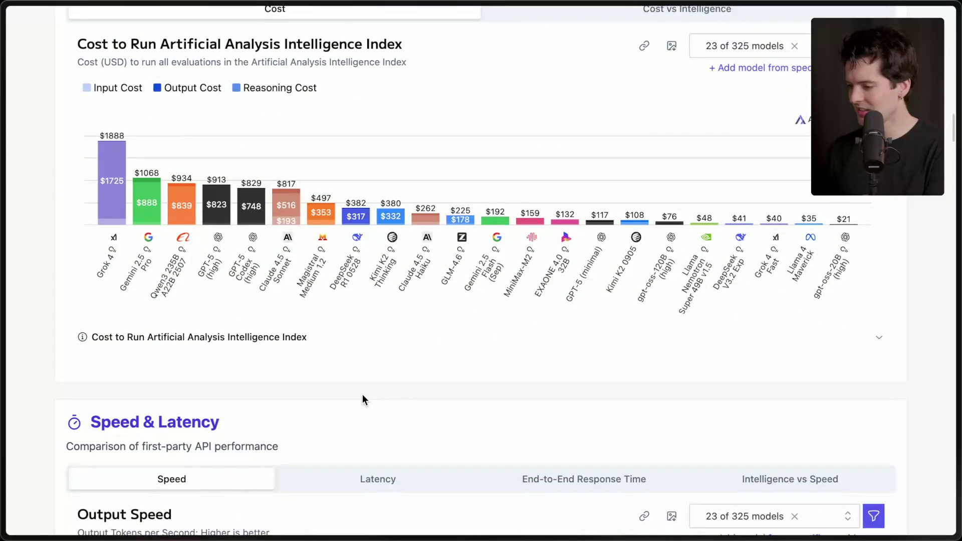
pyautogui.scroll(-10, 362, 395)
pyautogui.scroll(15, 362, 395)
pyautogui.scroll(6, 362, 399)
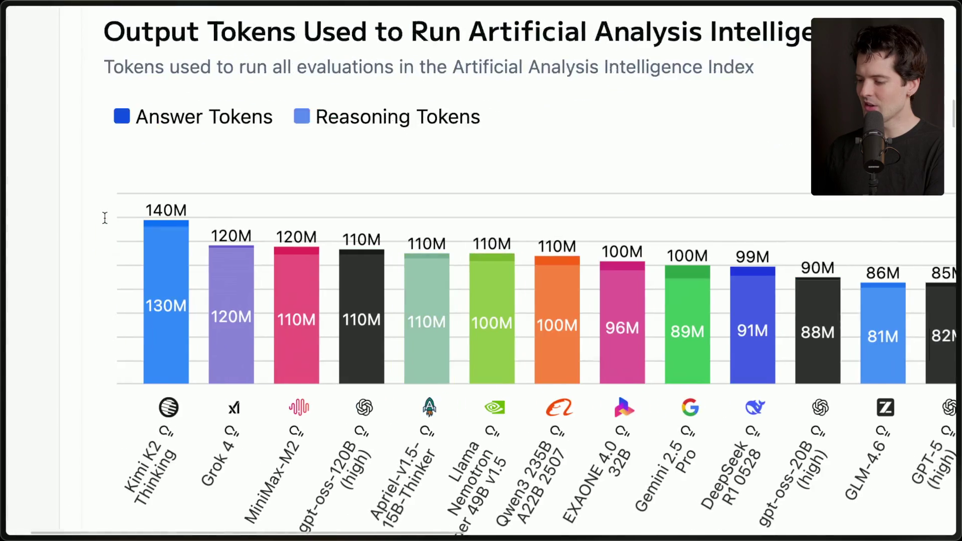
pyautogui.scroll(-3, 105, 218)
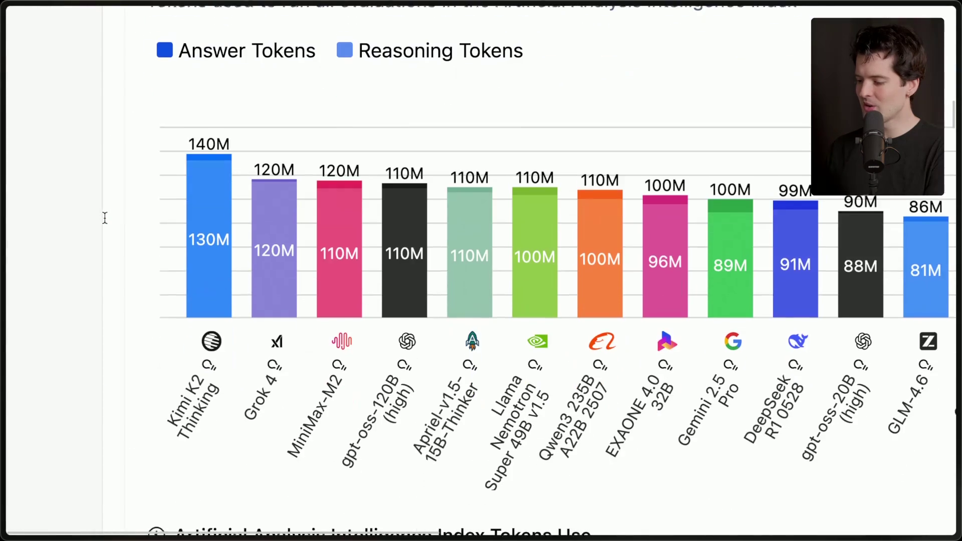
# - Inspect per-model token breakdowns, comparing Kimi K2 Thinking's 140M with Grok 4's 120M
pyautogui.moveTo(273, 254)
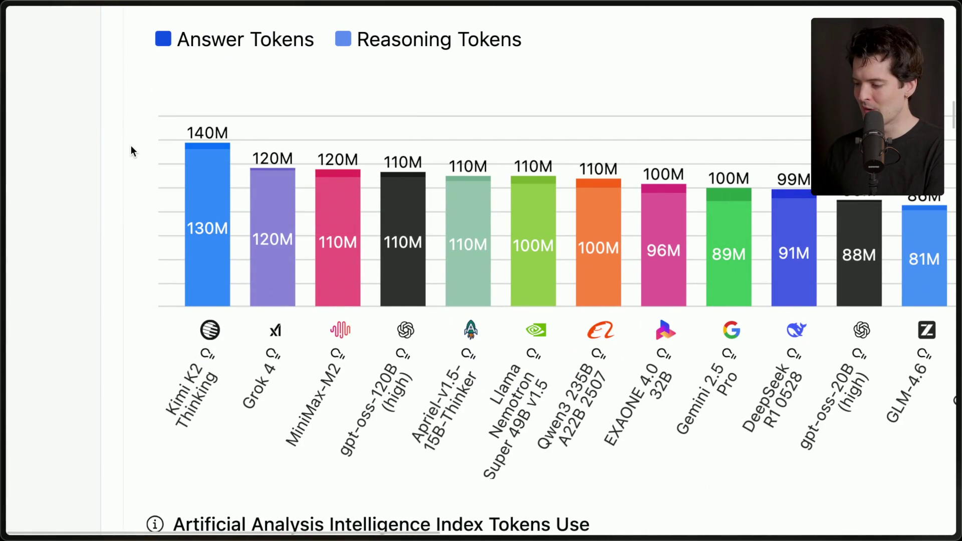
pyautogui.hscroll(2, 131, 145)
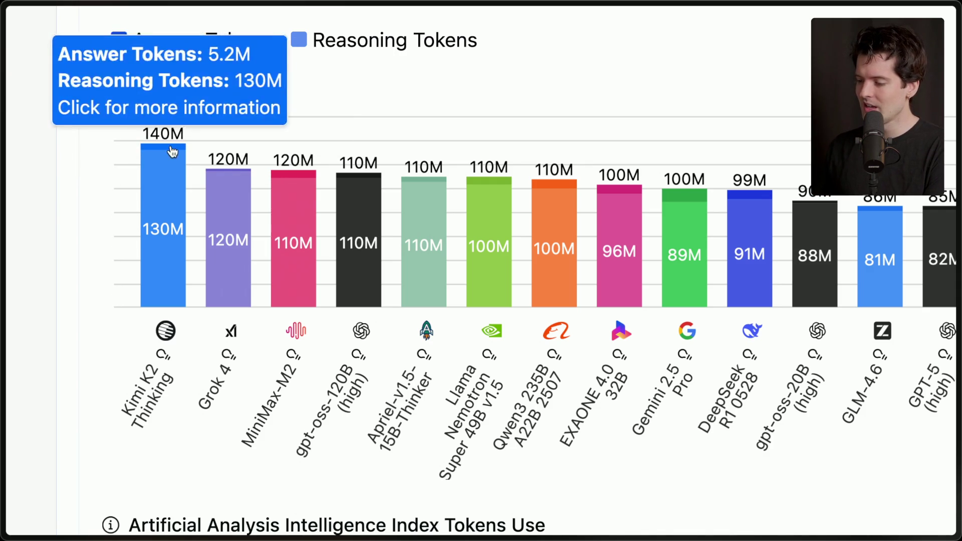
pyautogui.moveTo(172, 264)
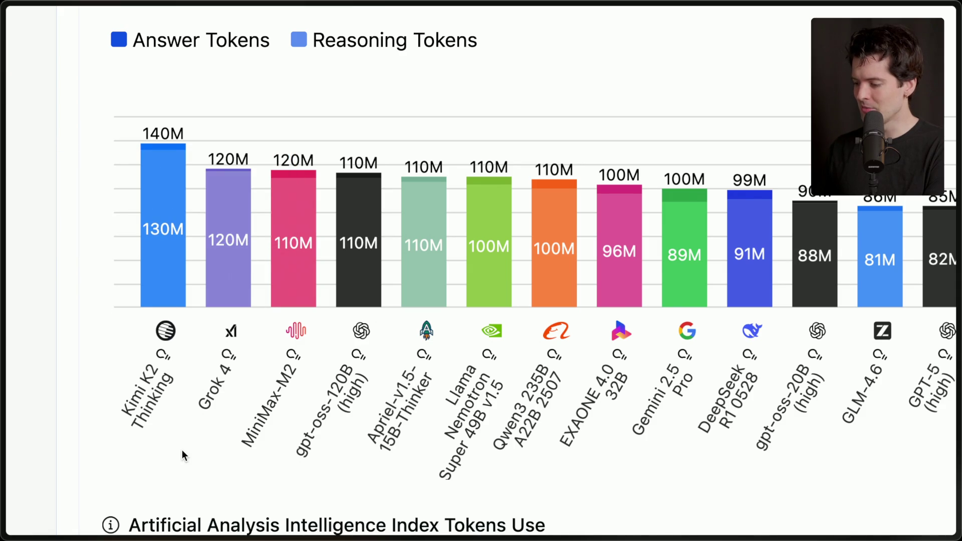
pyautogui.hscroll(5, 182, 452)
pyautogui.moveTo(688, 275)
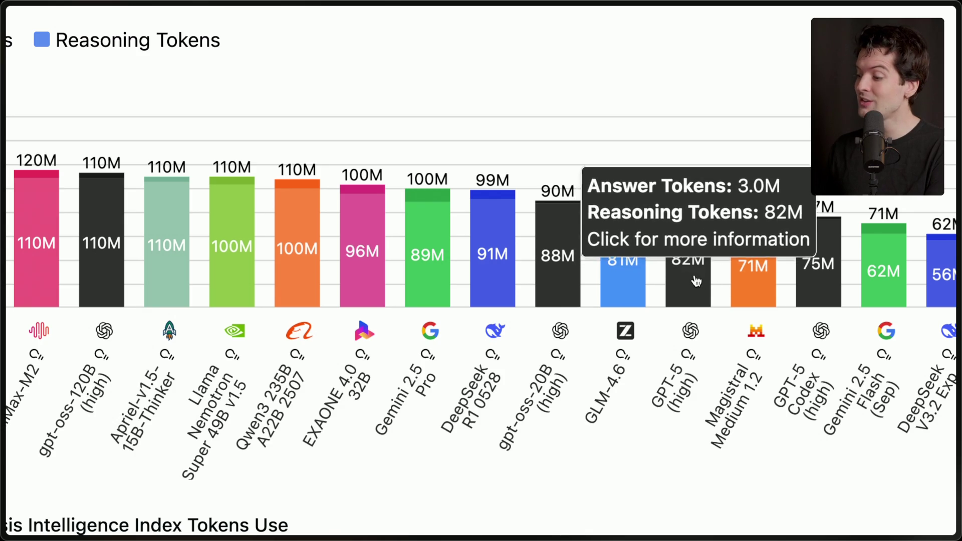
pyautogui.hscroll(-6, 698, 284)
pyautogui.hscroll(6, 666, 150)
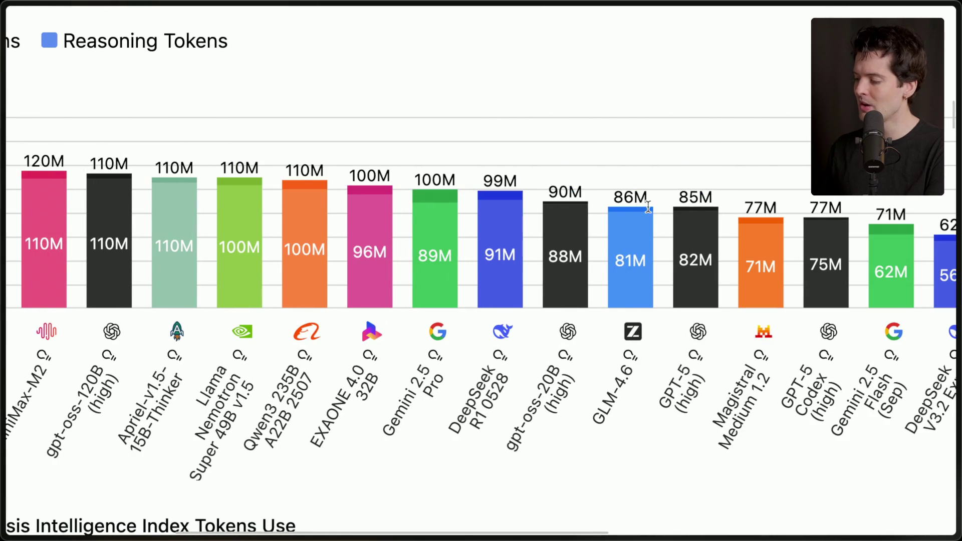
pyautogui.hscroll(7, 681, 114)
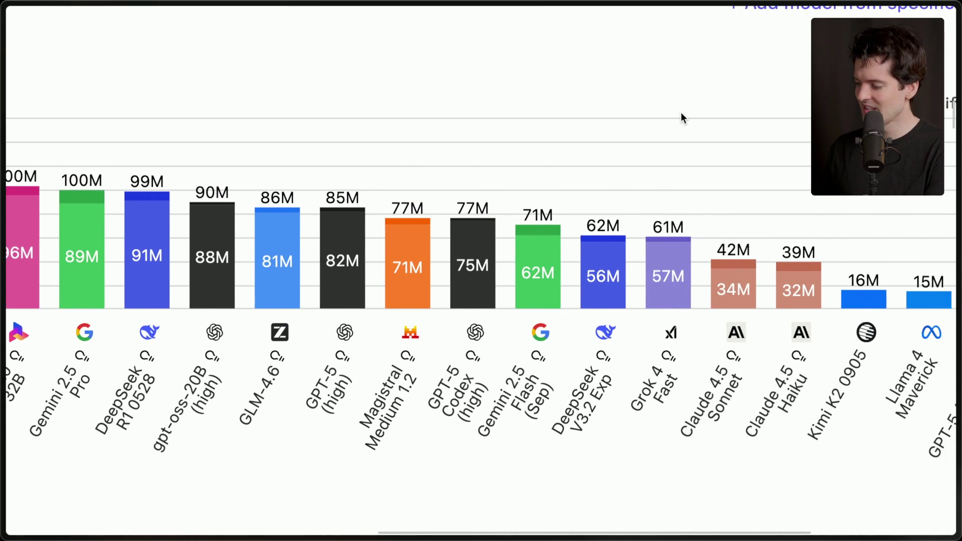
pyautogui.hscroll(2, 681, 118)
pyautogui.moveTo(676, 292)
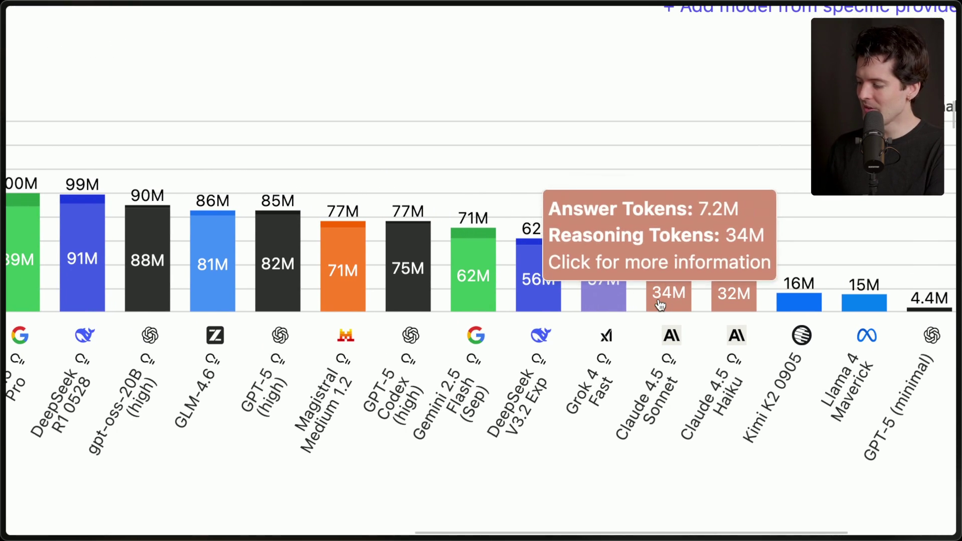
pyautogui.hscroll(-9, 532, 388)
pyautogui.hscroll(-4, 532, 389)
pyautogui.hscroll(17, 532, 388)
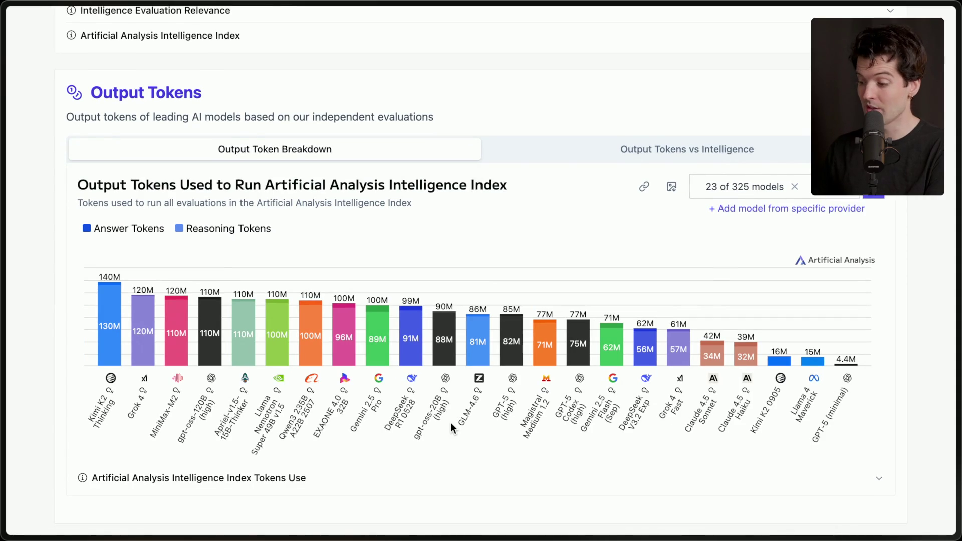
# - Highlight the Claude 4.5 Sonnet entry, then move toward the Cost Efficiency chart
pyautogui.moveTo(691, 430)
pyautogui.mouseDown()
pyautogui.moveTo(723, 413)
pyautogui.moveTo(714, 402)
pyautogui.mouseUp()
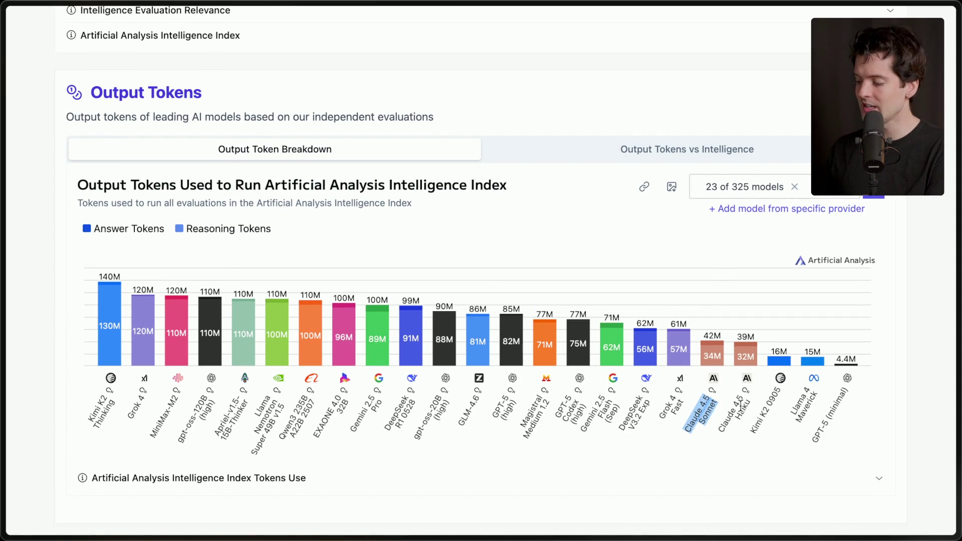
pyautogui.click(741, 406)
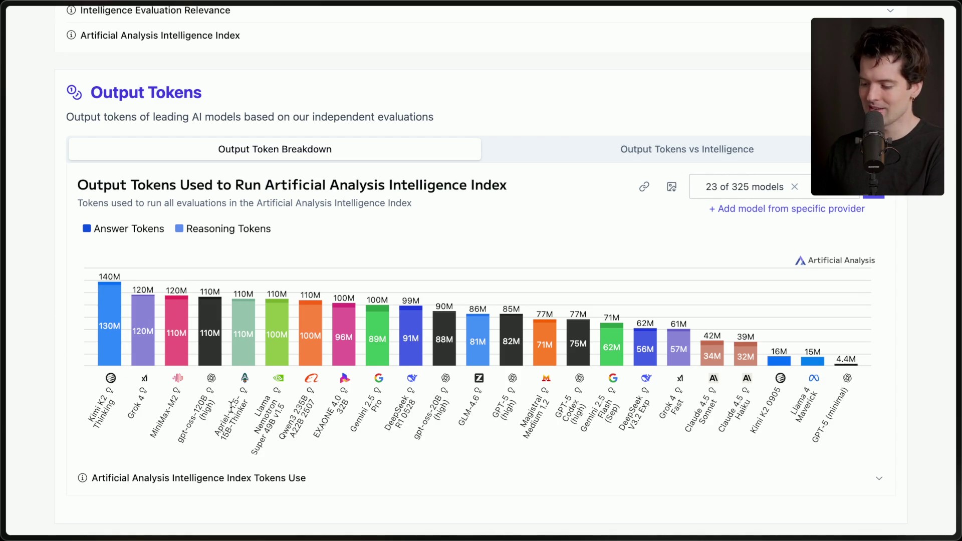
pyautogui.scroll(-10, 231, 403)
pyautogui.moveTo(171, 308)
pyautogui.scroll(7, 169, 303)
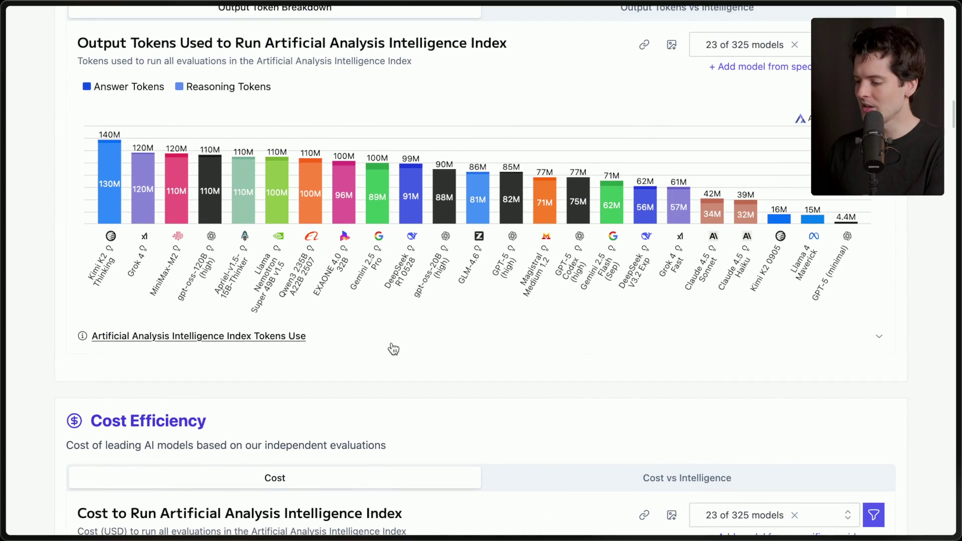
# - Review the Cost Efficiency bars and highlight the model names beneath them
pyautogui.scroll(-7, 393, 347)
pyautogui.moveTo(392, 347)
pyautogui.scroll(-1, 392, 347)
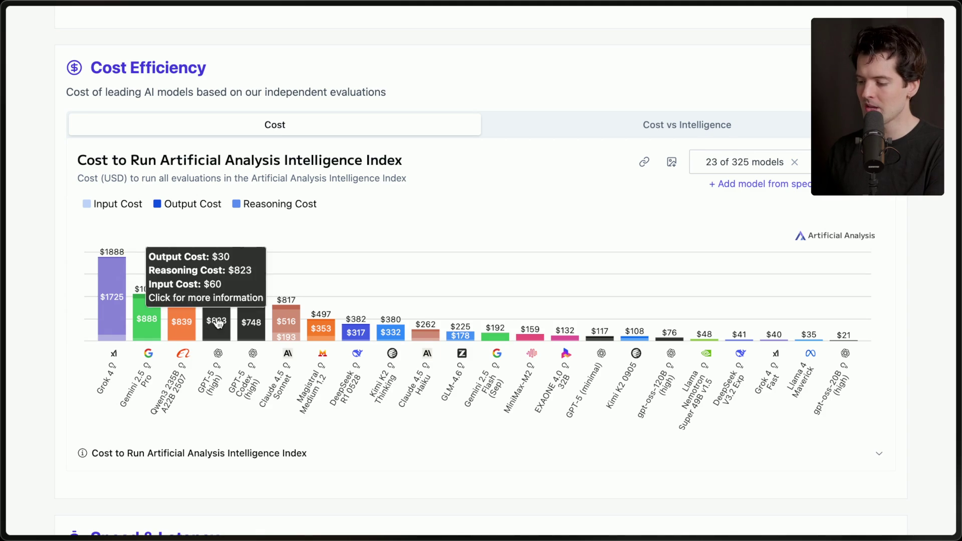
pyautogui.moveTo(286, 328)
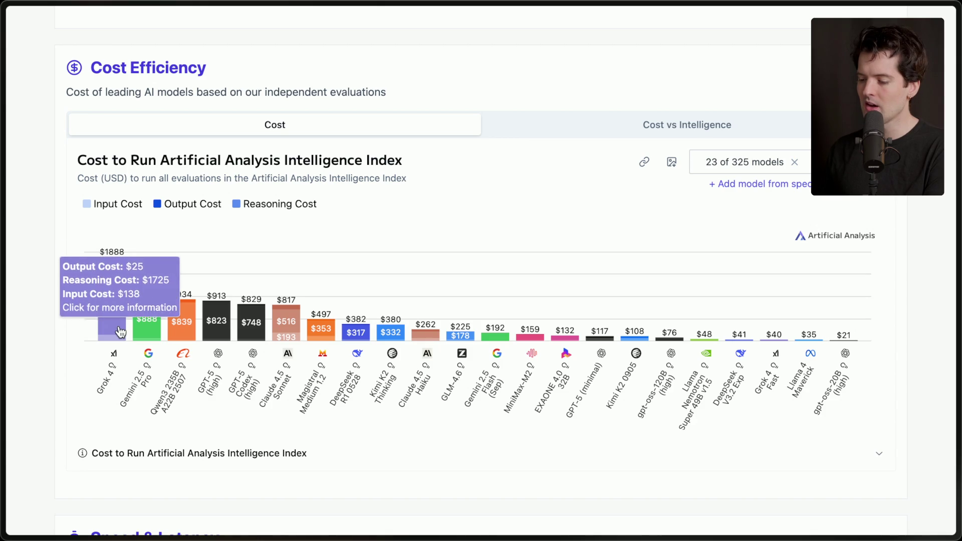
pyautogui.moveTo(113, 301)
pyautogui.moveTo(113, 301); pyautogui.dragTo(105, 226)
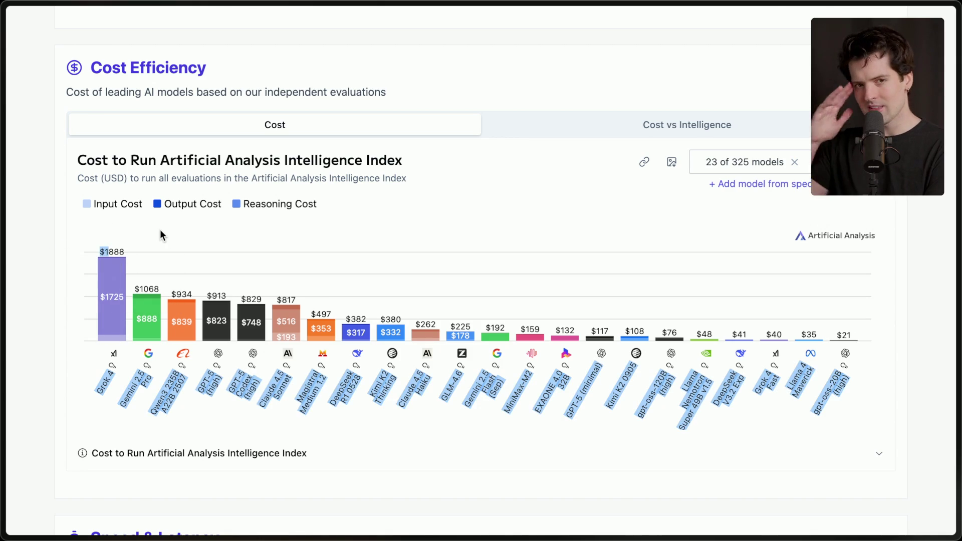
pyautogui.click(145, 453)
# - Expand the 'Cost to Run' explanation, highlight Kimi K2 Thinking's $380, then return to VS Code
pyautogui.click(102, 431)
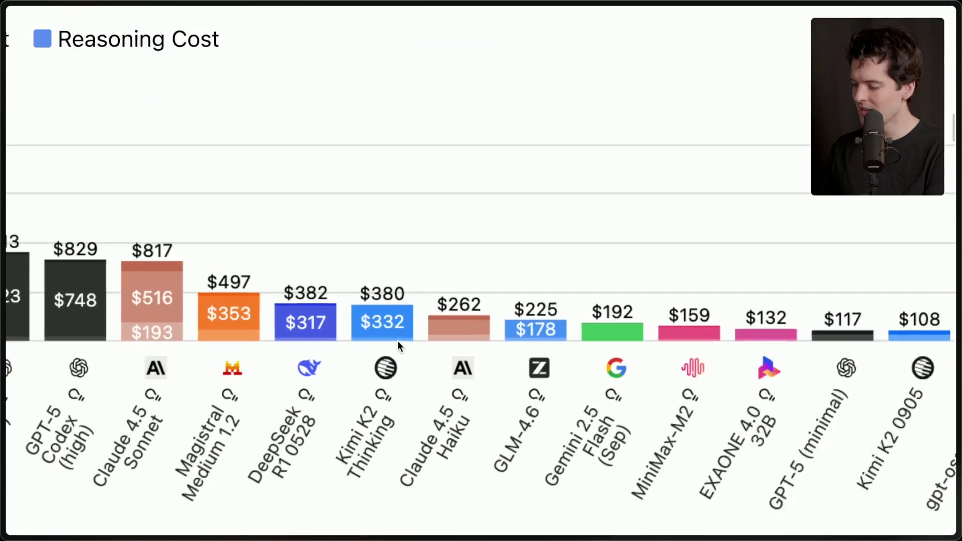
pyautogui.scroll(-1, 398, 341)
pyautogui.hscroll(-1, 398, 341)
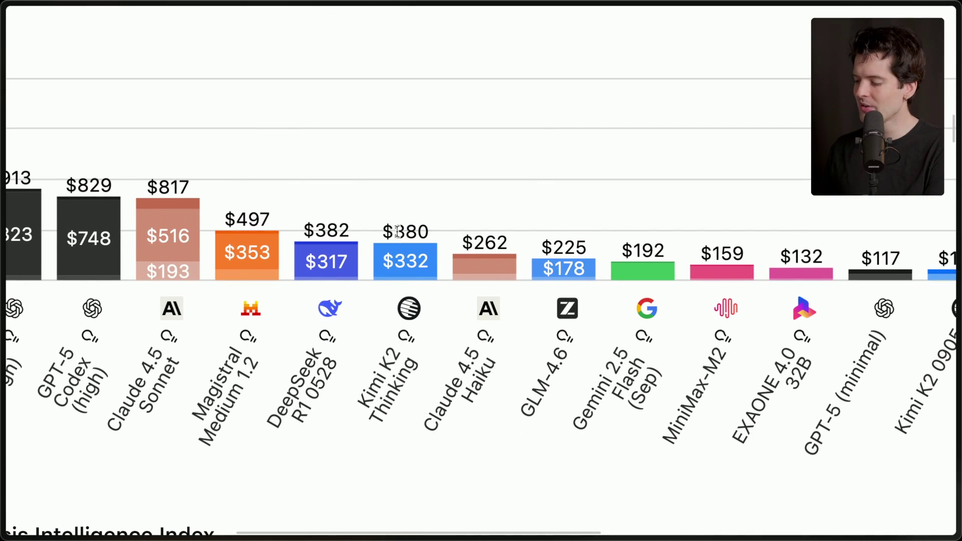
pyautogui.moveTo(386, 231); pyautogui.dragTo(515, 243)
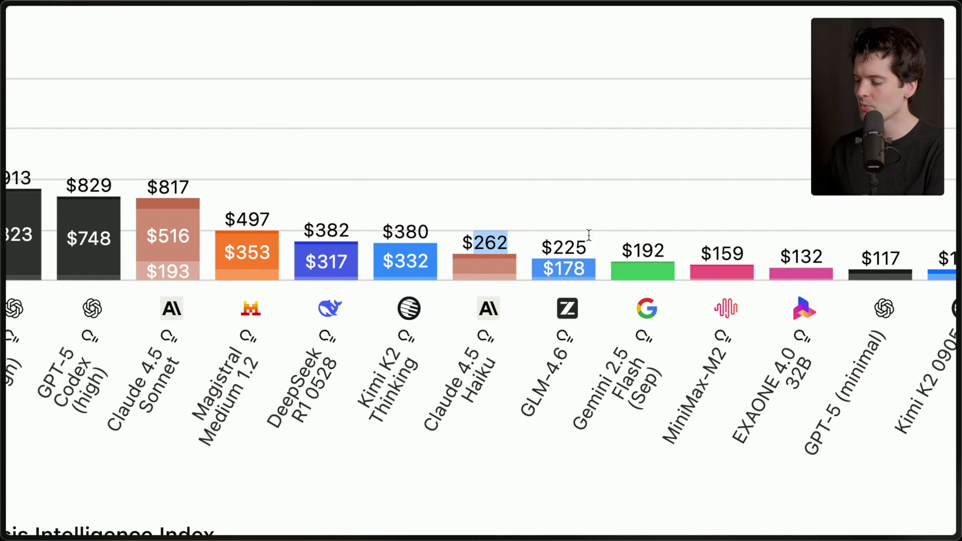
pyautogui.click(482, 241)
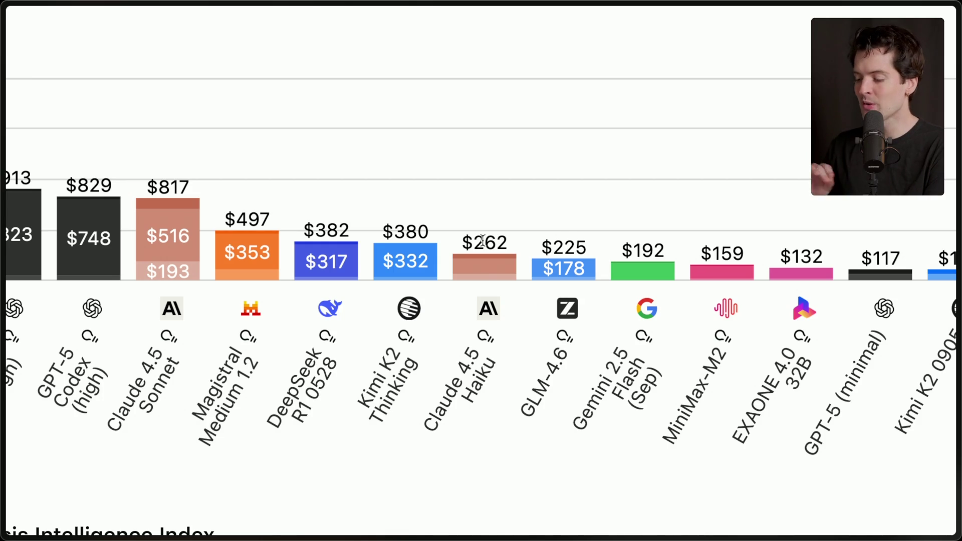
pyautogui.press('super+Tab')
pyautogui.press('super+Tab')
pyautogui.press('super+Tab')
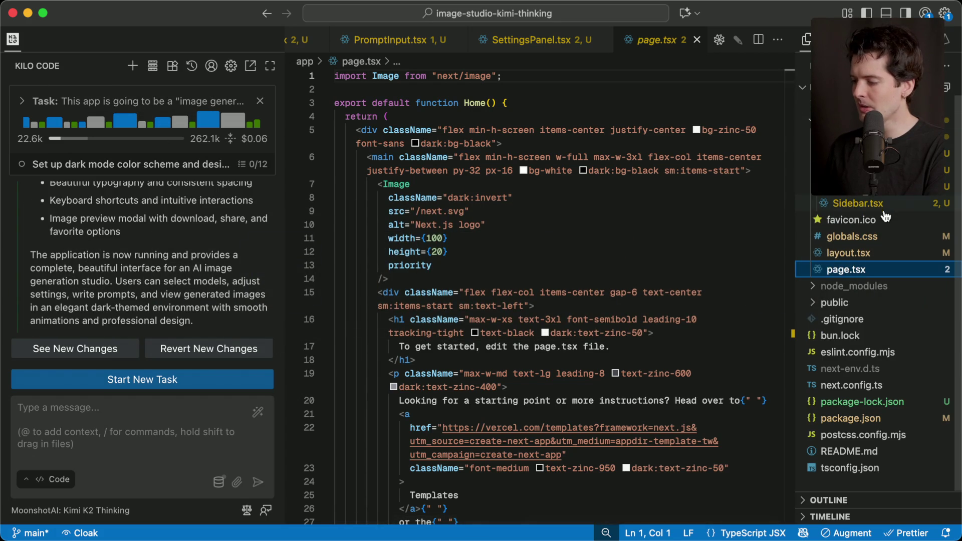
pyautogui.press('super+Tab')
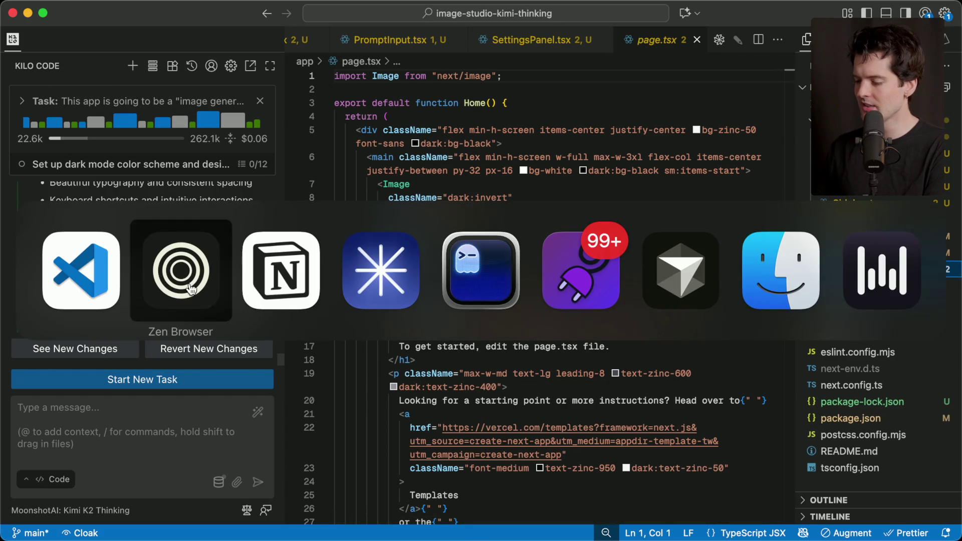
pyautogui.press('super+t')
pyautogui.write('local')
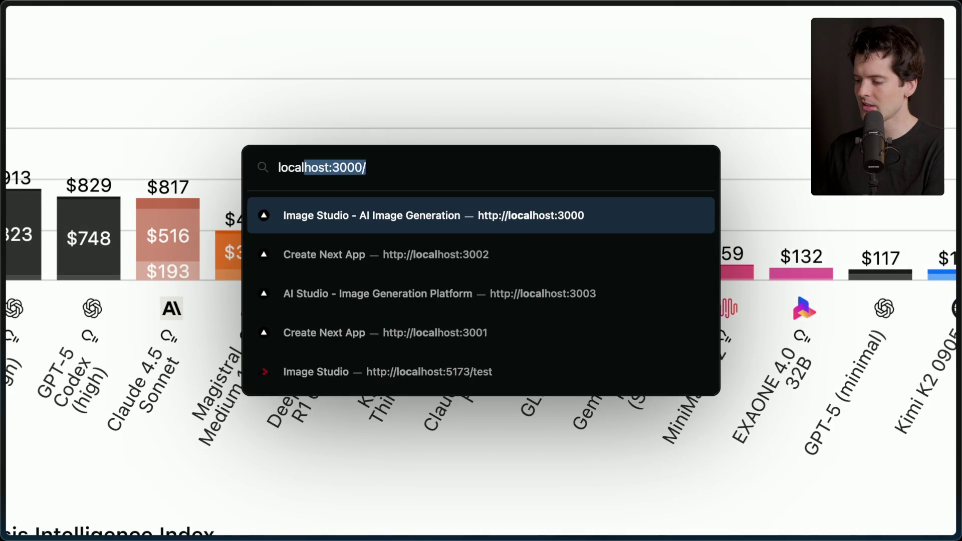
pyautogui.press('Return')
pyautogui.moveTo(195, 81); pyautogui.dragTo(641, 362)
pyautogui.click(642, 362)
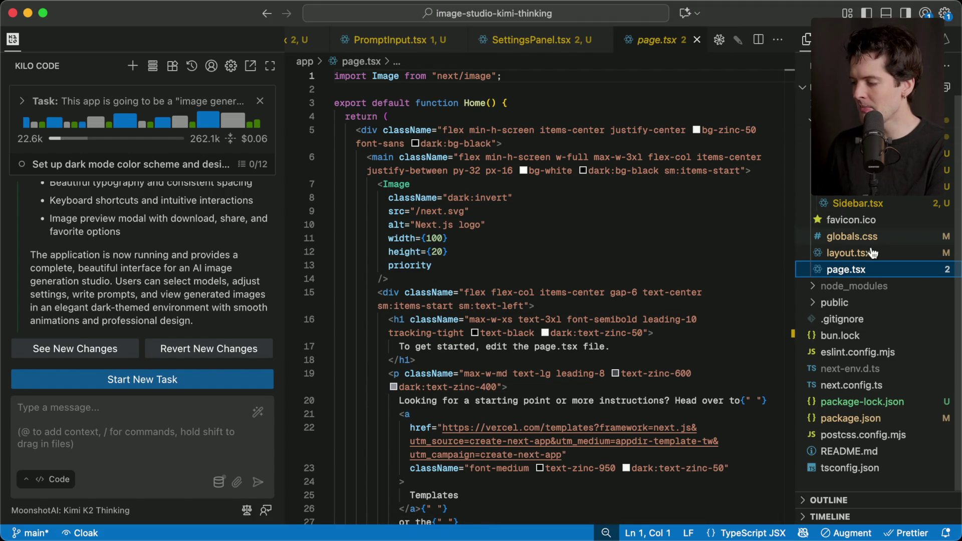
# - Ask Kilo Code to render the components on the homepage
pyautogui.click(182, 434)
pyautogui.write('You')
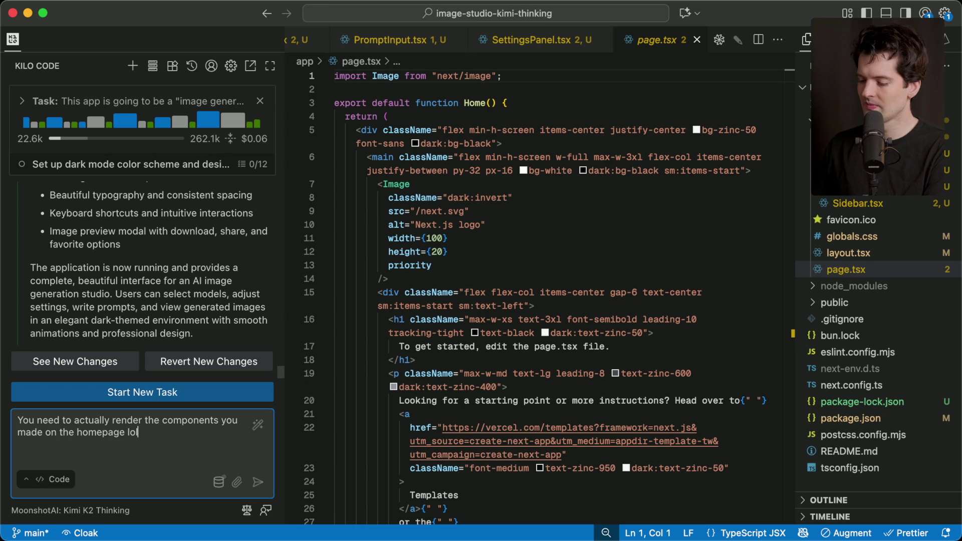
pyautogui.press('Return')
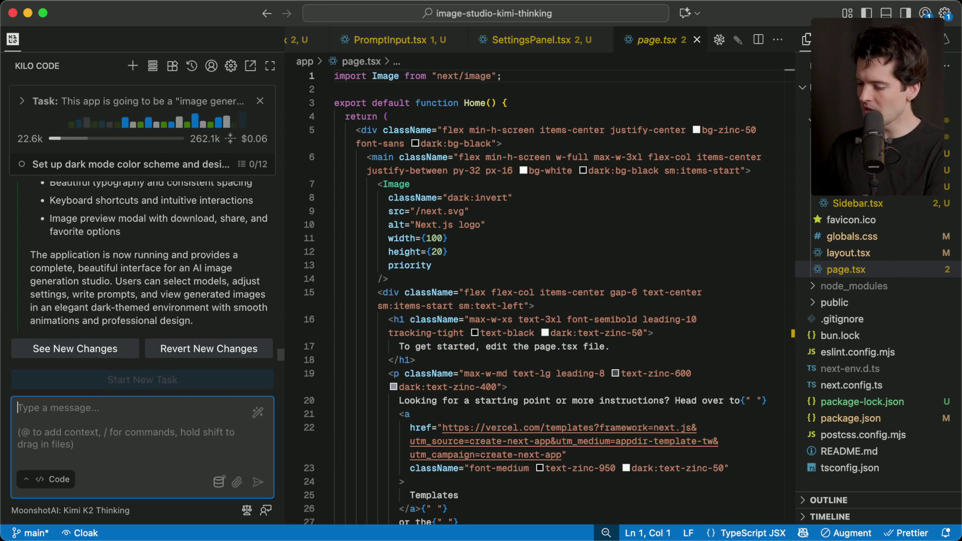
# - Check layout.tsx, globals.css and page.tsx while the agent drafts code, then go to the browser
pyautogui.click(872, 253)
pyautogui.click(873, 240)
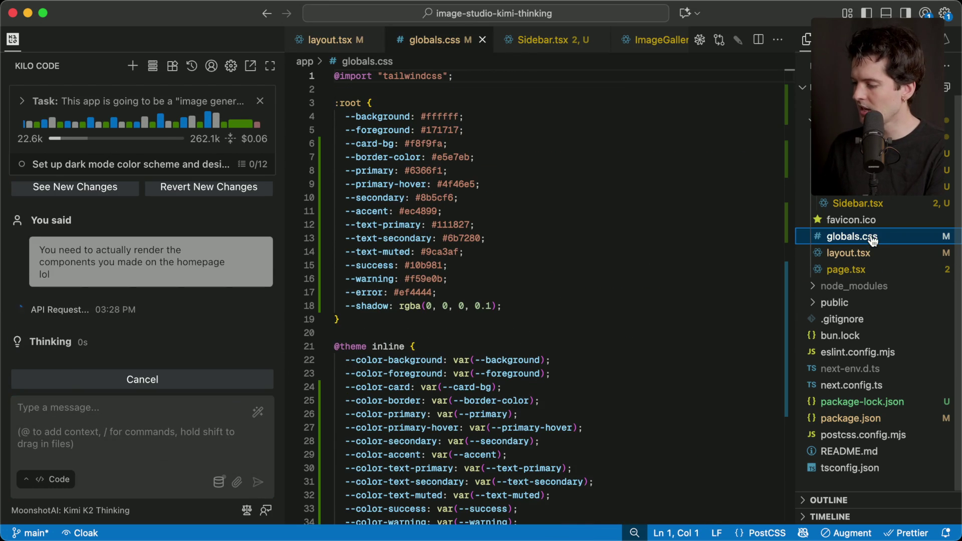
pyautogui.click(858, 270)
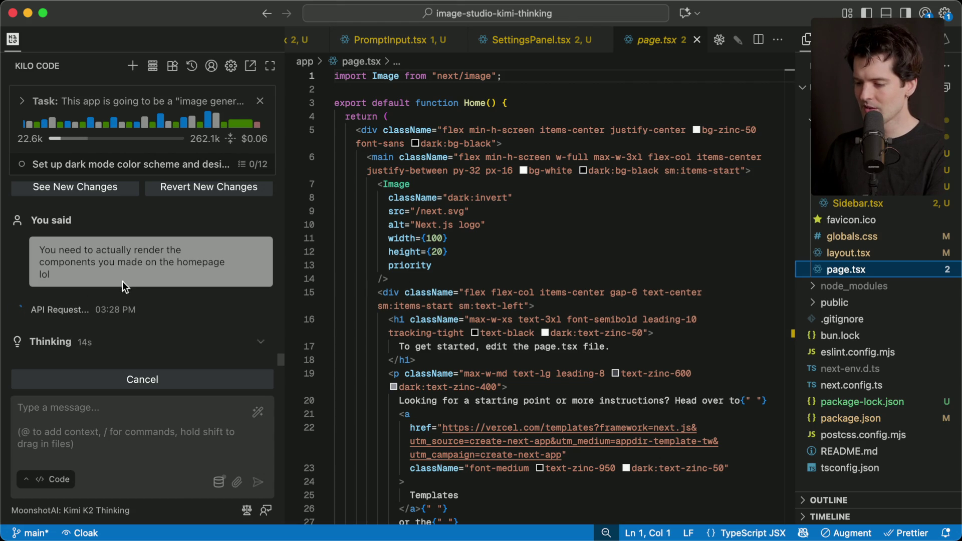
pyautogui.scroll(10, 122, 281)
pyautogui.scroll(2, 122, 281)
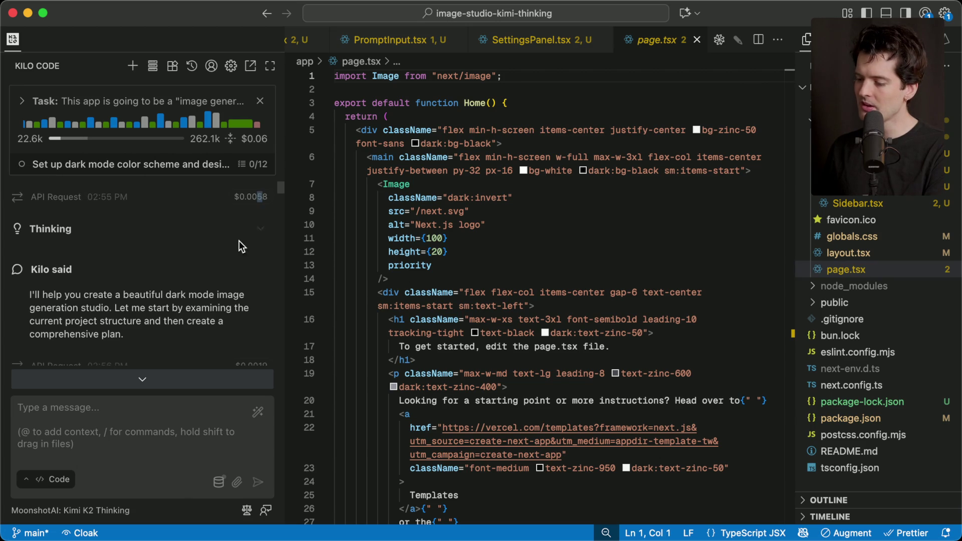
pyautogui.scroll(-10, 236, 243)
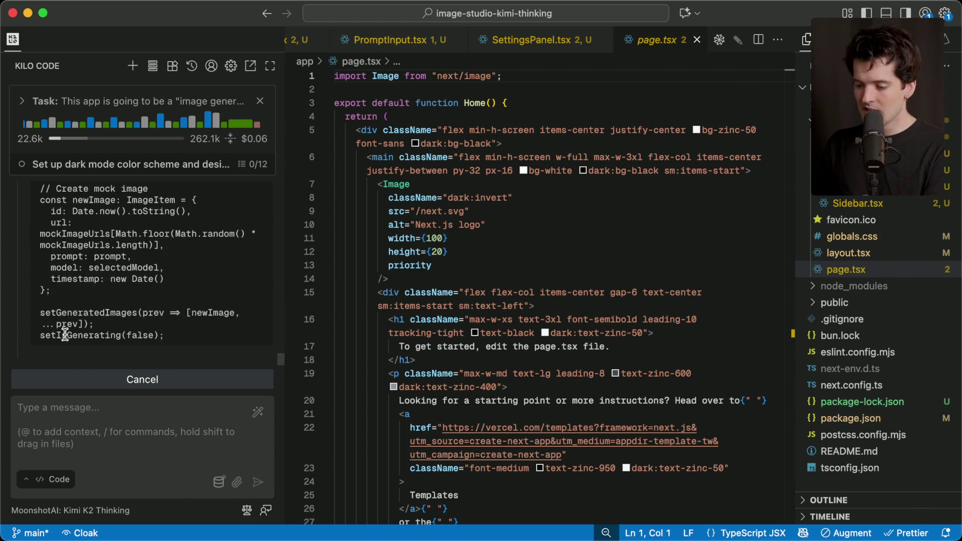
pyautogui.press('super+Tab')
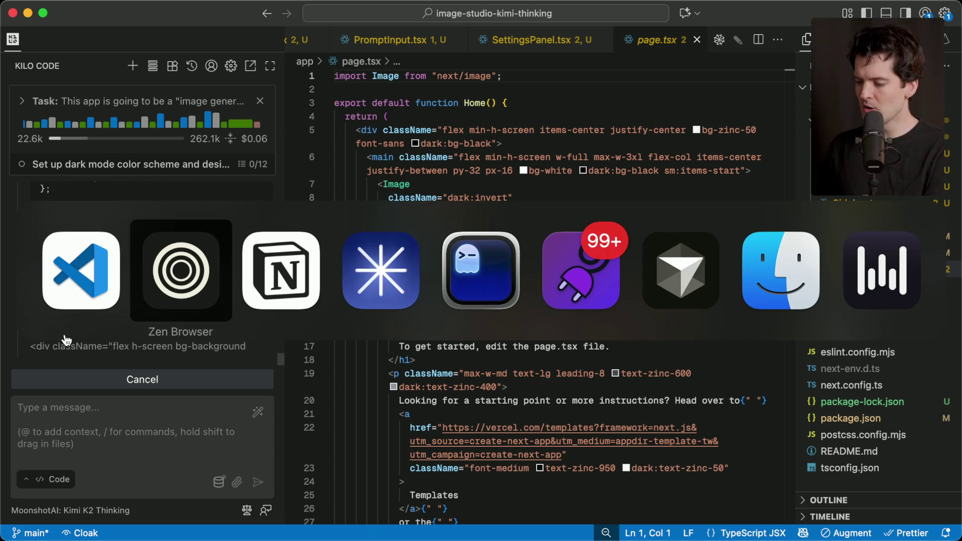
# - Open Kimi.ai's X post and highlight 'OpenRouter' and the IP-bandwidth bottleneck claim
pyautogui.moveTo(900, 335)
pyautogui.scroll(-4, 900, 336)
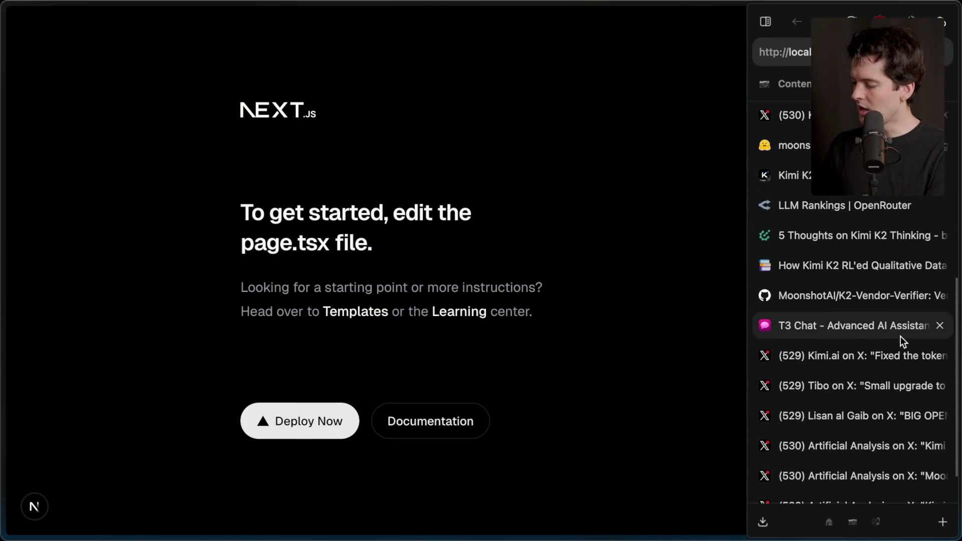
pyautogui.click(885, 355)
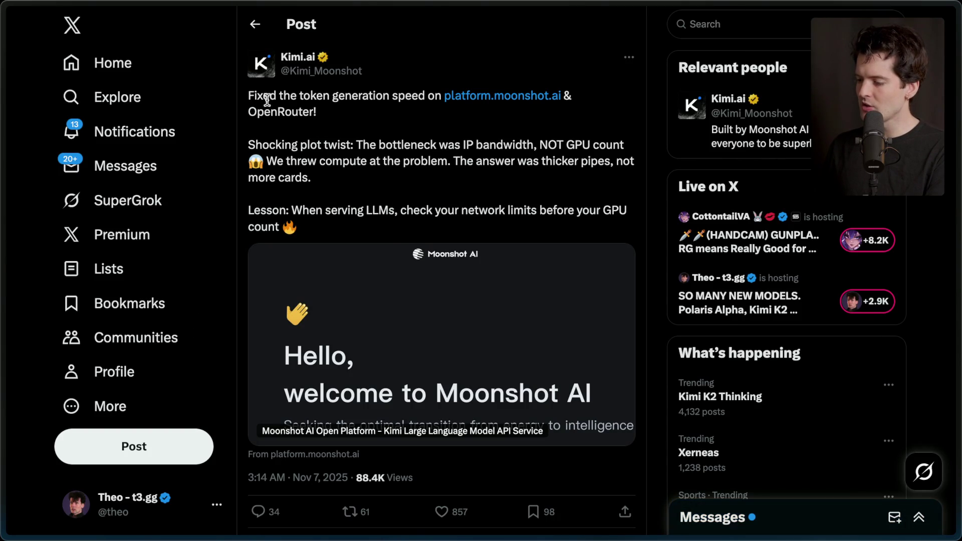
pyautogui.doubleClick(252, 112)
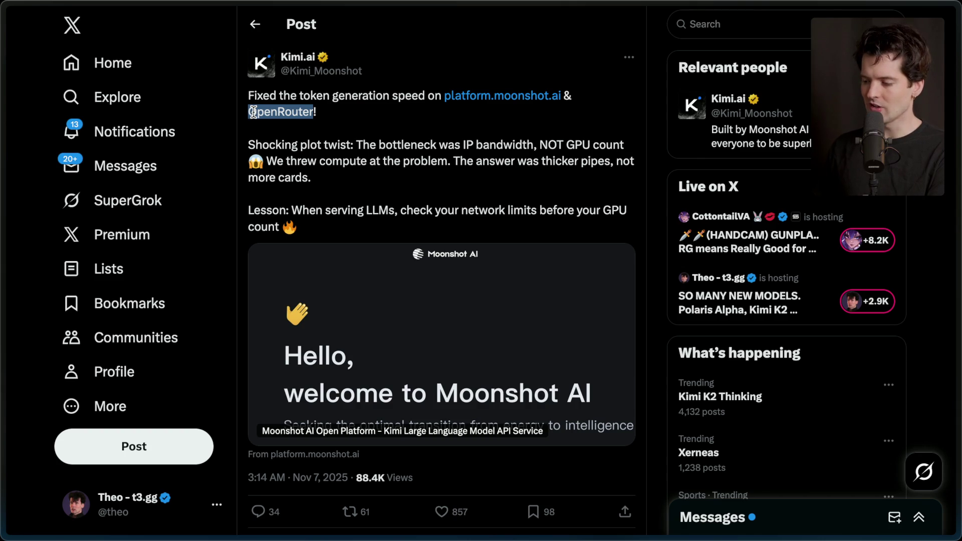
pyautogui.click(356, 140)
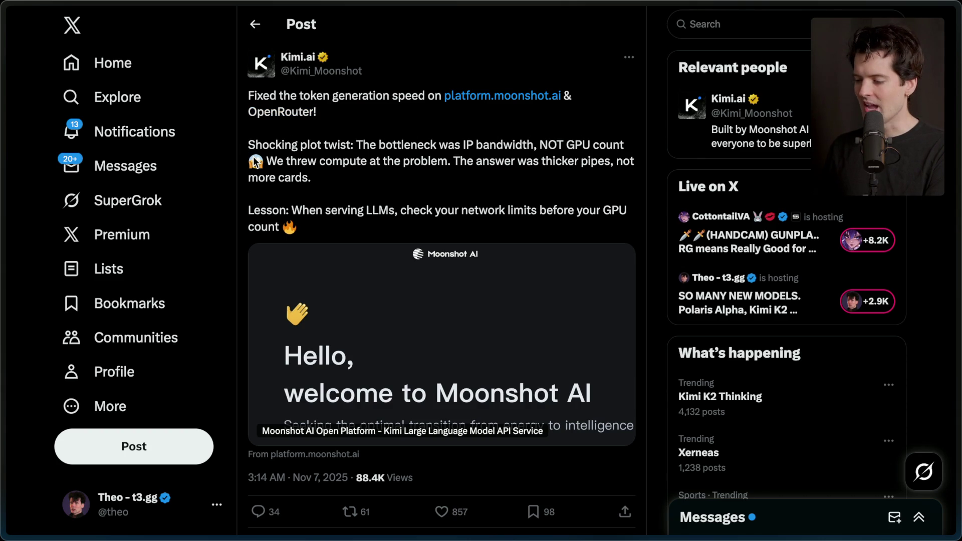
pyautogui.moveTo(357, 145); pyautogui.dragTo(534, 144)
pyautogui.click(466, 188)
# - Skim the post's replies and briefly check VS Code before returning to the browser
pyautogui.scroll(-8, 466, 186)
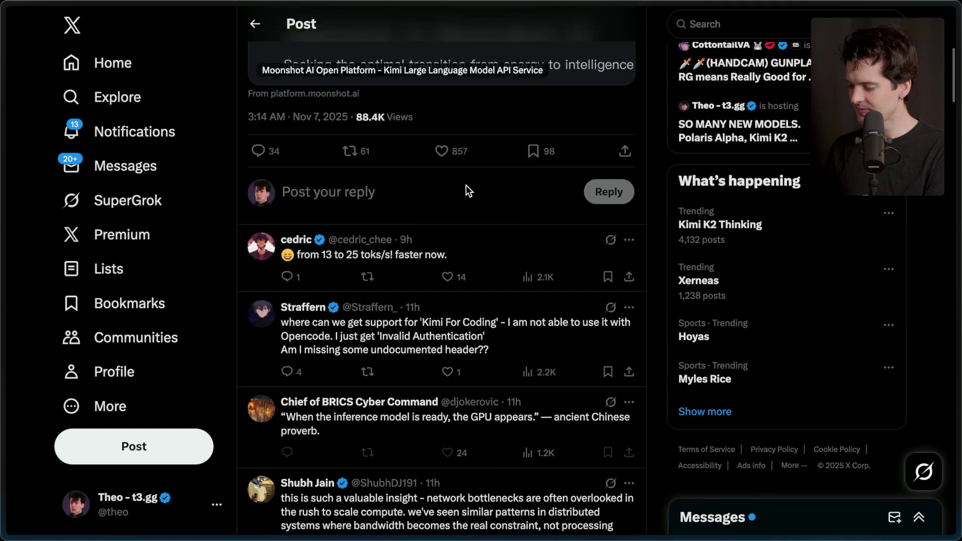
pyautogui.scroll(8, 466, 185)
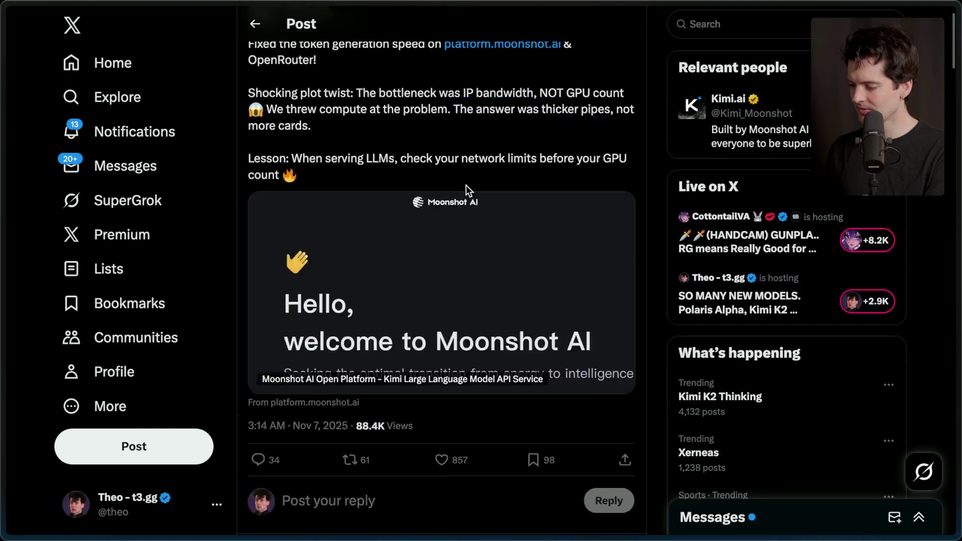
pyautogui.press('super+Tab')
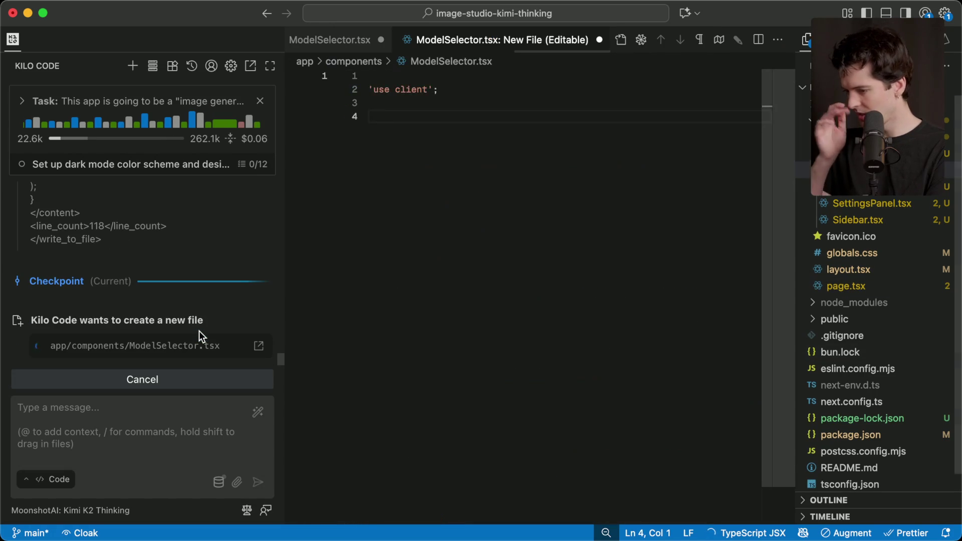
pyautogui.press('super+Tab')
pyautogui.moveTo(902, 235)
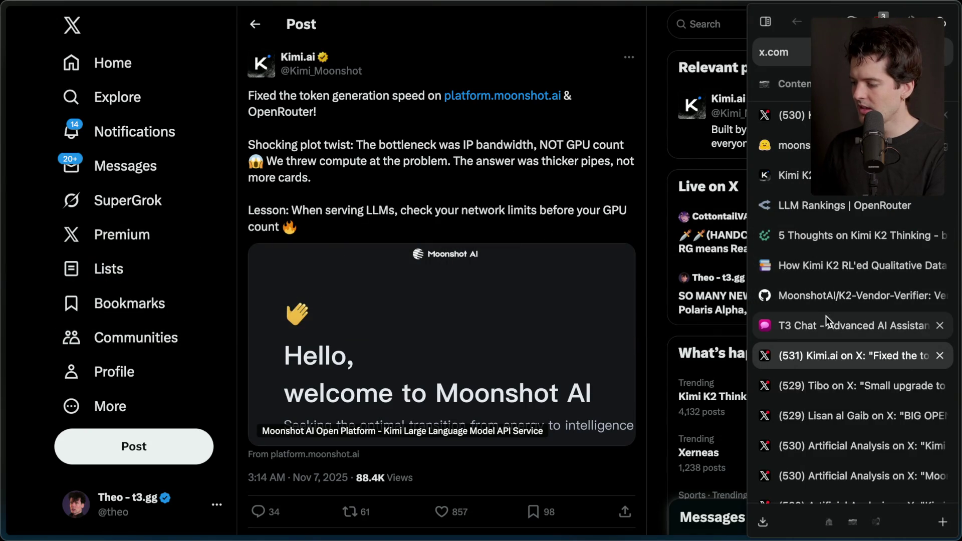
# - Skim the intro, benchmark chart and TLDR of '5 Thoughts on Kimi K2 Thinking', then go to T3 Chat
pyautogui.click(843, 245)
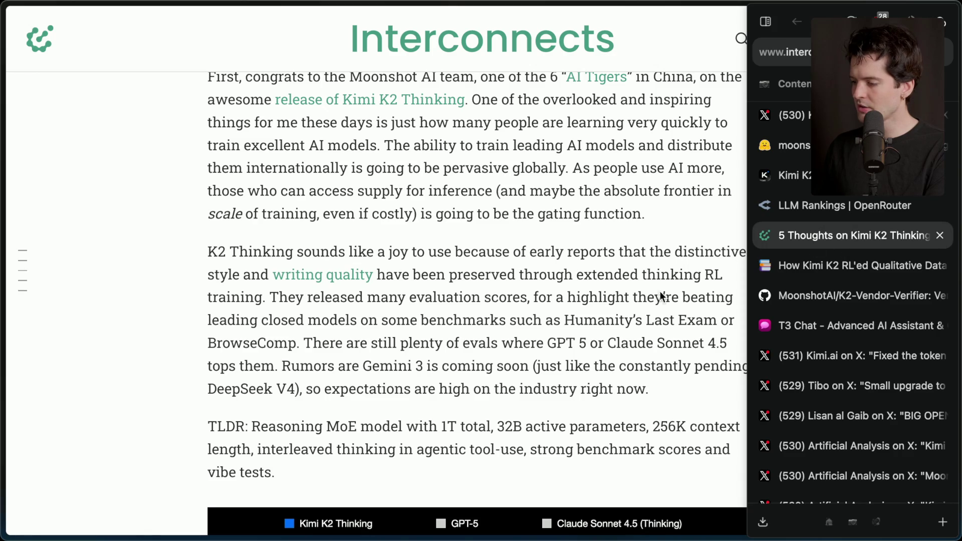
pyautogui.scroll(-7, 600, 313)
pyautogui.scroll(14, 603, 319)
pyautogui.scroll(-10, 602, 319)
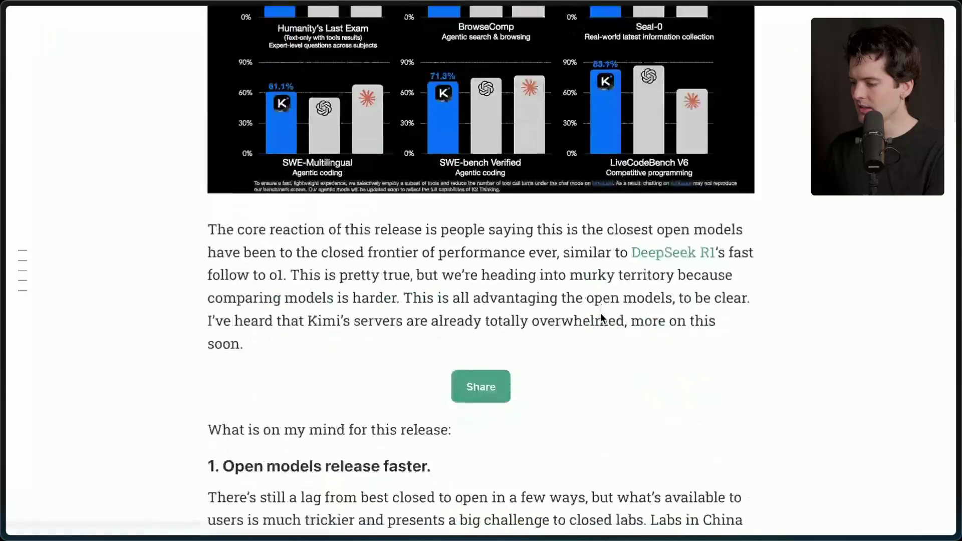
pyautogui.scroll(4, 602, 318)
pyautogui.scroll(6, 601, 316)
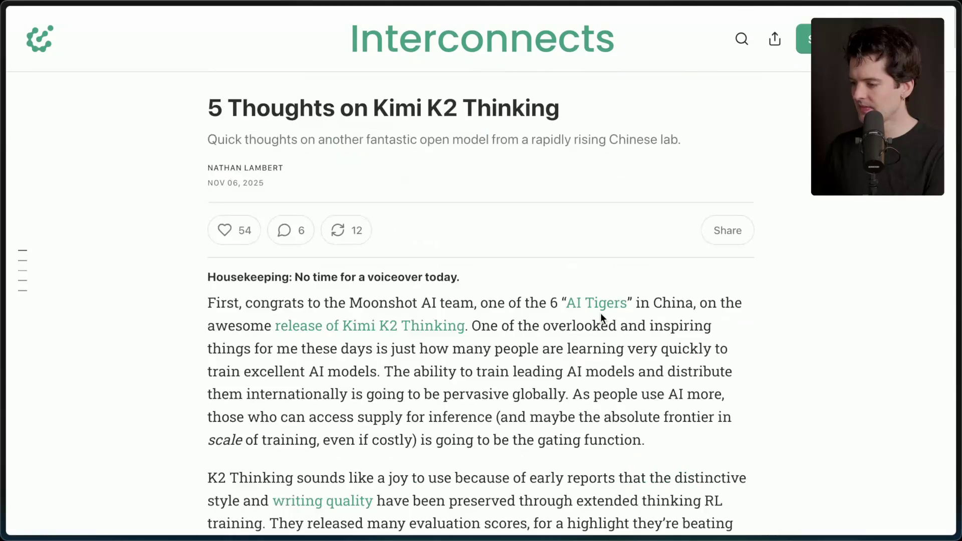
pyautogui.scroll(-3, 601, 315)
pyautogui.scroll(-3, 601, 317)
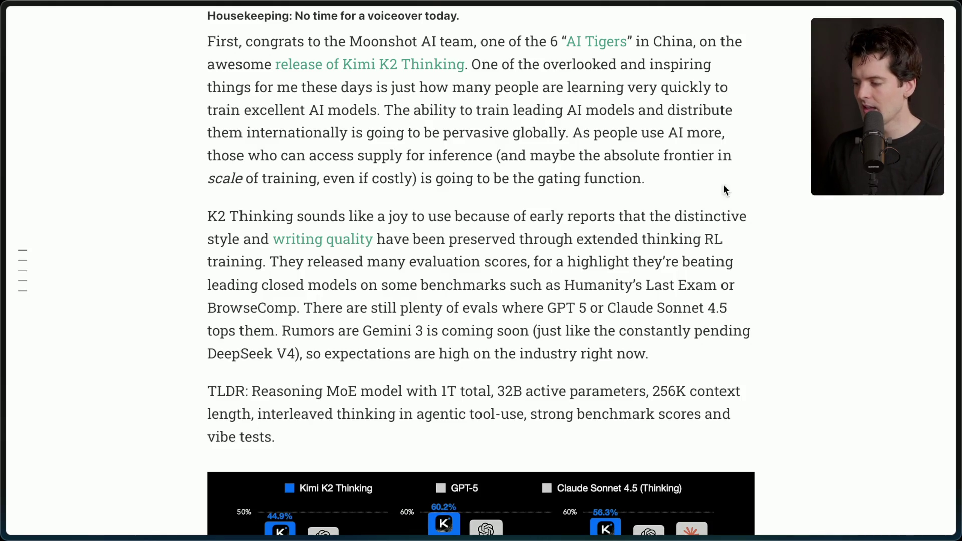
pyautogui.moveTo(959, 274)
pyautogui.click(869, 325)
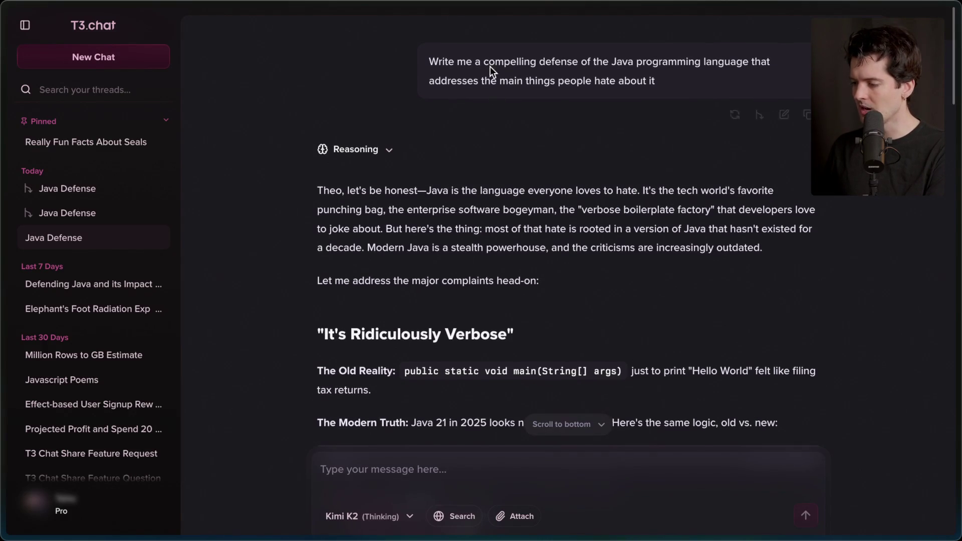
# - Select the Java defense prompt and expand Kimi K2's reasoning for its answer
pyautogui.tripleClick(469, 61)
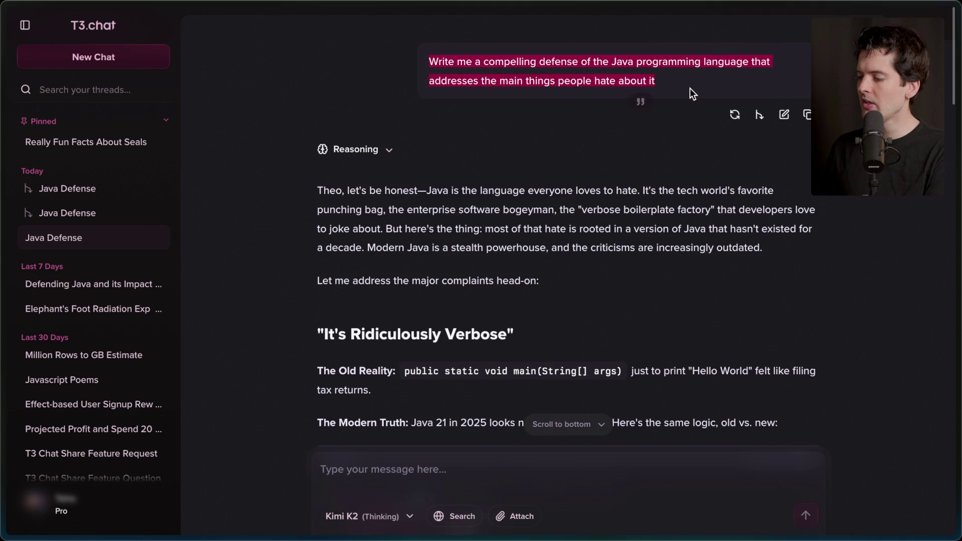
pyautogui.click(689, 88)
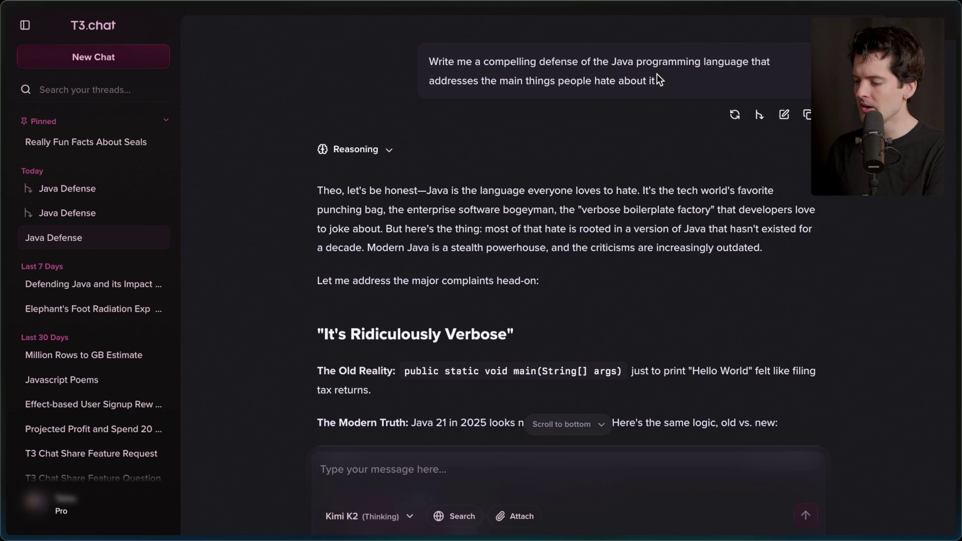
pyautogui.click(388, 150)
pyautogui.scroll(-20, 346, 285)
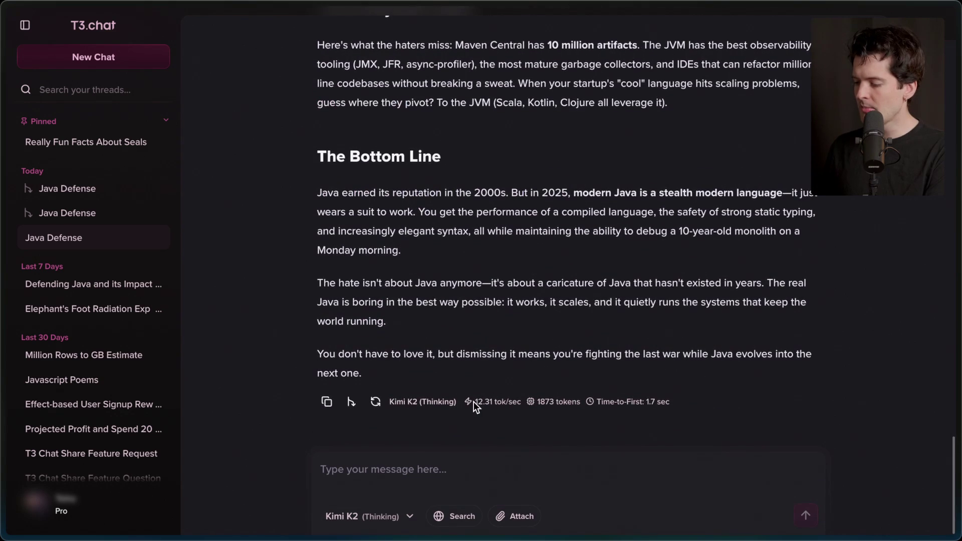
pyautogui.scroll(15, 459, 233)
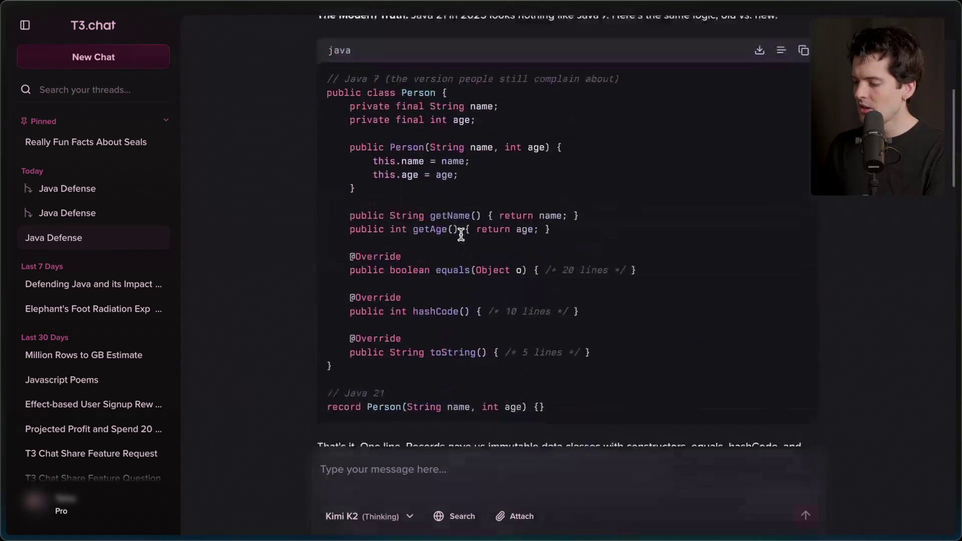
pyautogui.scroll(6, 461, 233)
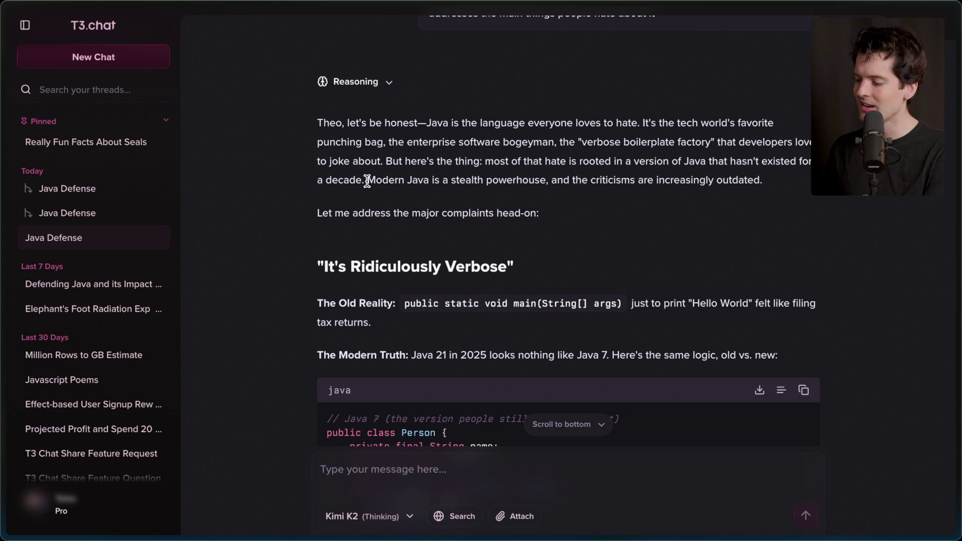
# - Highlight the 'stealth powerhouse' sentence and the line introducing Java's major complaints
pyautogui.moveTo(367, 181); pyautogui.dragTo(784, 189)
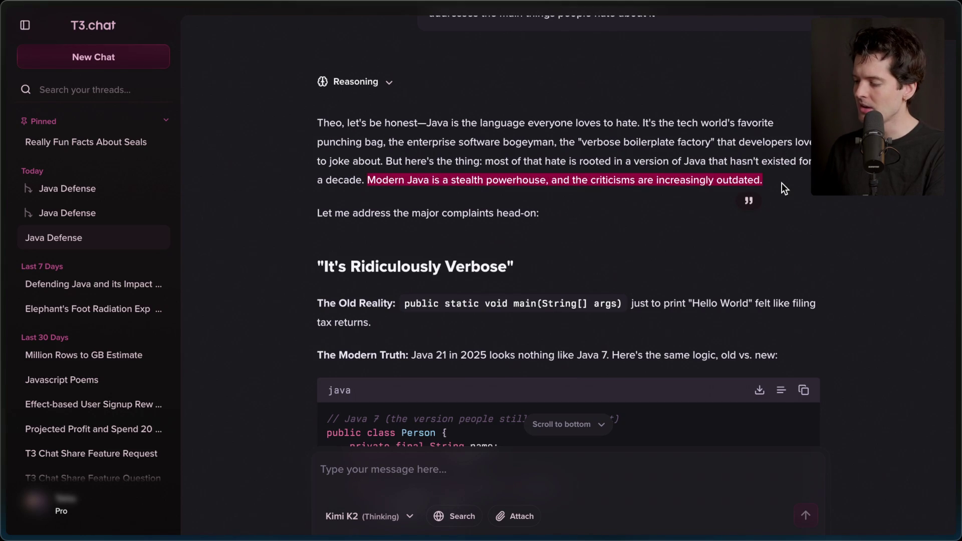
pyautogui.click(784, 189)
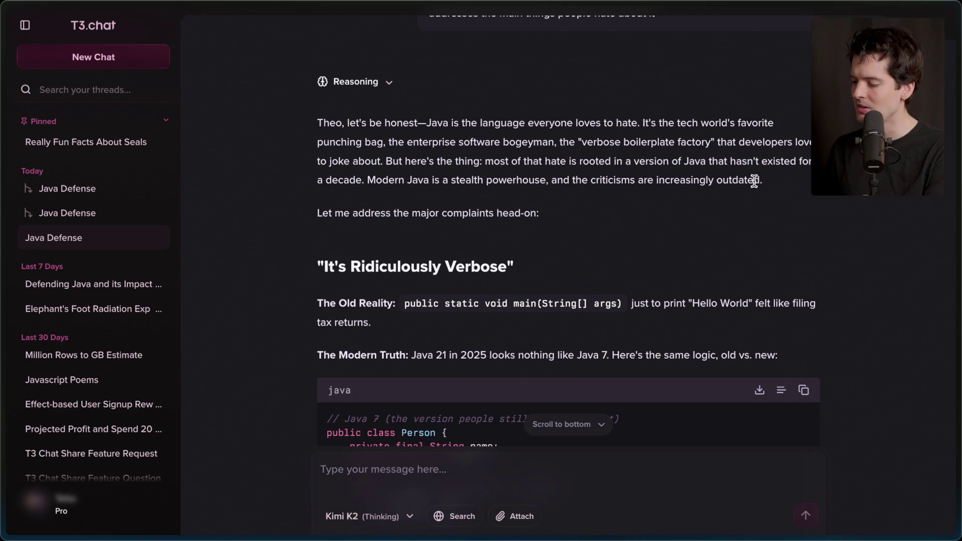
pyautogui.moveTo(325, 220); pyautogui.dragTo(559, 212)
pyautogui.click(573, 211)
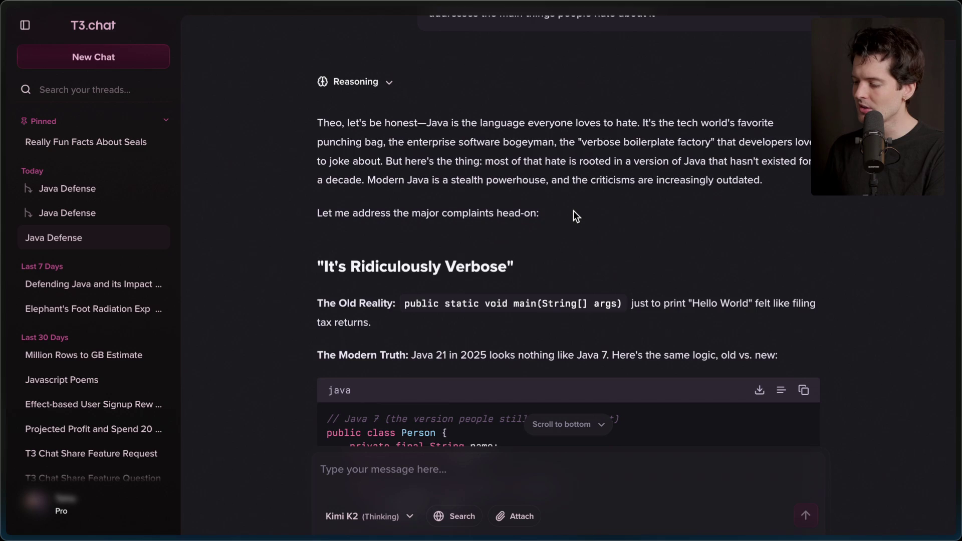
pyautogui.scroll(-4, 573, 211)
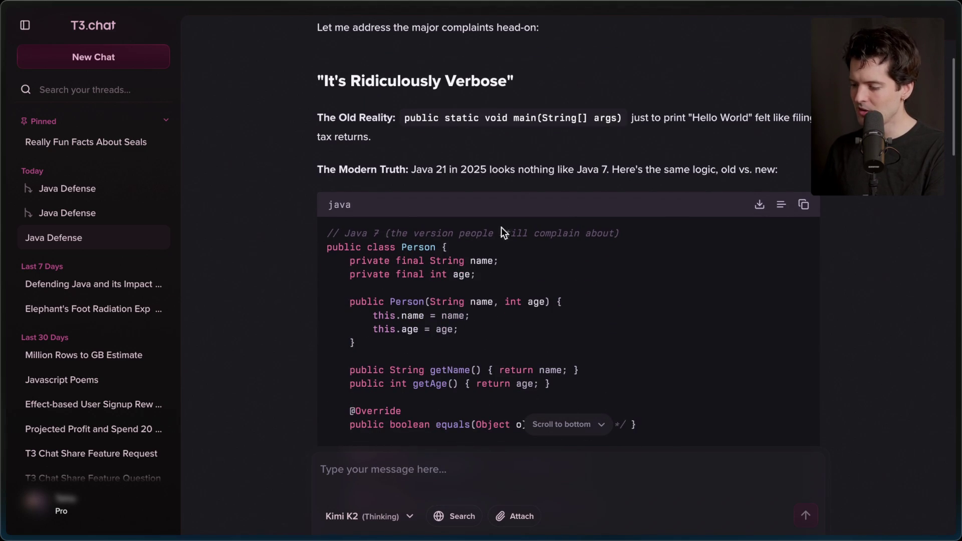
pyautogui.scroll(-5, 479, 245)
pyautogui.scroll(-3, 479, 244)
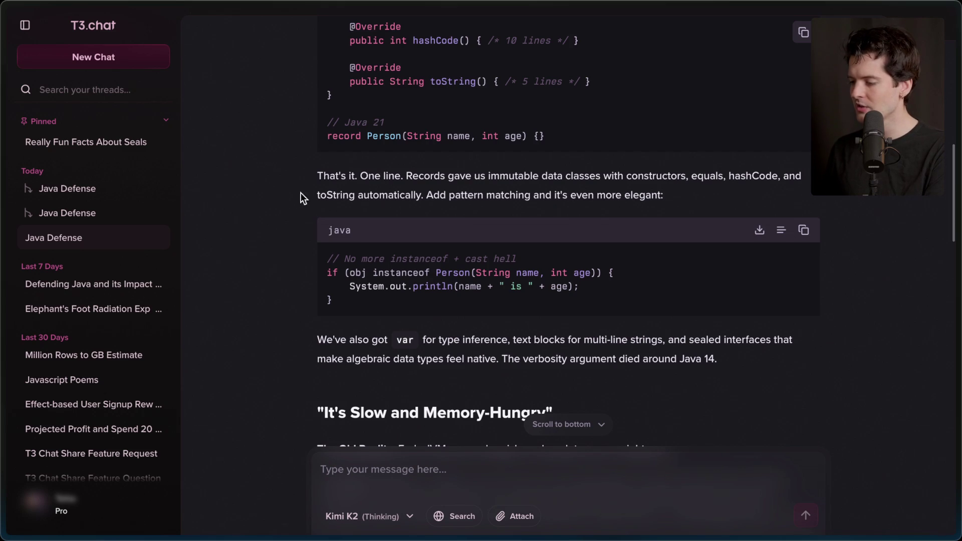
# - Highlight the pattern-matching sentence and its code example in Kimi K2's answer
pyautogui.moveTo(427, 195); pyautogui.dragTo(749, 199)
pyautogui.click(529, 220)
pyautogui.moveTo(351, 302); pyautogui.dragTo(328, 257)
pyautogui.click(401, 303)
pyautogui.scroll(-4, 402, 302)
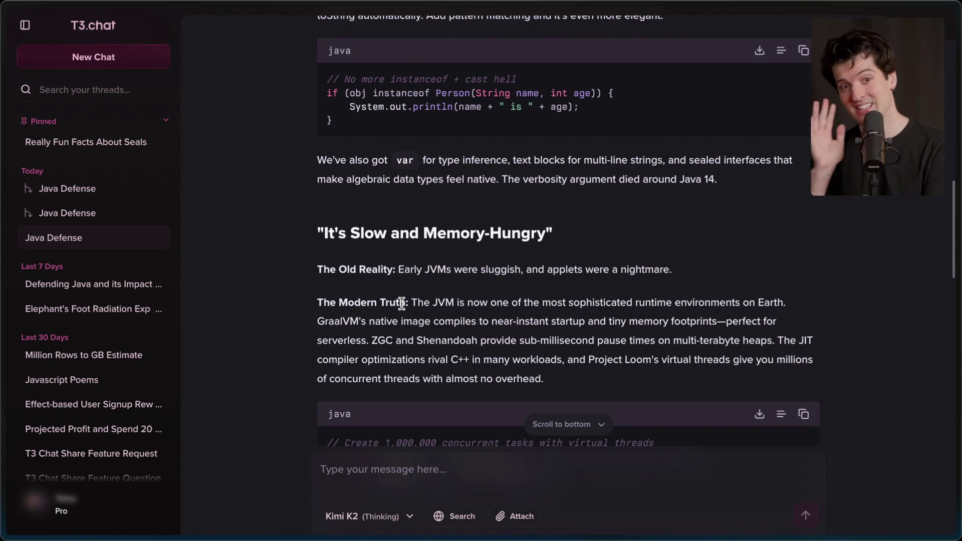
# - Open the GPT-5 Java Defense thread and read down to its 'Bottom line' summary
pyautogui.click(82, 215)
pyautogui.scroll(10, 437, 241)
pyautogui.scroll(-15, 437, 240)
pyautogui.scroll(-20, 437, 246)
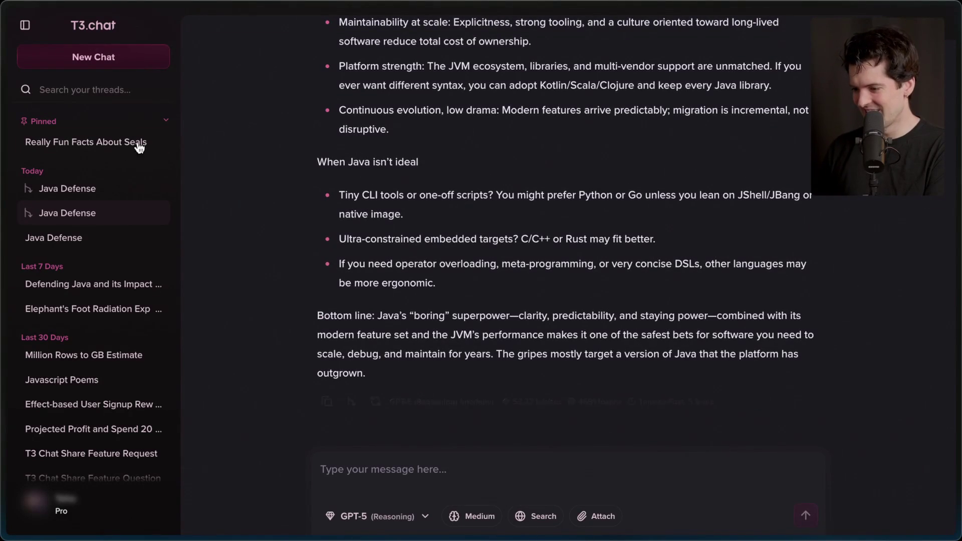
# - In the Claude 4 Sonnet thread, highlight the verbosity paragraph, explicit-clarity heading and bullet list
pyautogui.click(89, 189)
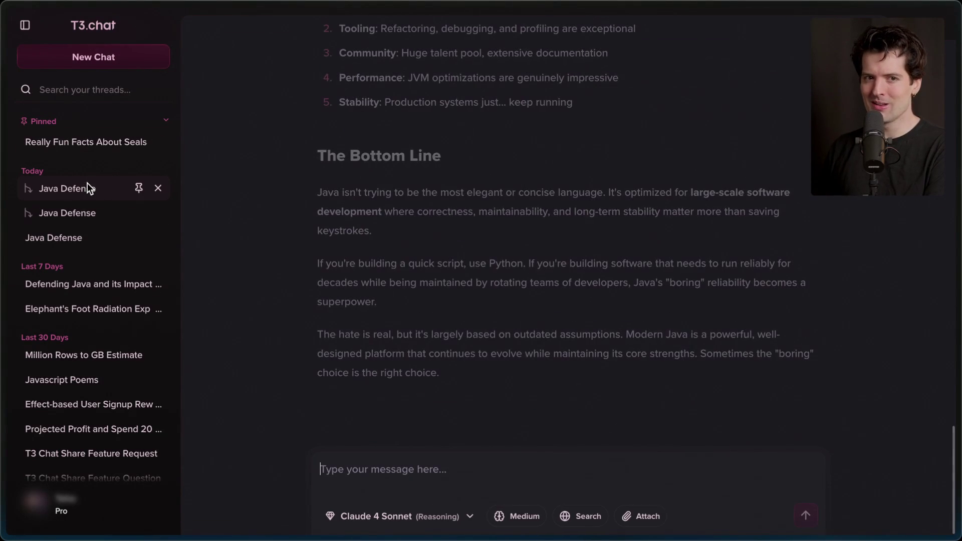
pyautogui.scroll(15, 481, 168)
pyautogui.scroll(-20, 481, 169)
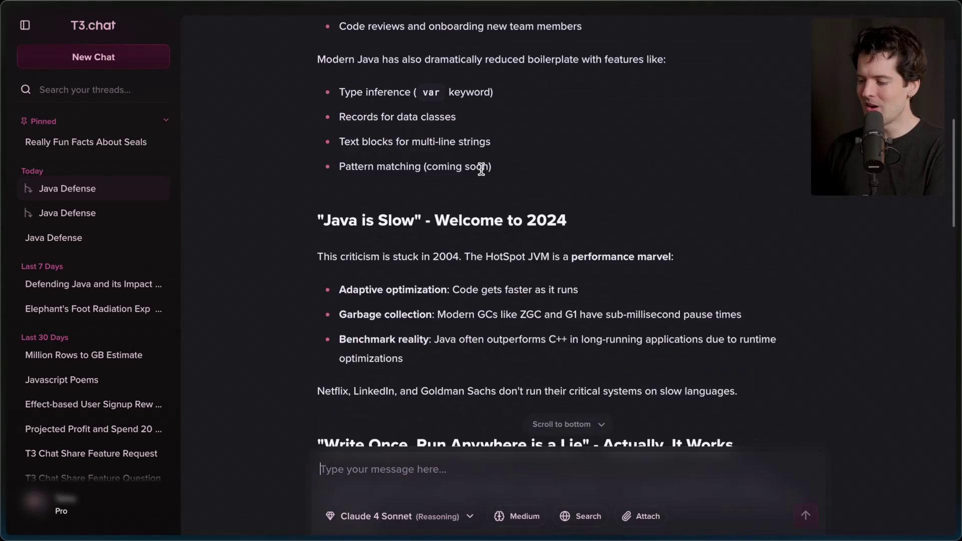
pyautogui.scroll(20, 481, 168)
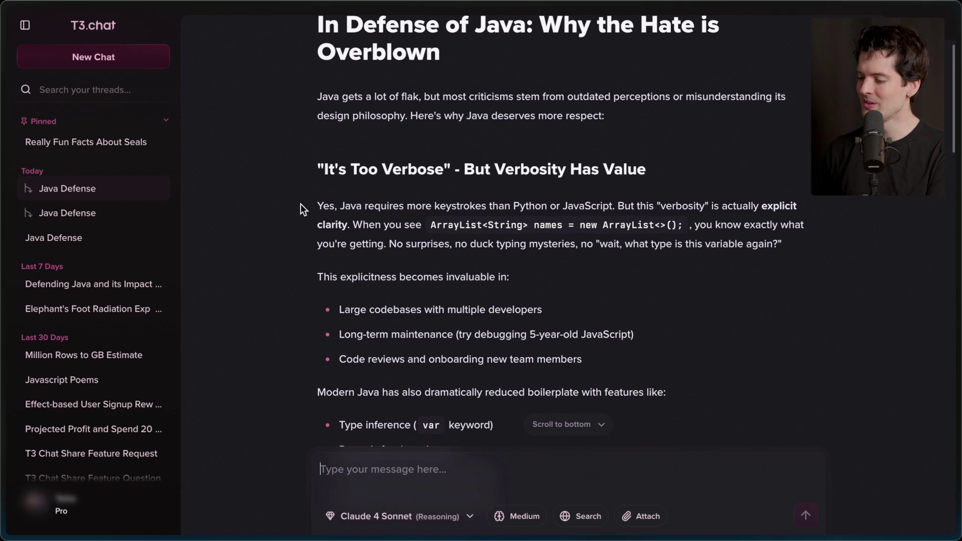
pyautogui.moveTo(305, 206); pyautogui.dragTo(879, 234)
pyautogui.click(831, 239)
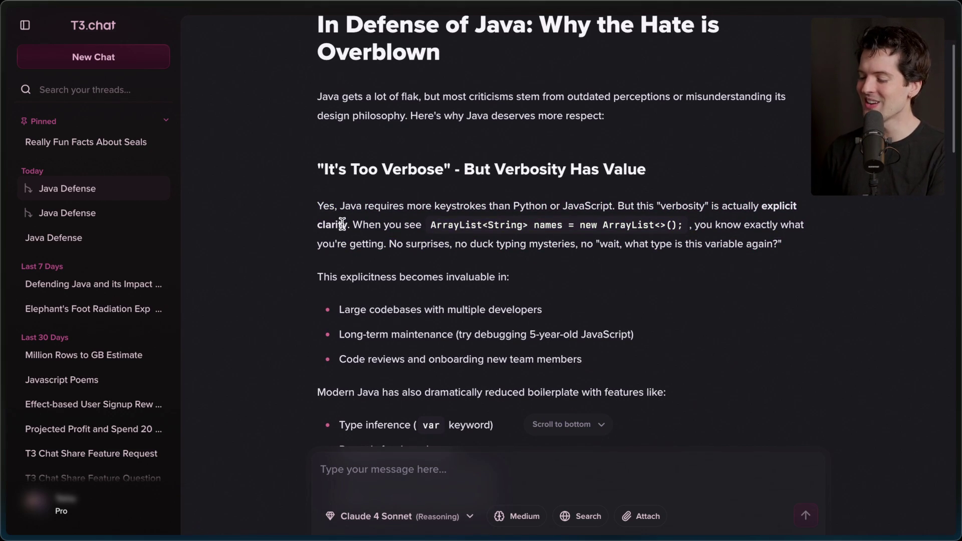
pyautogui.moveTo(351, 225); pyautogui.dragTo(301, 154)
pyautogui.click(413, 246)
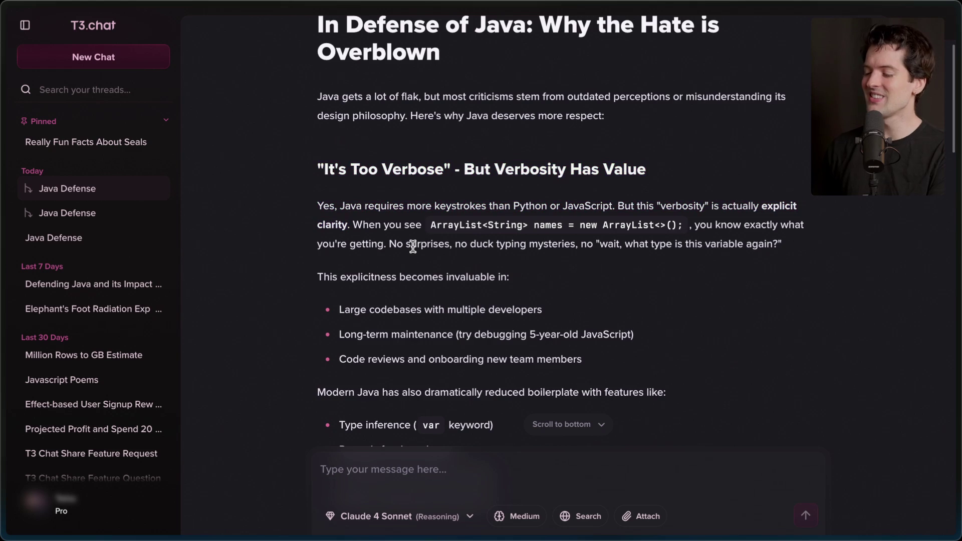
pyautogui.scroll(-3, 413, 246)
pyautogui.moveTo(312, 133)
pyautogui.mouseDown()
pyautogui.moveTo(621, 267)
pyautogui.moveTo(612, 365)
pyautogui.mouseUp()
pyautogui.click(612, 365)
pyautogui.scroll(-6, 613, 365)
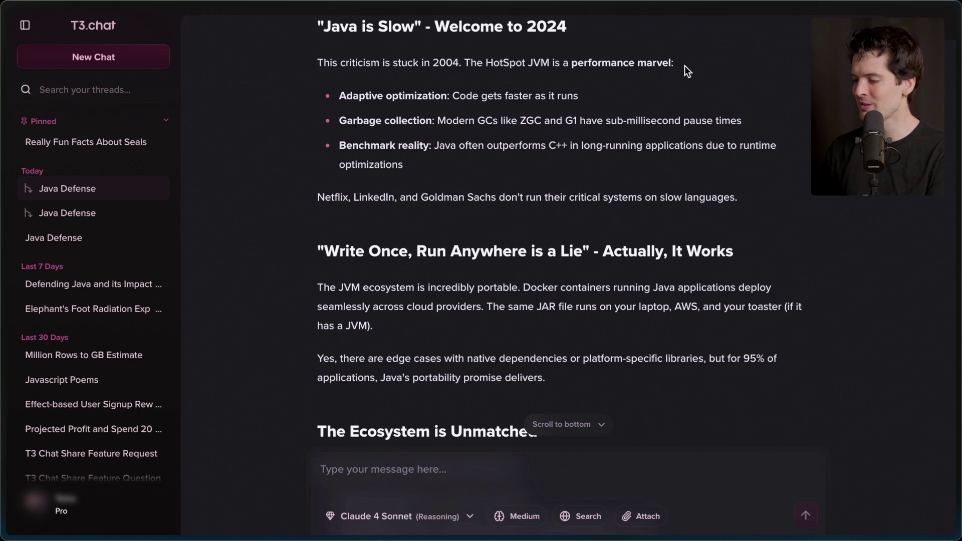
# - In the GPT-5 thread, select the opening paragraph and the 'Java people ship today' sentence
pyautogui.click(74, 213)
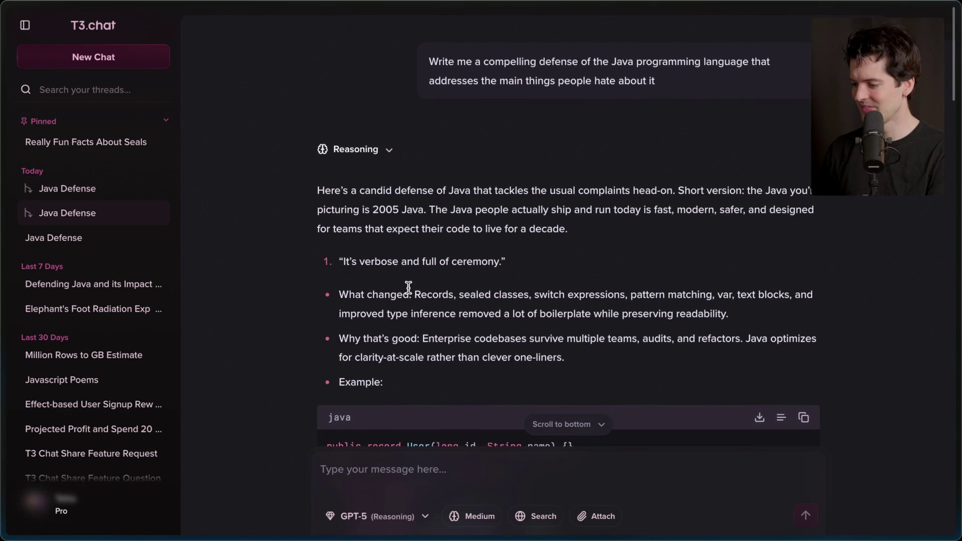
pyautogui.moveTo(312, 192)
pyautogui.mouseDown()
pyautogui.moveTo(657, 196)
pyautogui.moveTo(641, 231)
pyautogui.mouseUp()
pyautogui.click(641, 231)
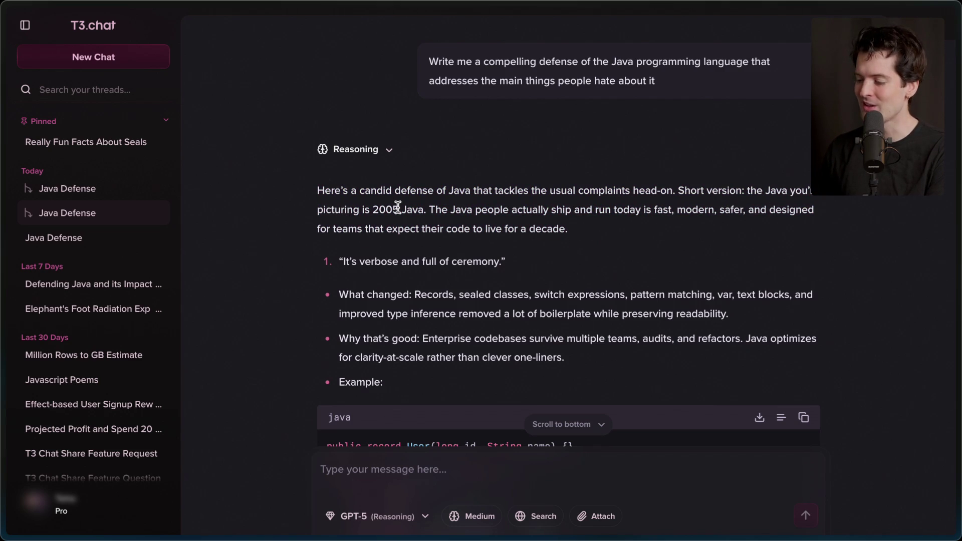
pyautogui.moveTo(429, 209); pyautogui.dragTo(617, 229)
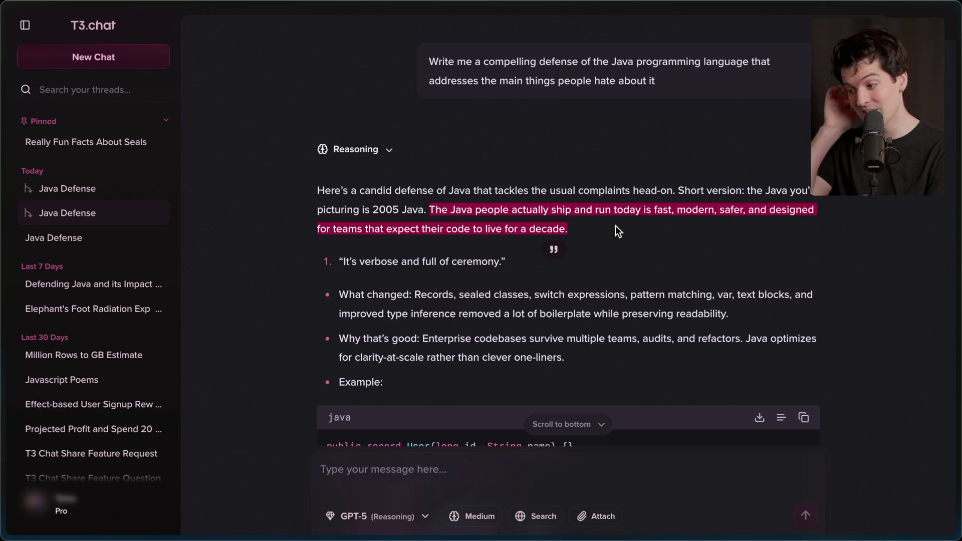
pyautogui.click(616, 226)
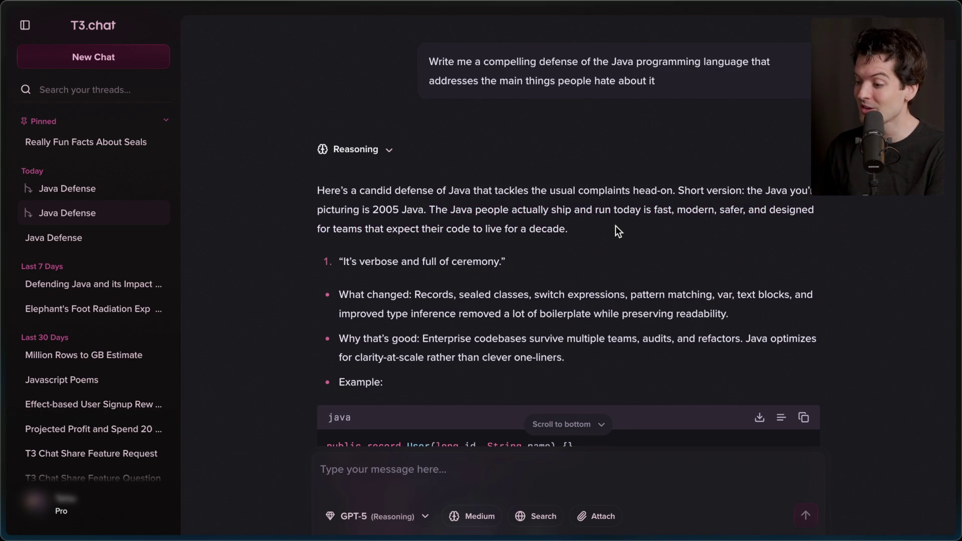
pyautogui.scroll(-2, 615, 226)
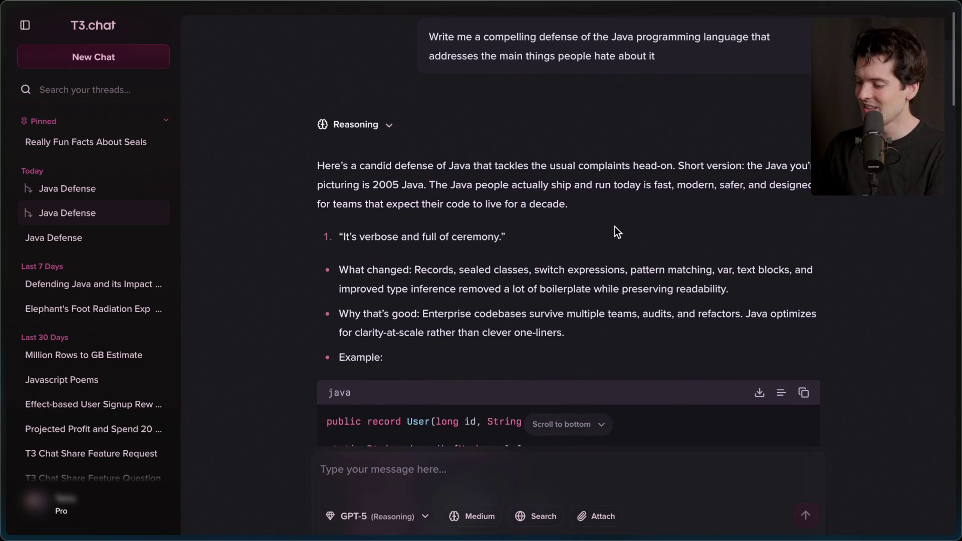
pyautogui.scroll(-20, 615, 227)
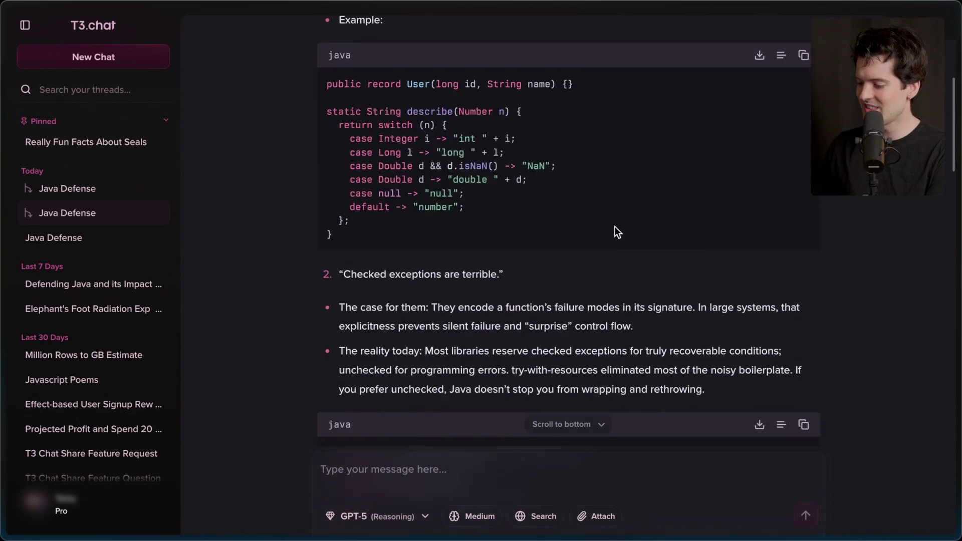
# - Return to the Kimi K2 thread and expand the model selector into the full favorites grid
pyautogui.click(95, 237)
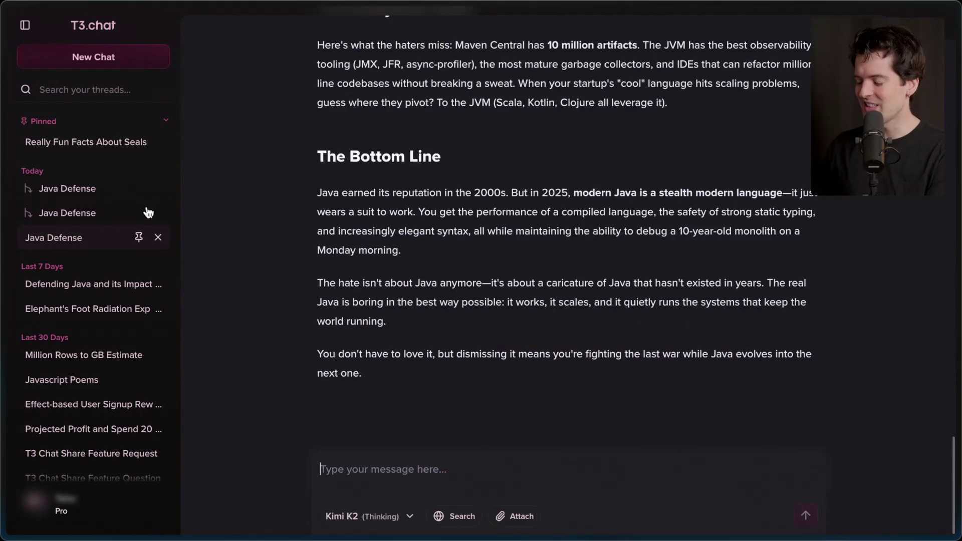
pyautogui.click(375, 516)
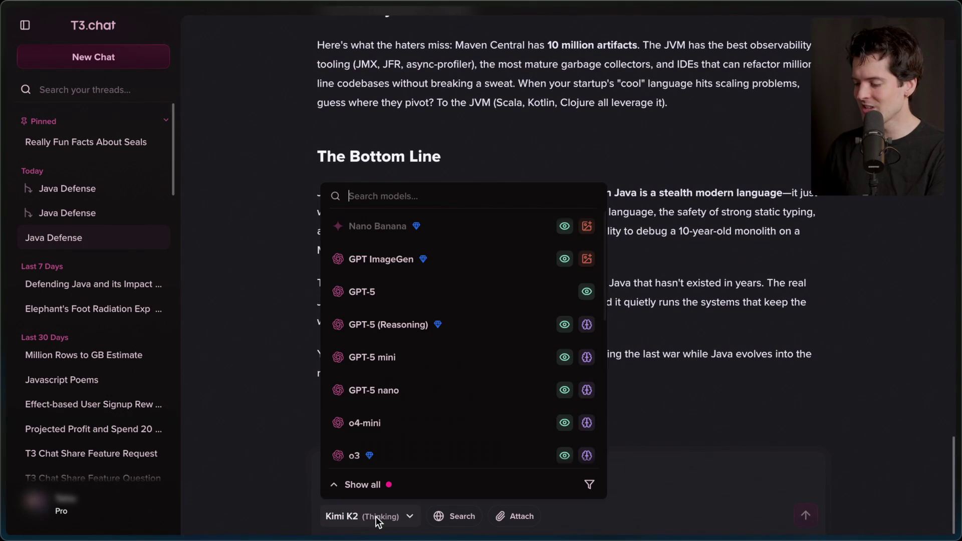
pyautogui.scroll(-5, 436, 265)
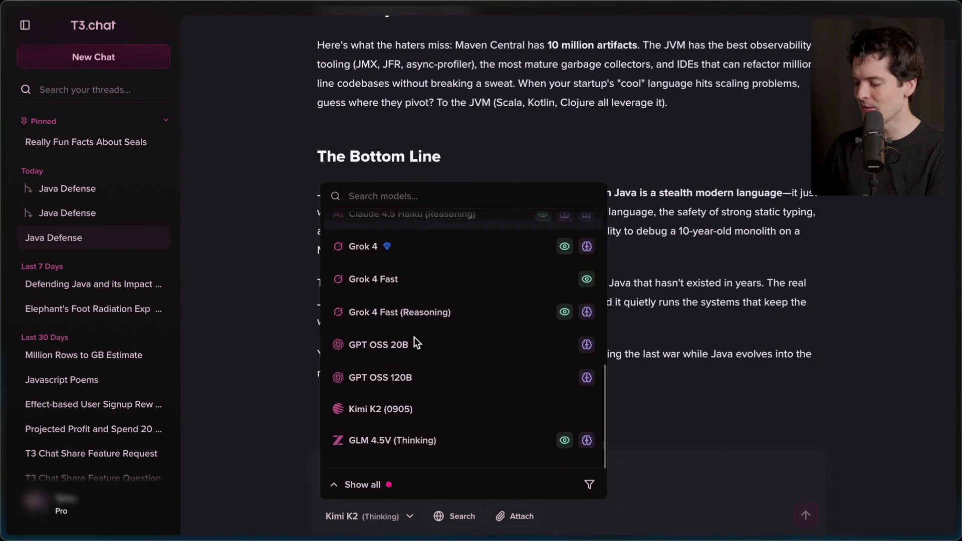
pyautogui.click(369, 482)
pyautogui.click(368, 483)
pyautogui.click(367, 483)
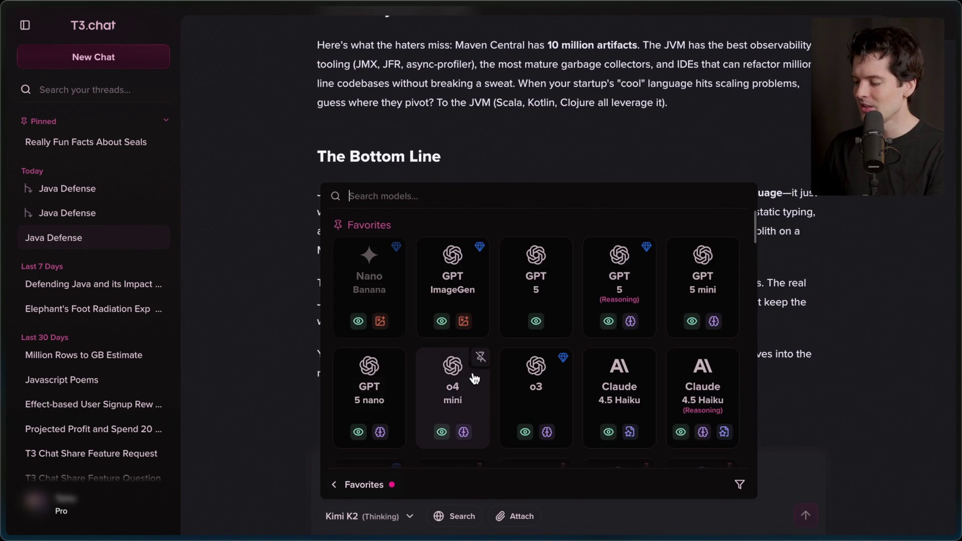
pyautogui.scroll(-10, 473, 373)
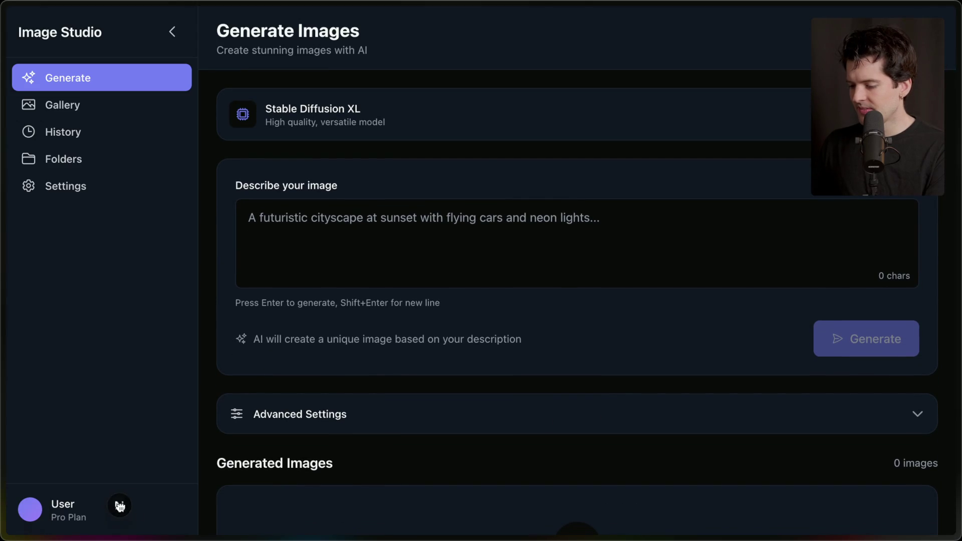
# - Move the dev badge aside and visit the Gallery, Folders and Generate pages
pyautogui.moveTo(39, 512); pyautogui.dragTo(386, 538)
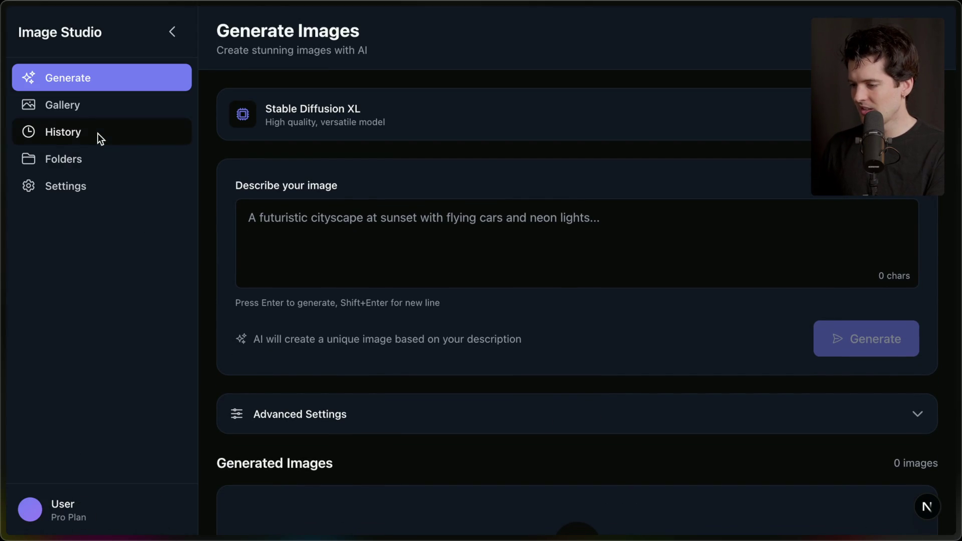
pyautogui.click(79, 110)
pyautogui.click(88, 151)
pyautogui.click(102, 80)
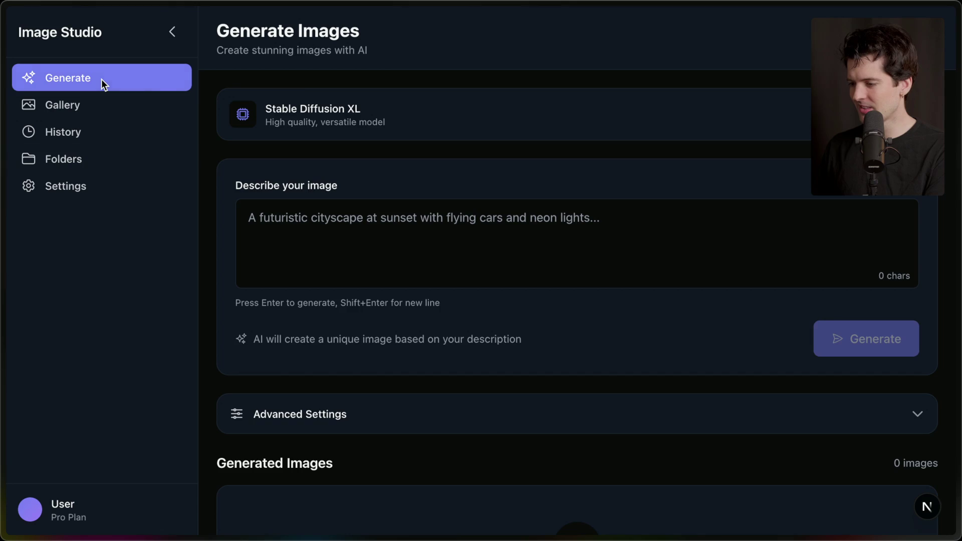
pyautogui.scroll(-3, 426, 238)
pyautogui.scroll(3, 427, 239)
# - Open and close the image model dropdown on the Generate page twice
pyautogui.click(471, 121)
pyautogui.click(471, 114)
pyautogui.click(471, 113)
pyautogui.click(471, 113)
# - Collapse and expand the sidebar four times, then switch to Twitch's Stream Manager
pyautogui.click(173, 32)
pyautogui.click(29, 33)
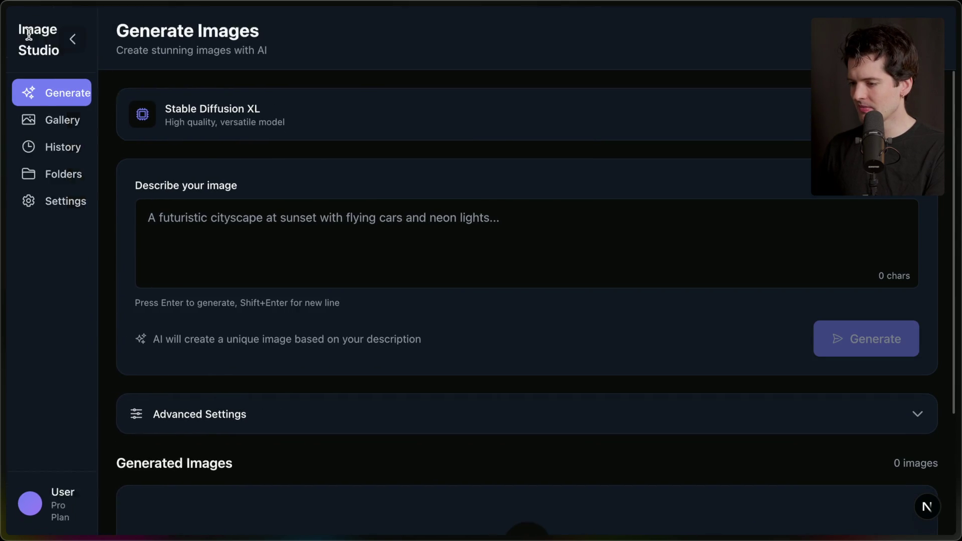
pyautogui.click(170, 33)
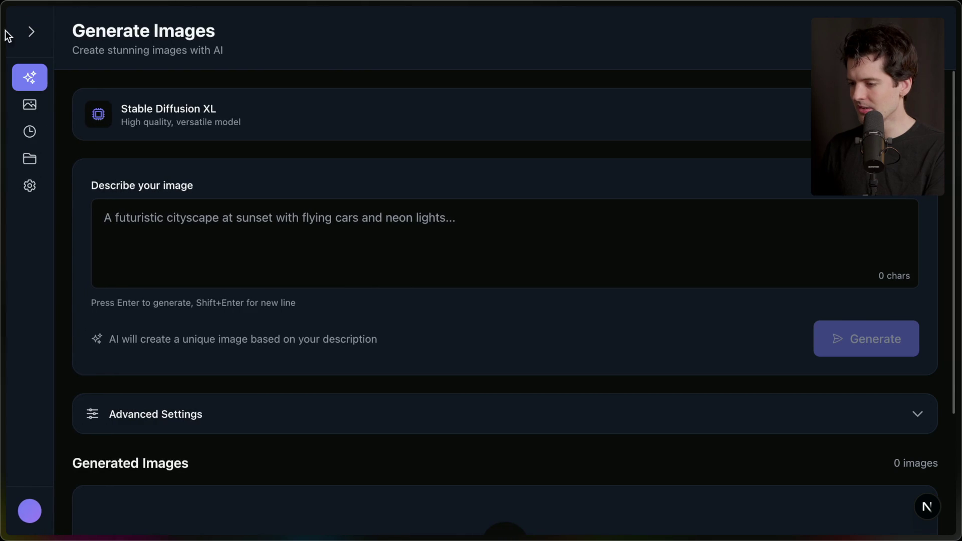
pyautogui.click(22, 32)
pyautogui.click(173, 33)
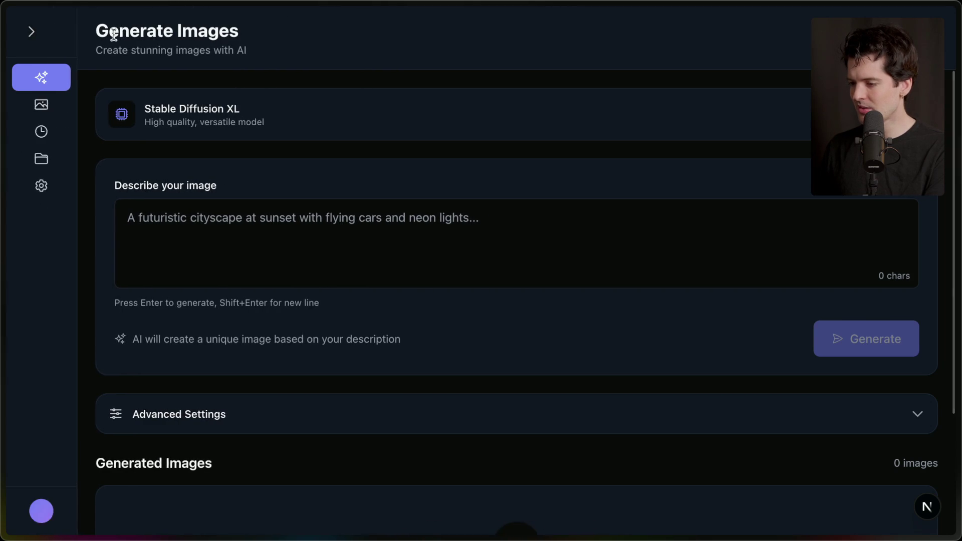
pyautogui.click(29, 33)
pyautogui.click(170, 37)
pyautogui.click(21, 36)
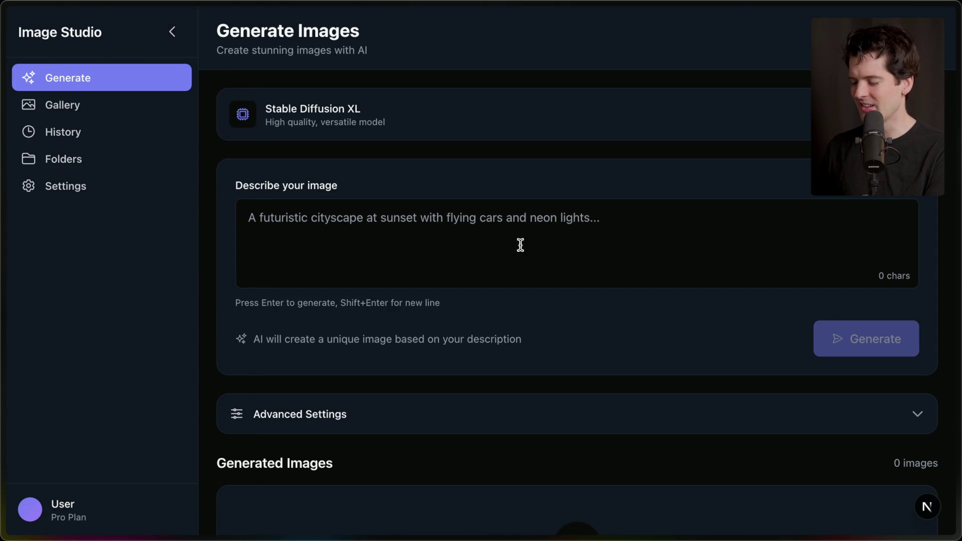
pyautogui.hotkey('alt', 'Tab')
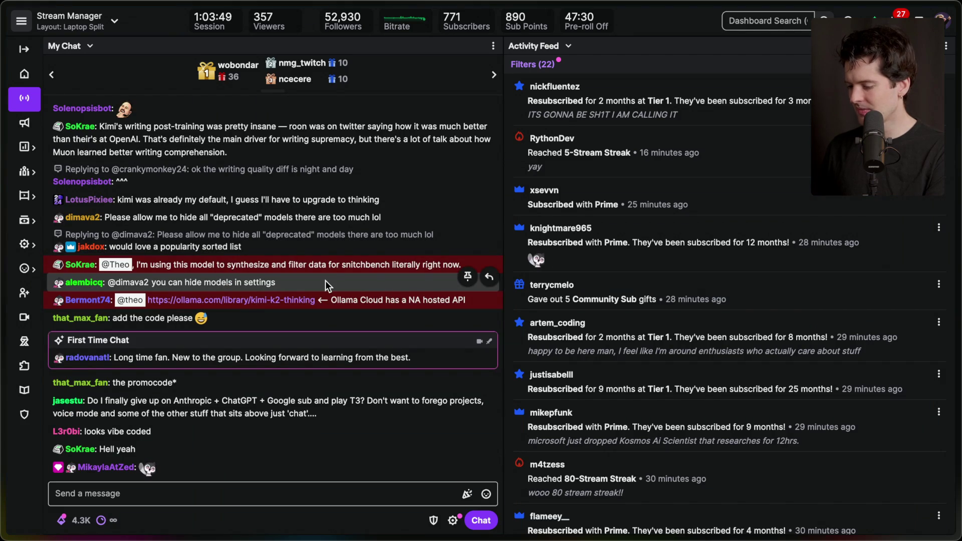
# - In VS Code, view the Kilo Code agent's mode list and keep Code mode selected
pyautogui.moveTo(843, 359)
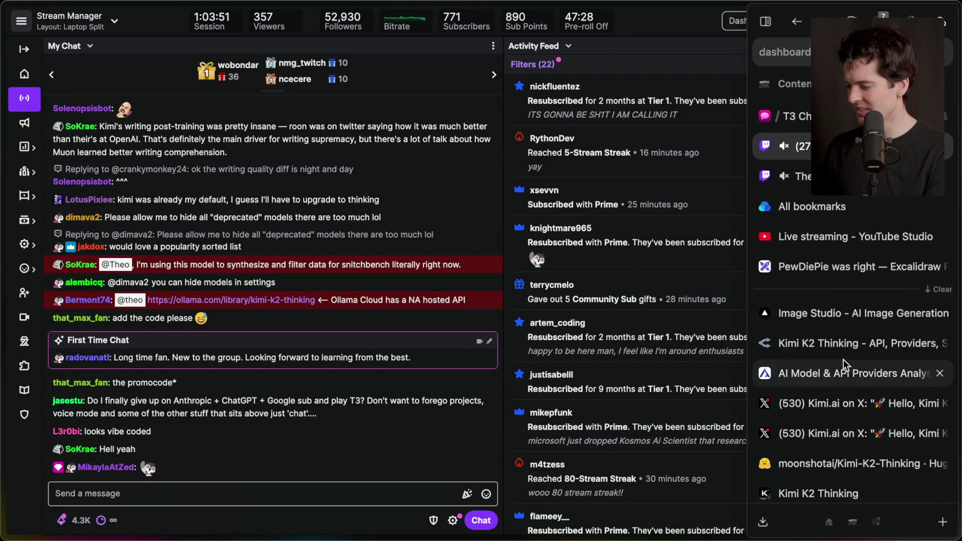
pyautogui.press('super+Tab')
pyautogui.press('super+Tab')
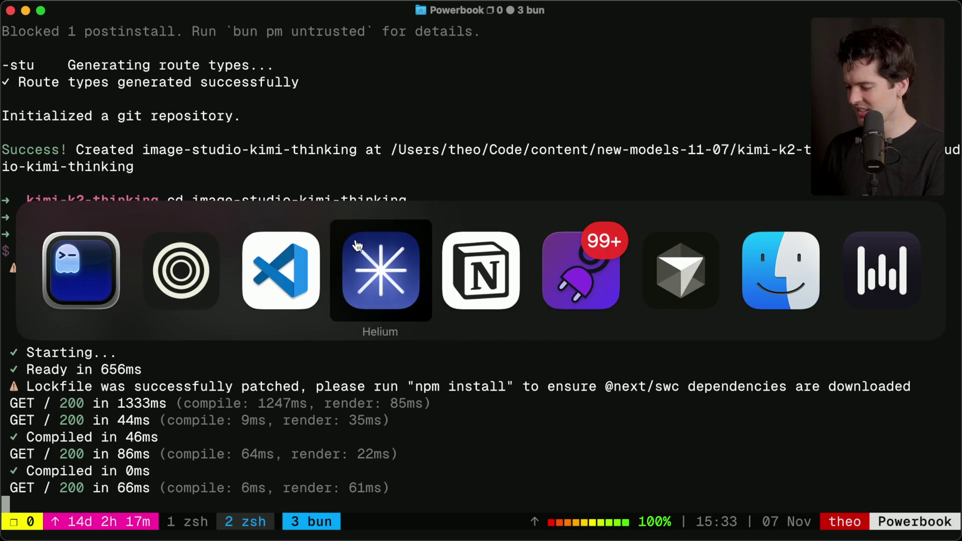
pyautogui.click(275, 285)
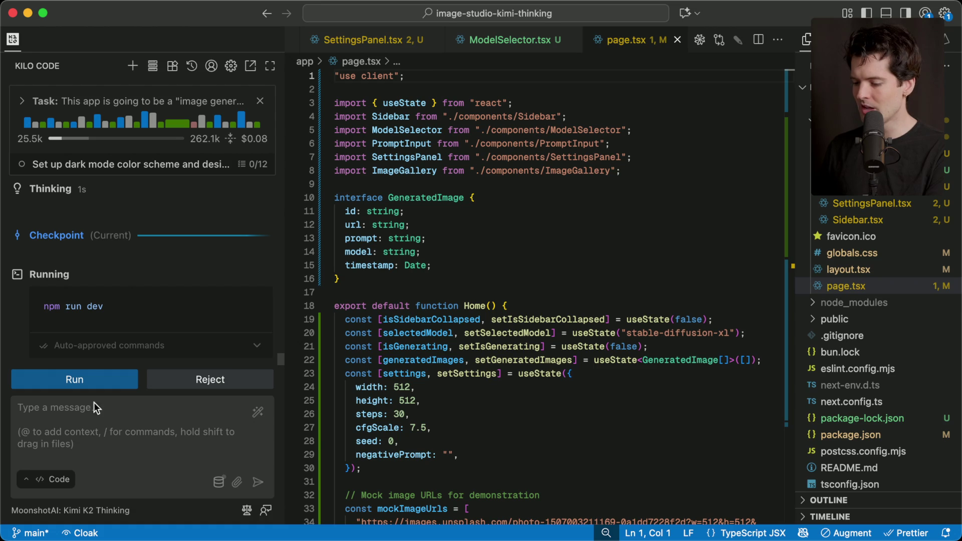
pyautogui.click(57, 481)
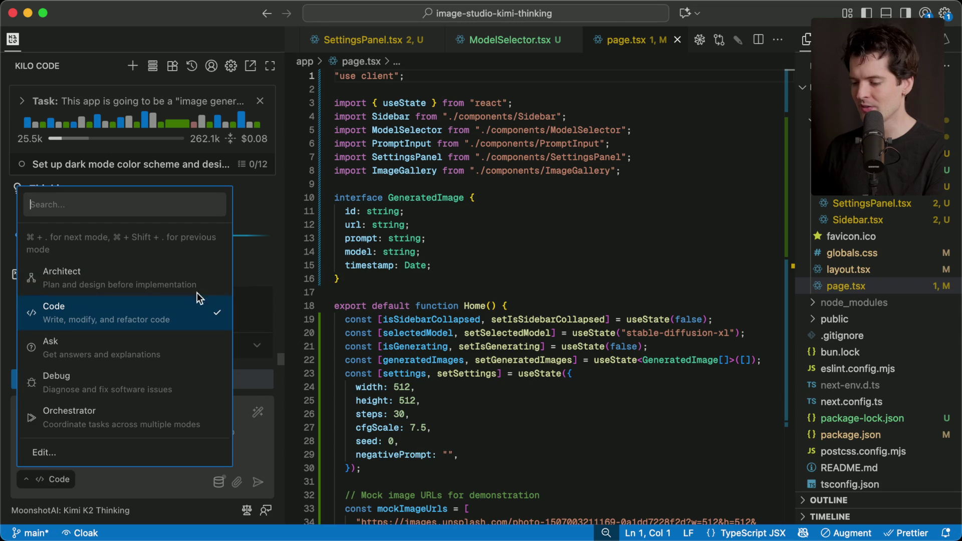
pyautogui.press('Escape')
pyautogui.scroll(5, 125, 236)
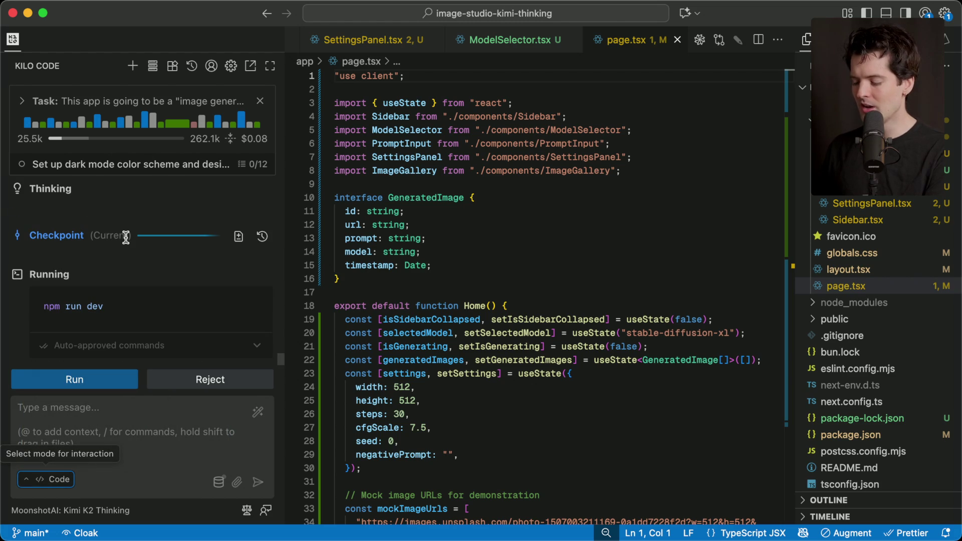
# - Return to the browser by way of the terminal and start a new search
pyautogui.press('super+Tab')
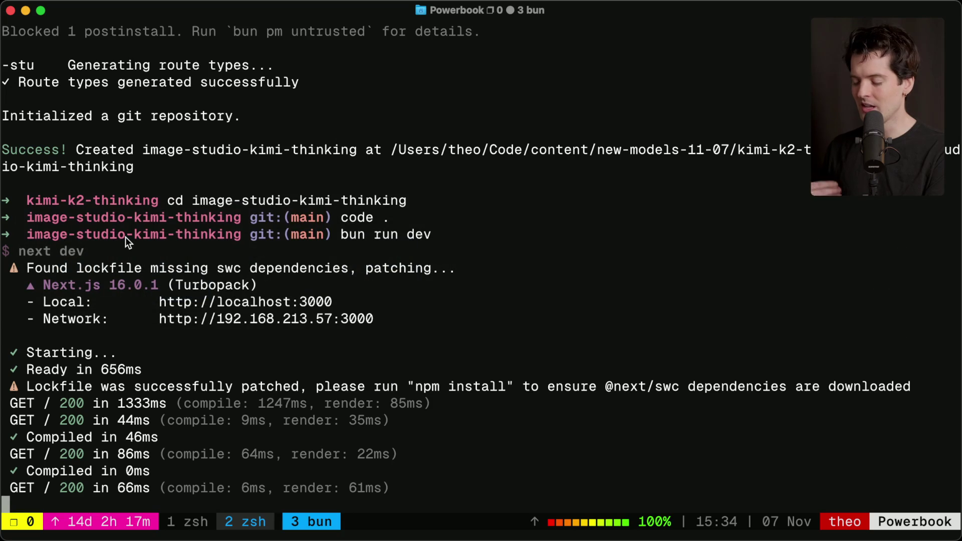
pyautogui.press('super+Tab')
pyautogui.press('super+Tab')
pyautogui.press('super+t')
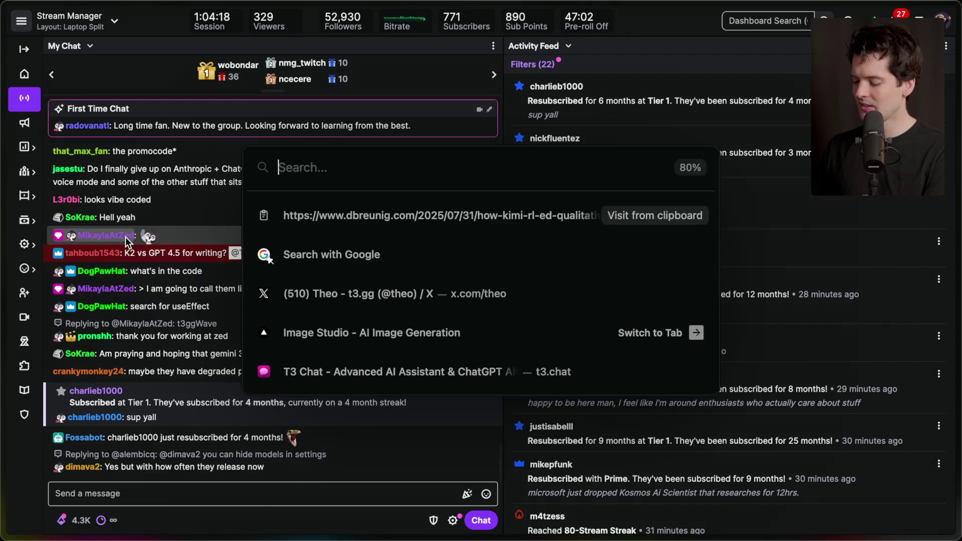
# - Search YouTube with 'aicodeking !y' and open the Kimi K2 Reasoning test video
pyautogui.write('aicodeking !y')
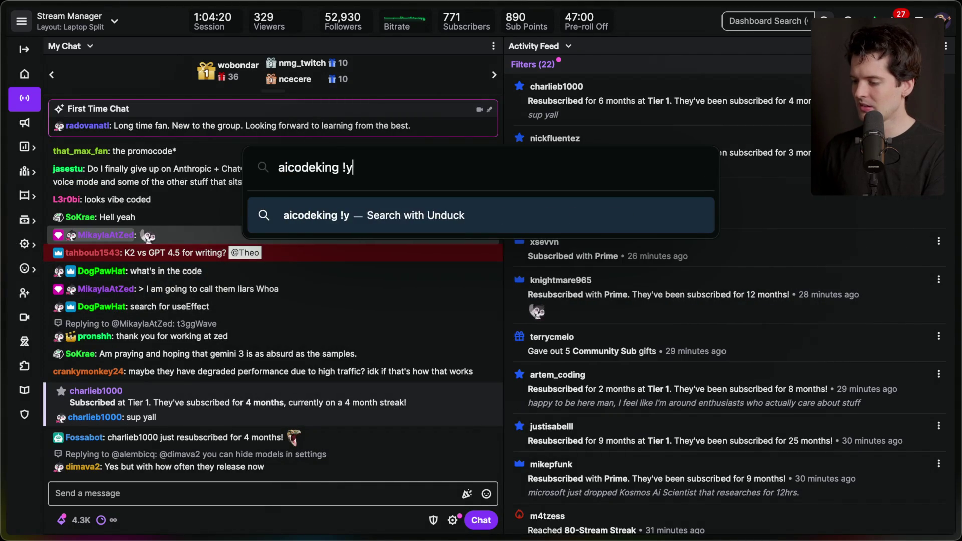
pyautogui.press('Return')
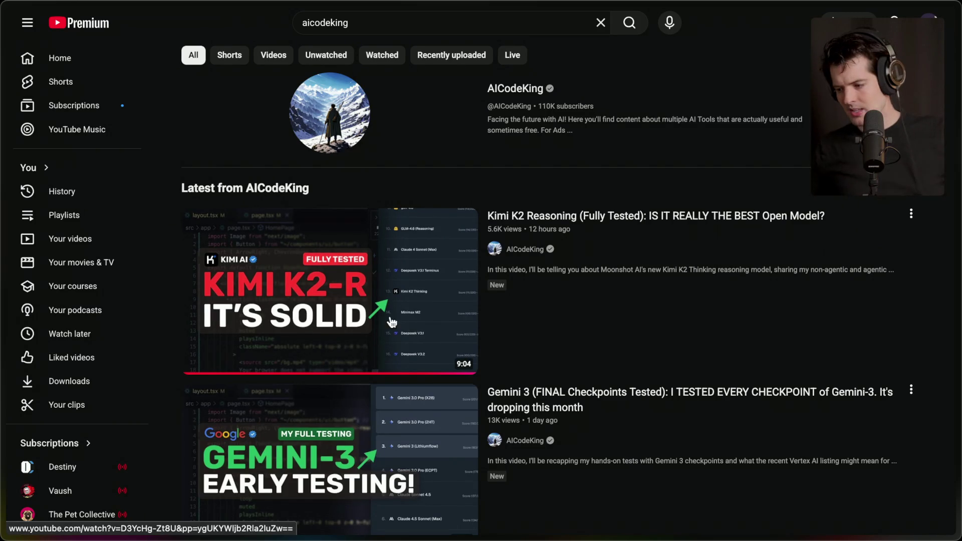
pyautogui.click(386, 301)
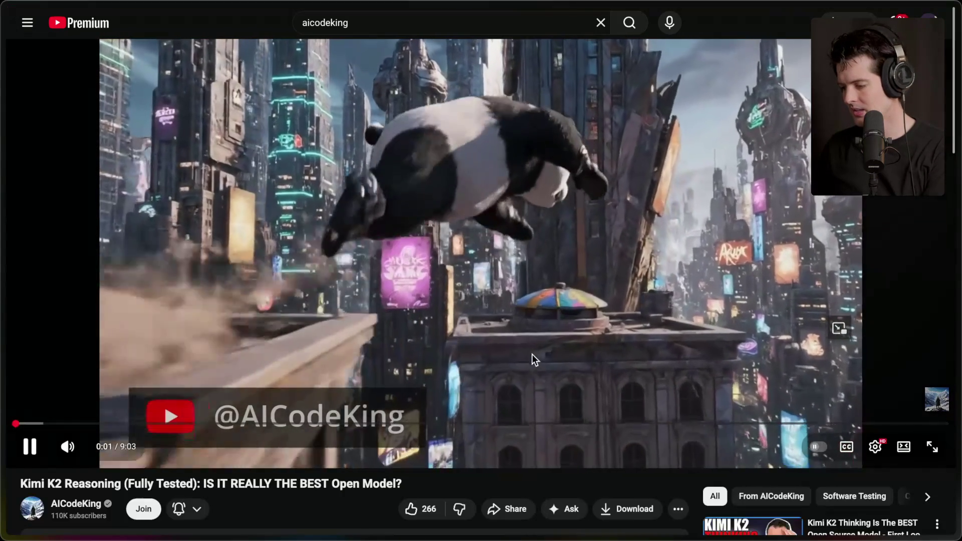
# - Pause the video and seek to the agent ranking table, around 6:40–7:00
pyautogui.click(561, 426)
pyautogui.moveTo(562, 424); pyautogui.dragTo(647, 426)
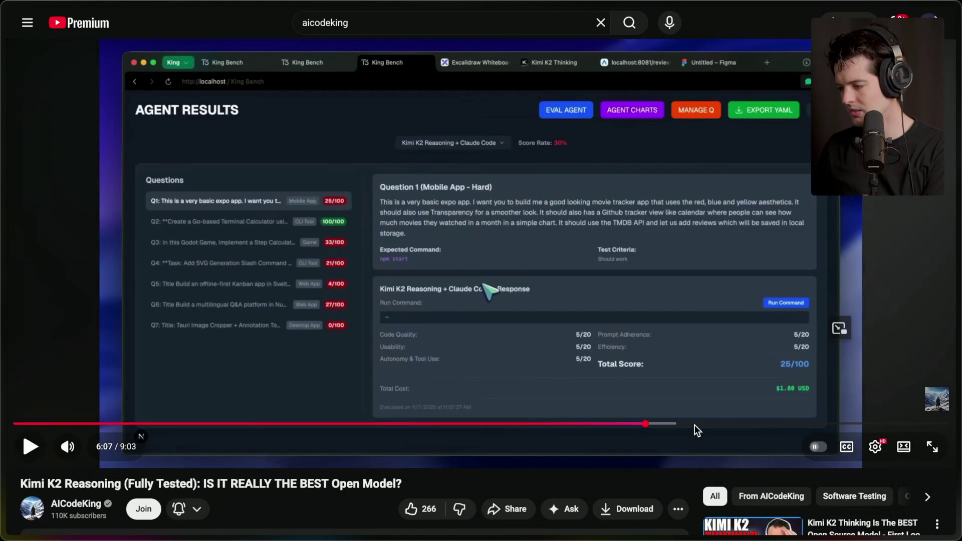
pyautogui.click(709, 423)
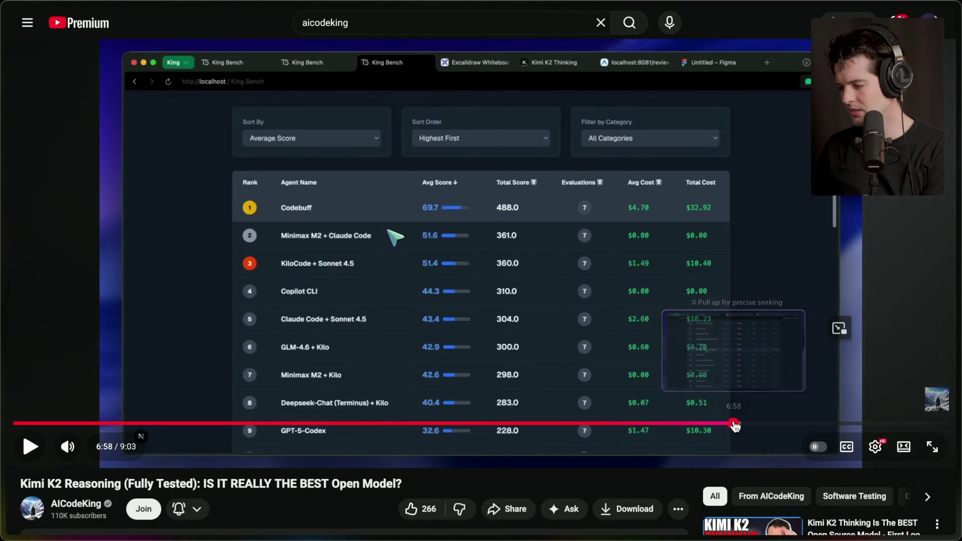
pyautogui.click(734, 424)
pyautogui.click(697, 364)
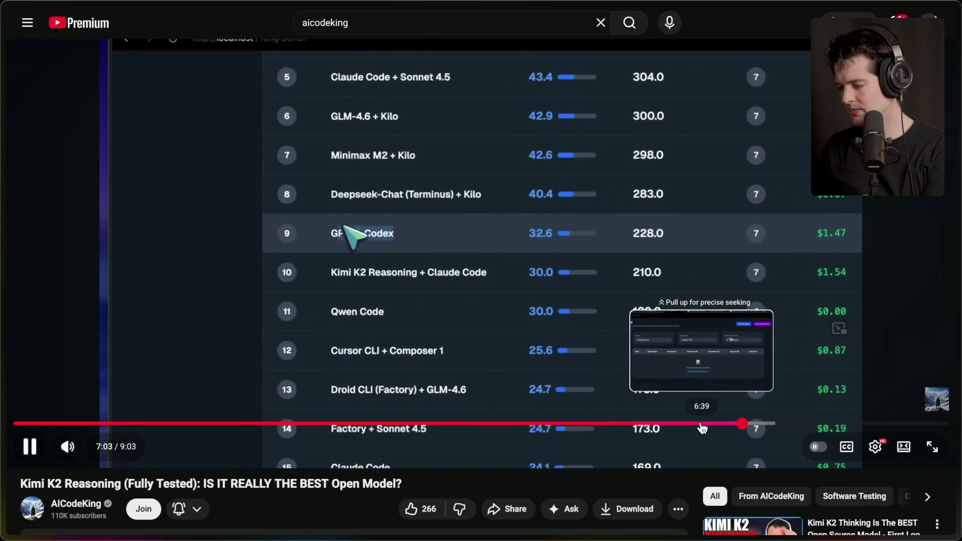
pyautogui.click(702, 425)
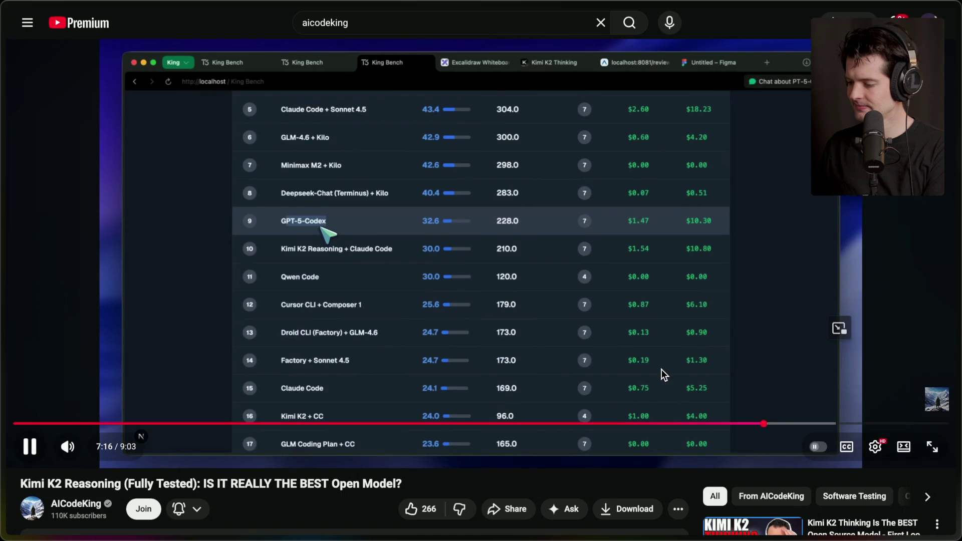
# - Pause on the King Bench table showing GPT-5-Codex 32.6 above Kimi K2 Reasoning's 30.0
pyautogui.click(397, 313)
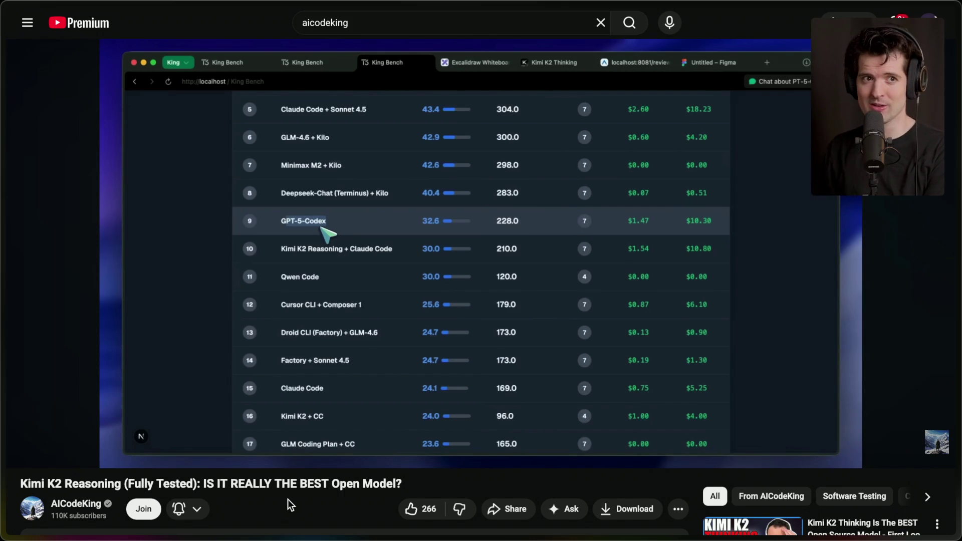
pyautogui.moveTo(954, 220)
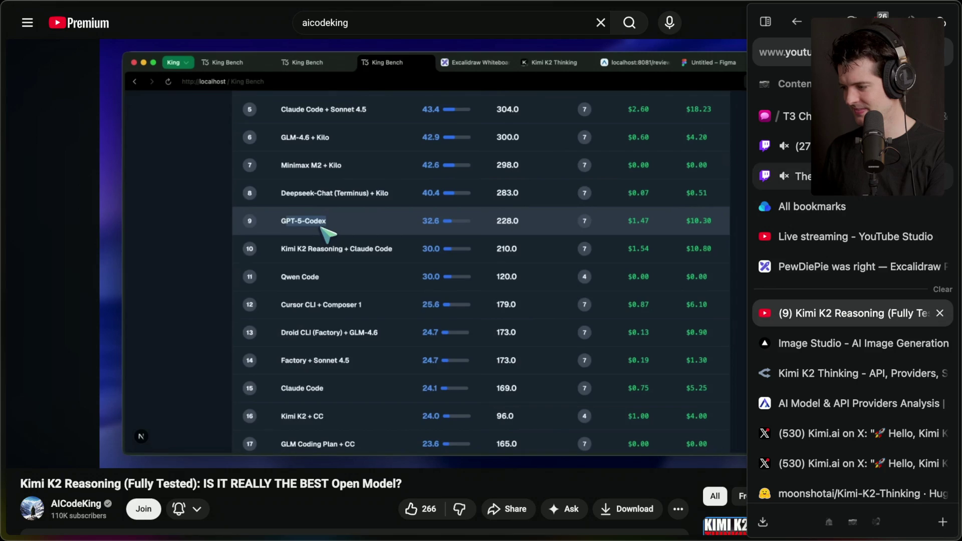
# - Flip through the Twitch dashboard, OpenRouter and model analysis tabs, ending on the review video
pyautogui.click(796, 146)
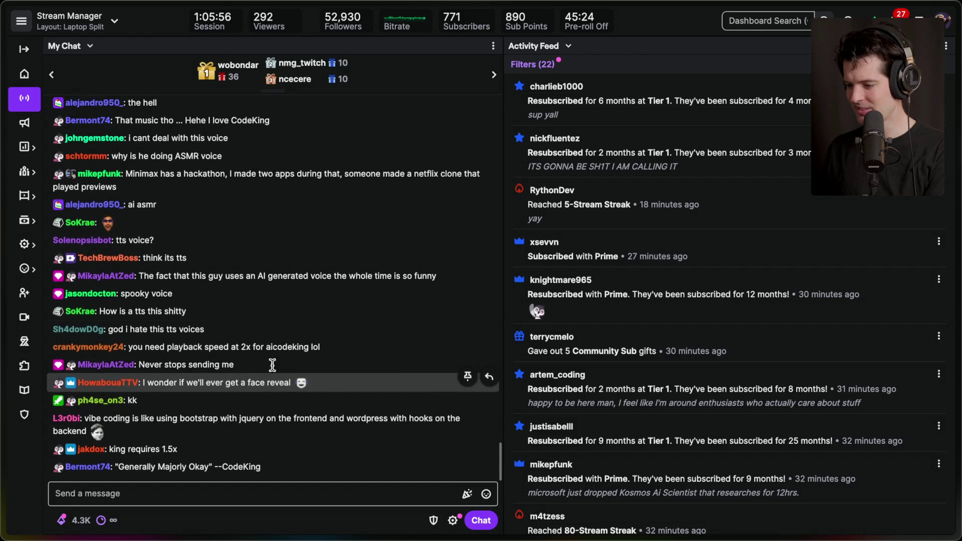
pyautogui.click(839, 315)
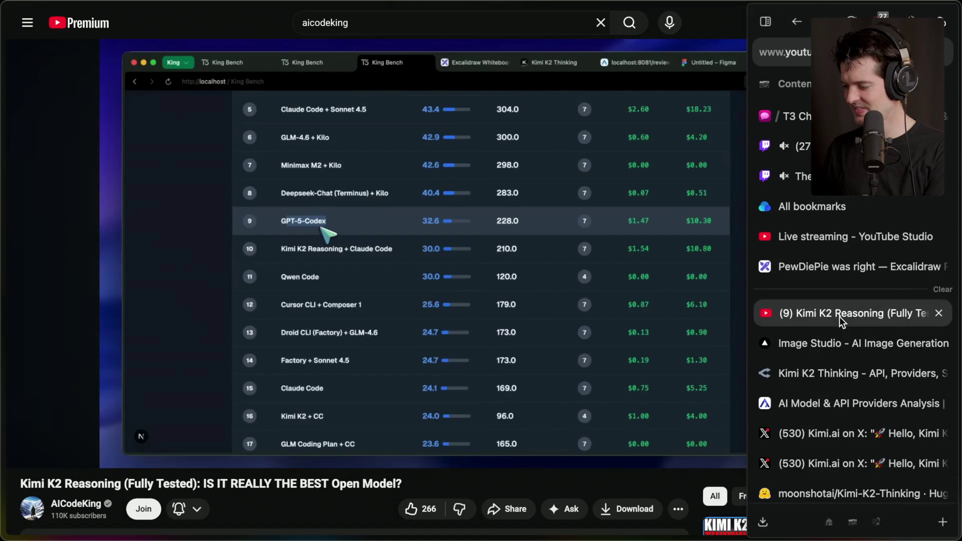
pyautogui.click(839, 343)
pyautogui.click(832, 373)
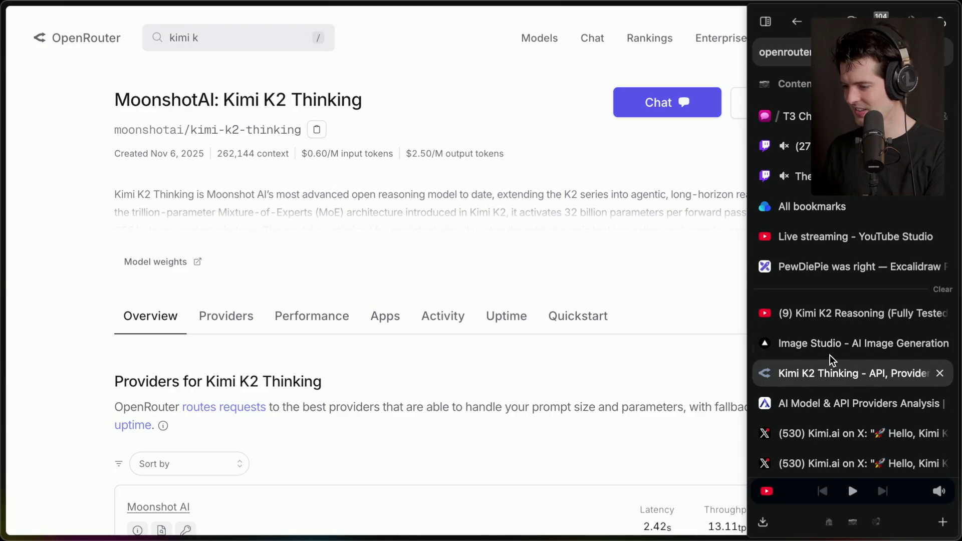
pyautogui.click(814, 403)
pyautogui.click(840, 318)
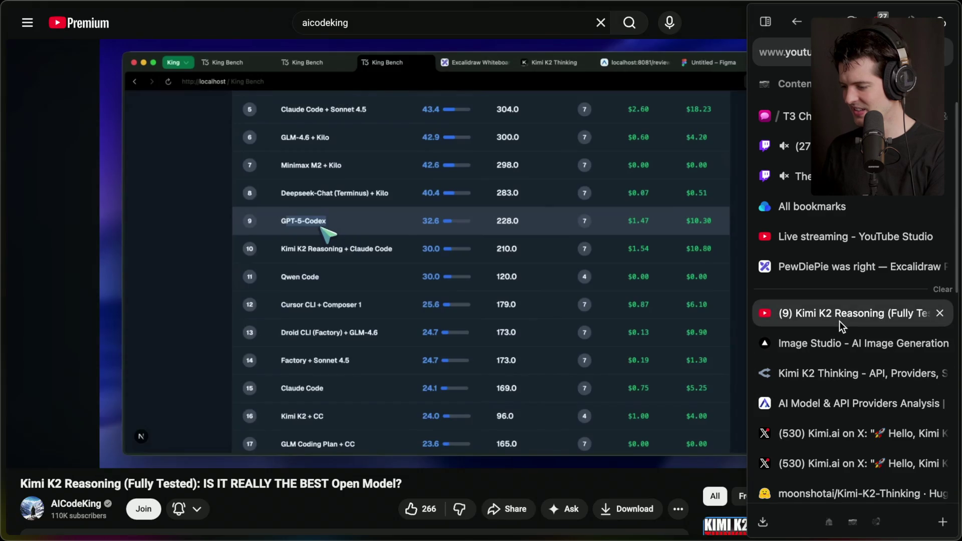
# - Look over the Notion Kimi K2 key points, including the Native int4 bullet
pyautogui.press('super+Tab')
pyautogui.press('super+Tab')
pyautogui.press('super+Tab')
pyautogui.press('super+Tab')
pyautogui.press('super+Tab')
pyautogui.press('super+Tab')
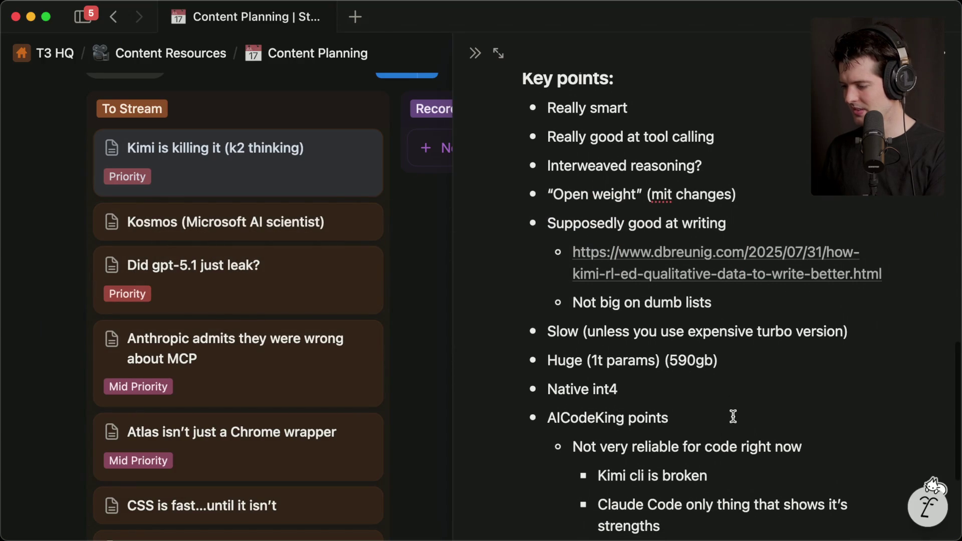
pyautogui.scroll(1, 733, 416)
pyautogui.click(725, 414)
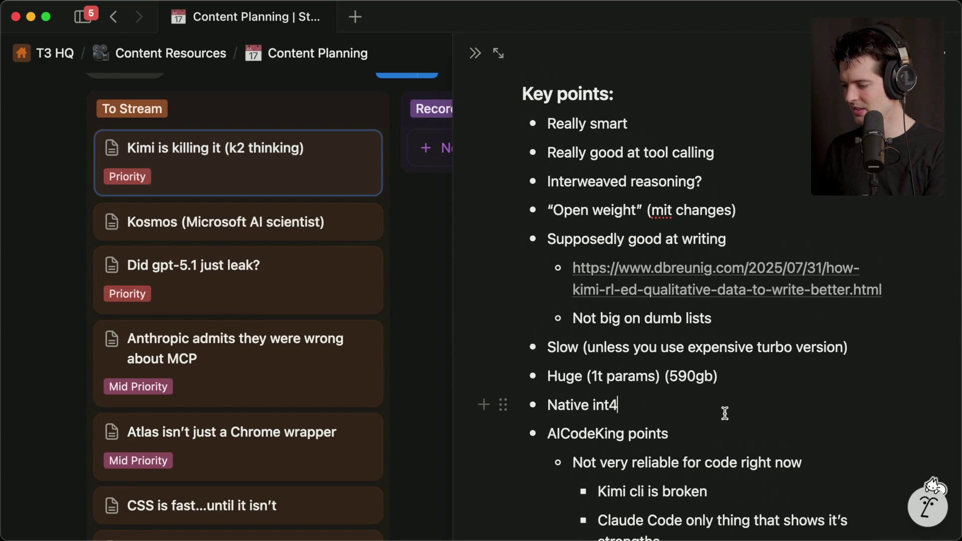
pyautogui.scroll(-3, 732, 397)
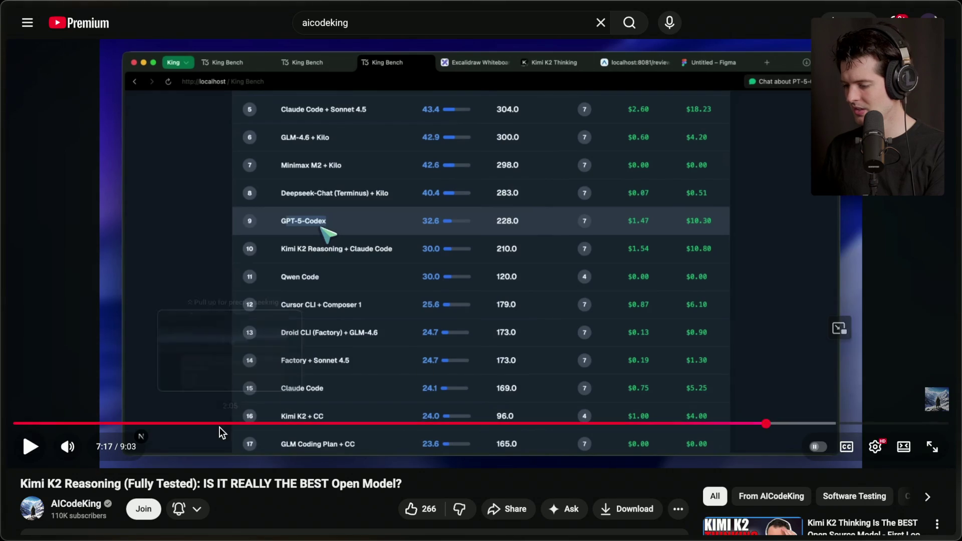
# - Go through the OpenRouter Kimi K2 tab to the Kimi.ai announcement post on X
pyautogui.moveTo(960, 395)
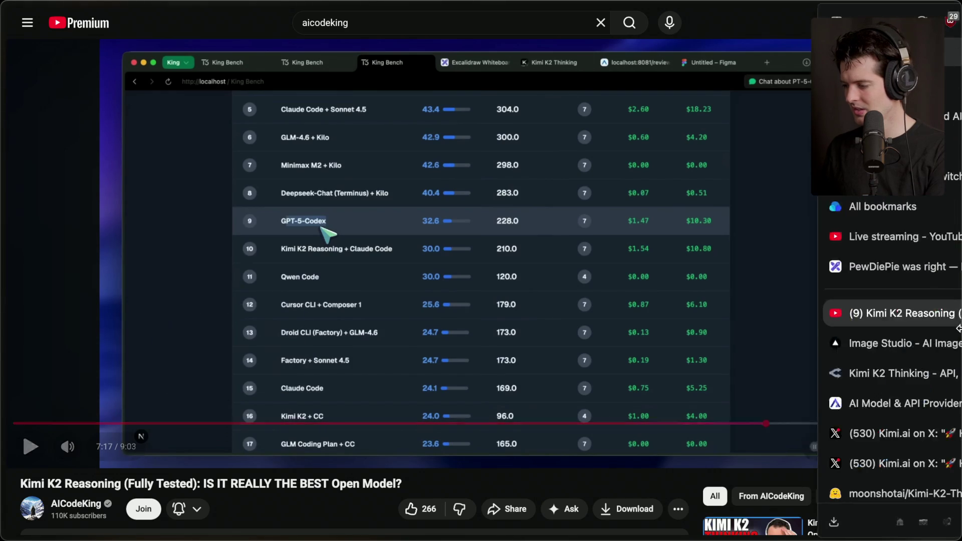
pyautogui.click(852, 370)
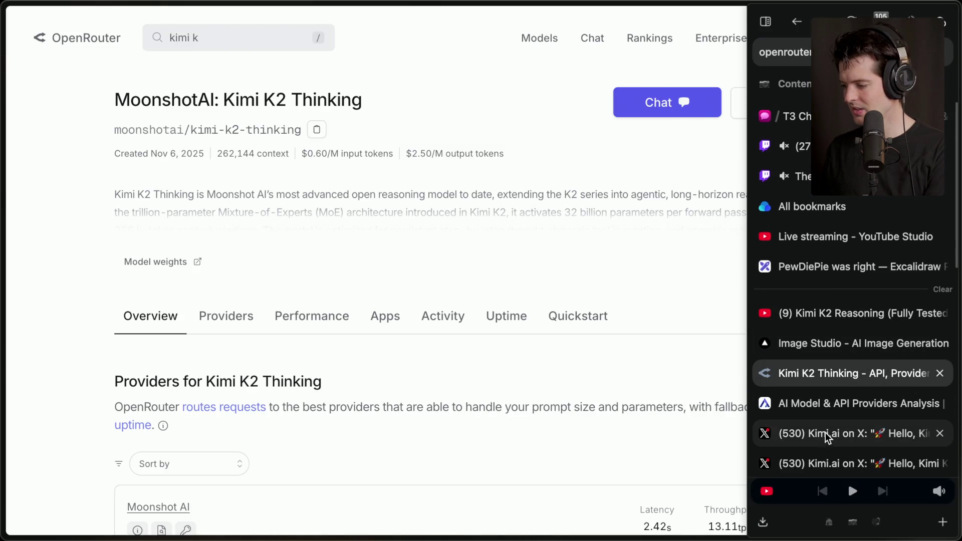
pyautogui.click(825, 433)
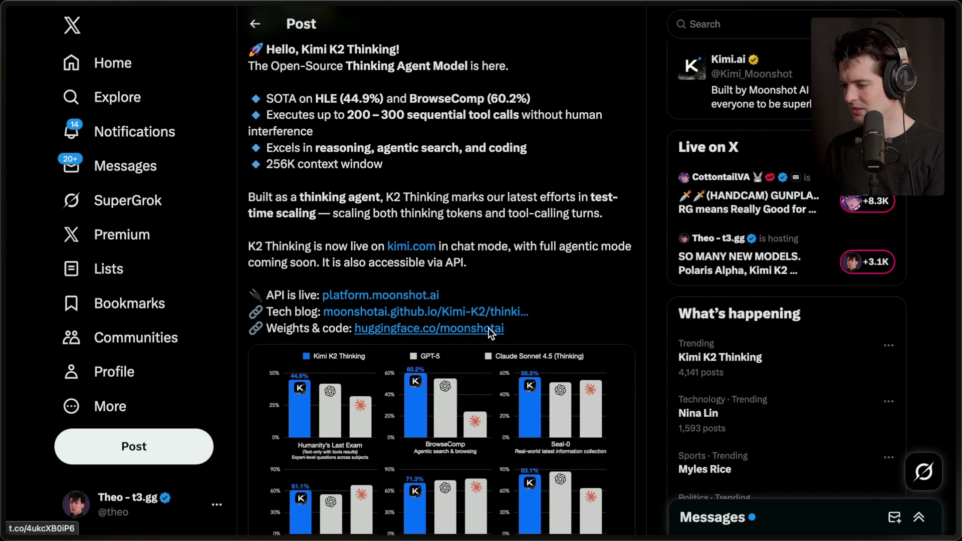
pyautogui.scroll(1, 489, 328)
pyautogui.scroll(-3, 488, 333)
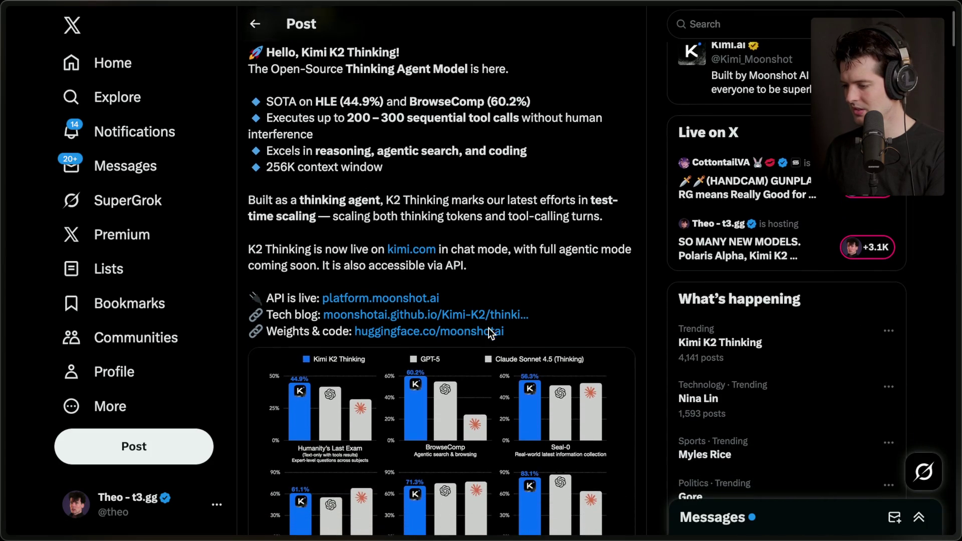
pyautogui.scroll(-1, 490, 334)
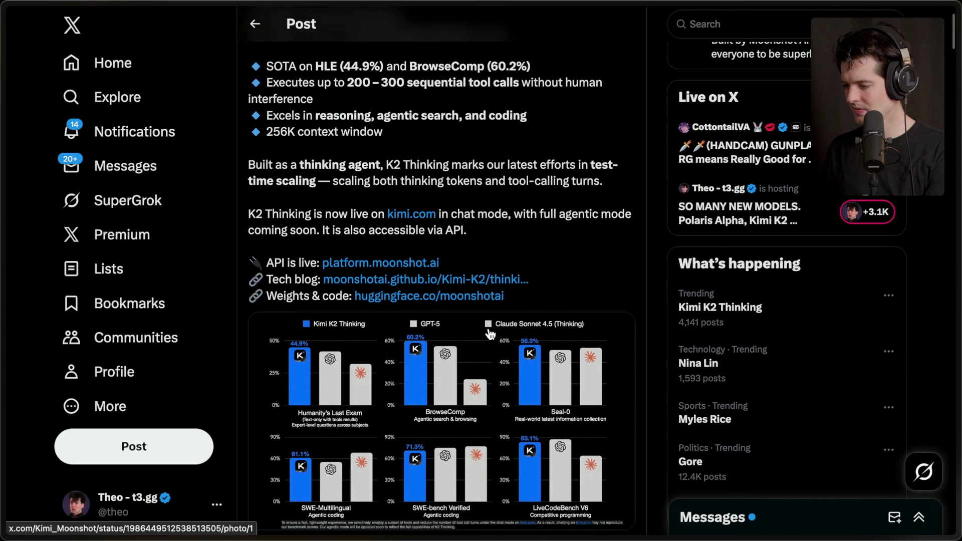
pyautogui.scroll(-10, 490, 335)
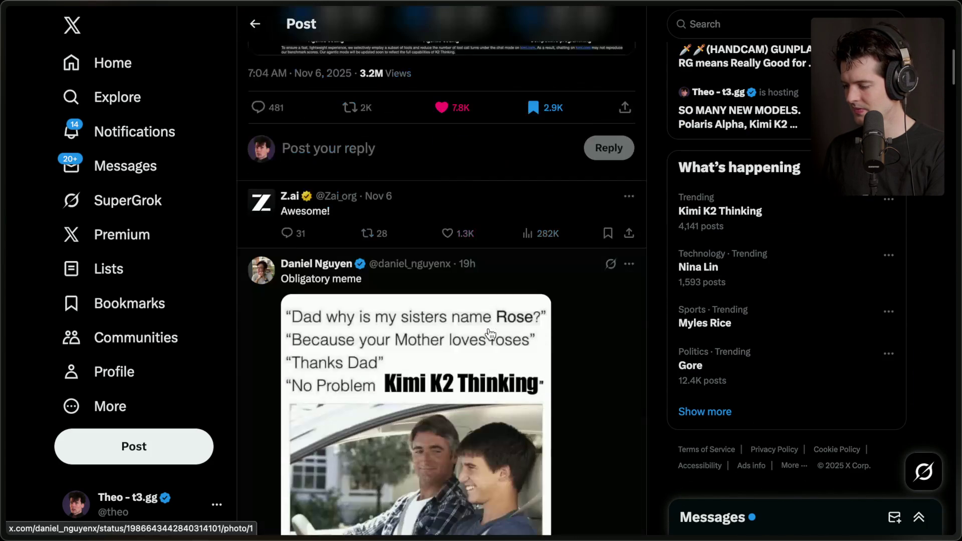
pyautogui.scroll(-7, 490, 334)
pyautogui.scroll(-6, 490, 335)
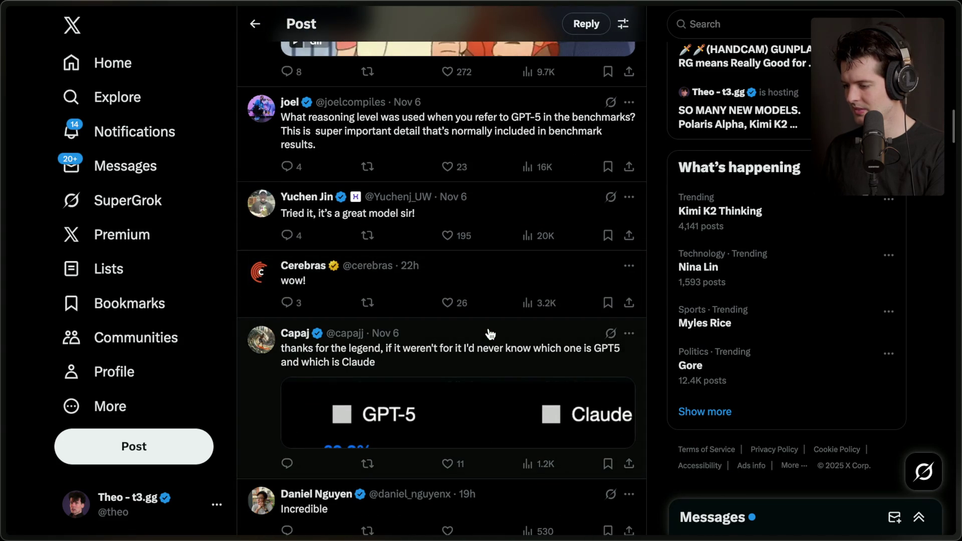
pyautogui.scroll(20, 489, 335)
pyautogui.moveTo(954, 300)
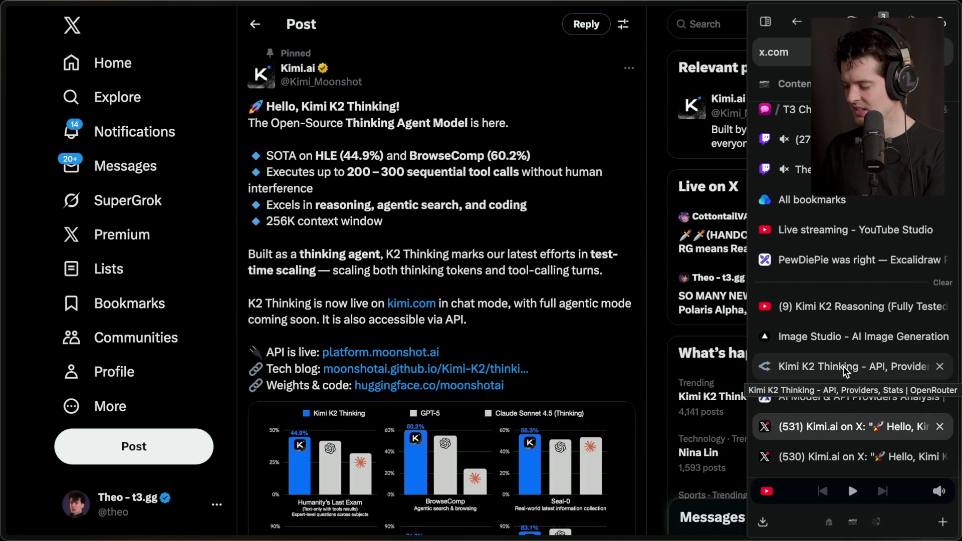
# - Find the 'Interweaved reasoning?' line in the Notion notes and select it
pyautogui.click(833, 375)
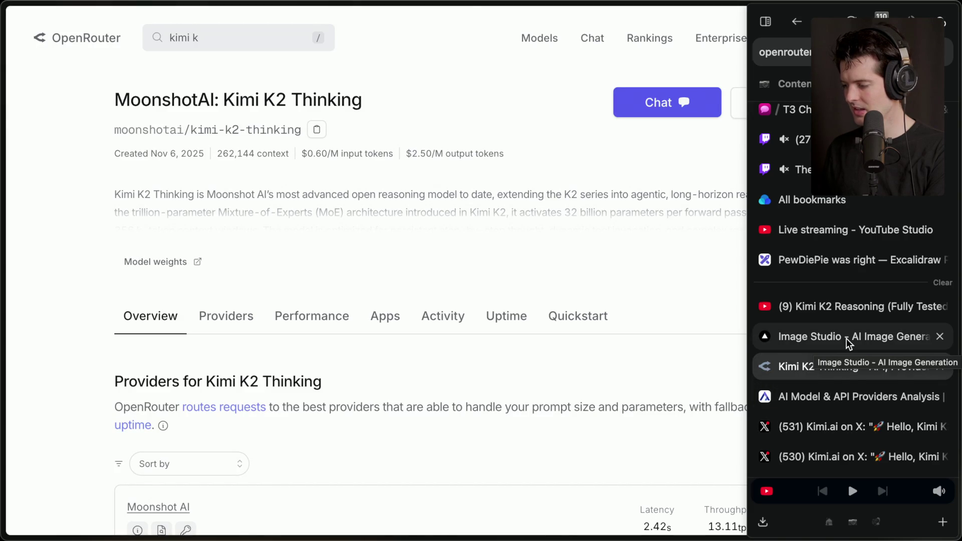
pyautogui.press('super+Tab')
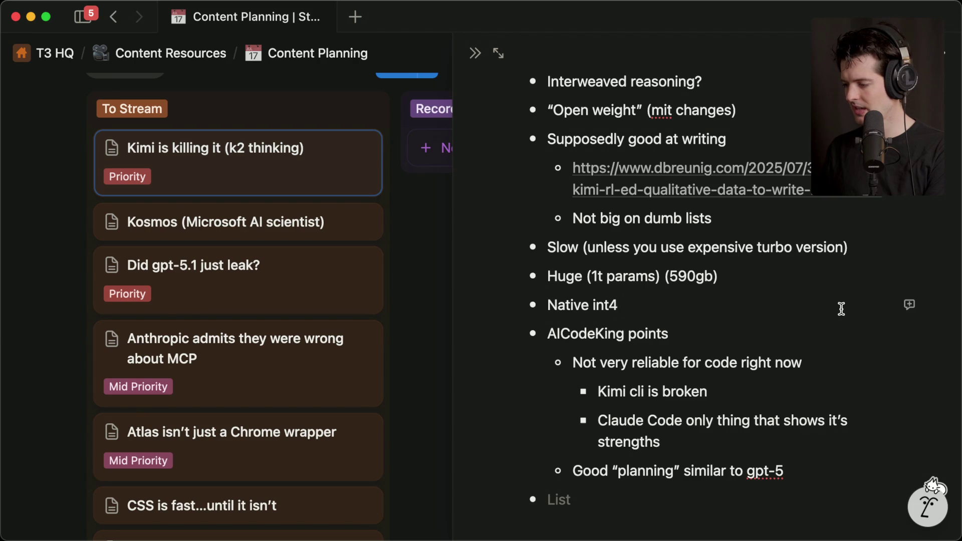
pyautogui.scroll(4, 667, 335)
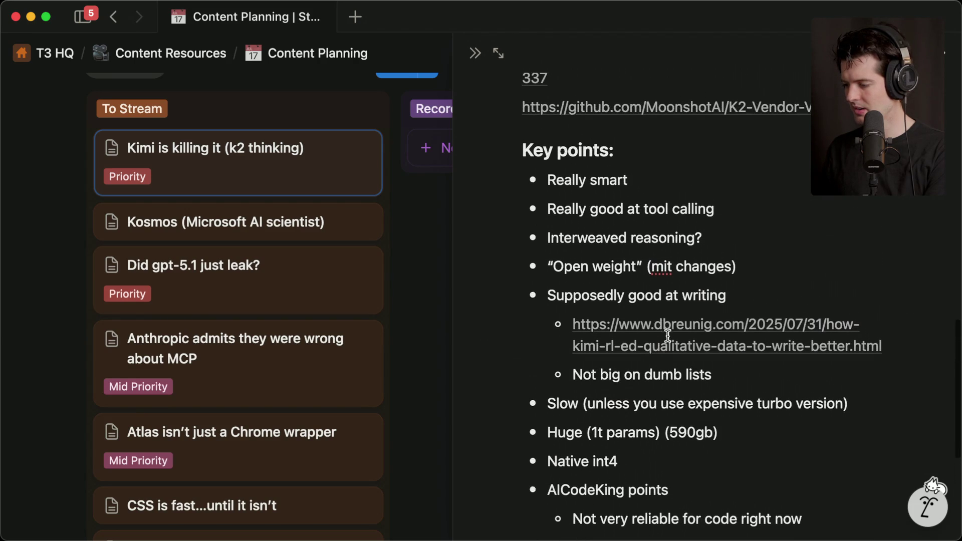
pyautogui.doubleClick(581, 266)
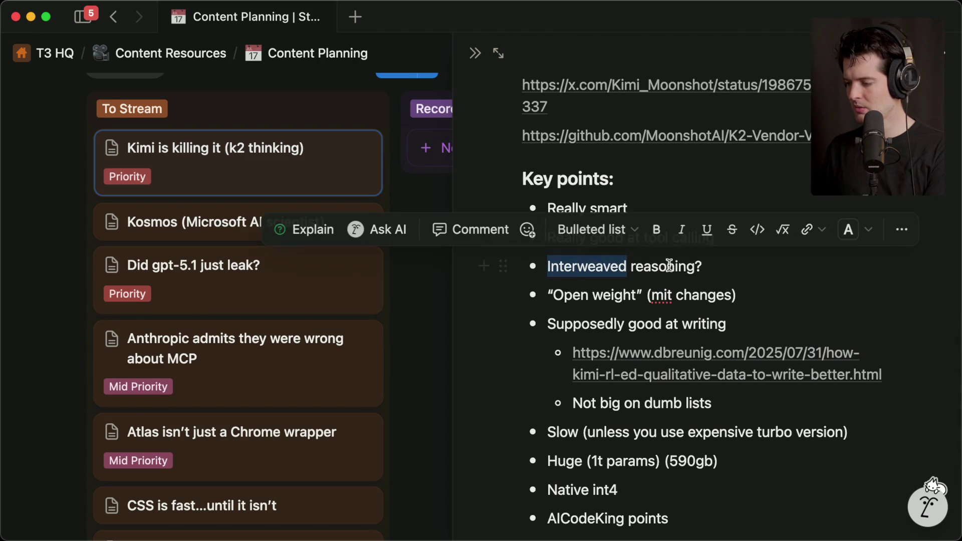
pyautogui.tripleClick(740, 265)
# - Open the '5 Thoughts on Kimi K2 Thinking' article and copy 'interleaved' from its TLDR
pyautogui.press('super+Tab')
pyautogui.moveTo(959, 230)
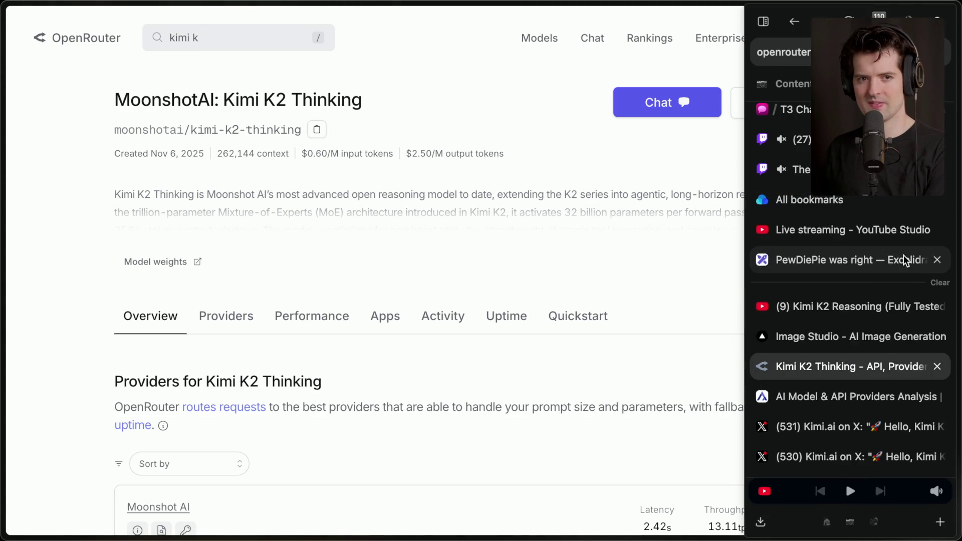
pyautogui.scroll(-3, 828, 384)
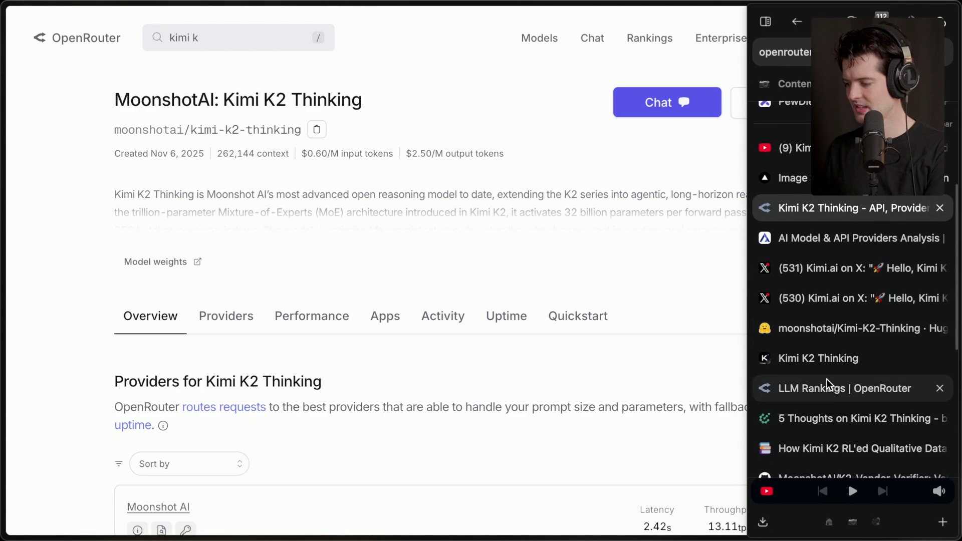
pyautogui.click(816, 420)
pyautogui.scroll(-8, 472, 309)
pyautogui.scroll(-3, 472, 310)
pyautogui.scroll(-1, 472, 308)
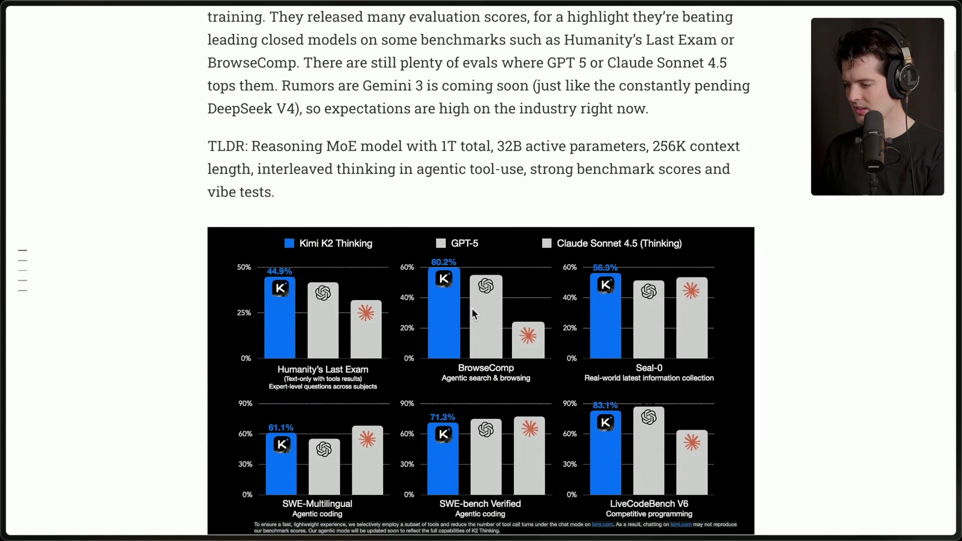
pyautogui.moveTo(260, 163); pyautogui.dragTo(332, 164)
pyautogui.press('super+c')
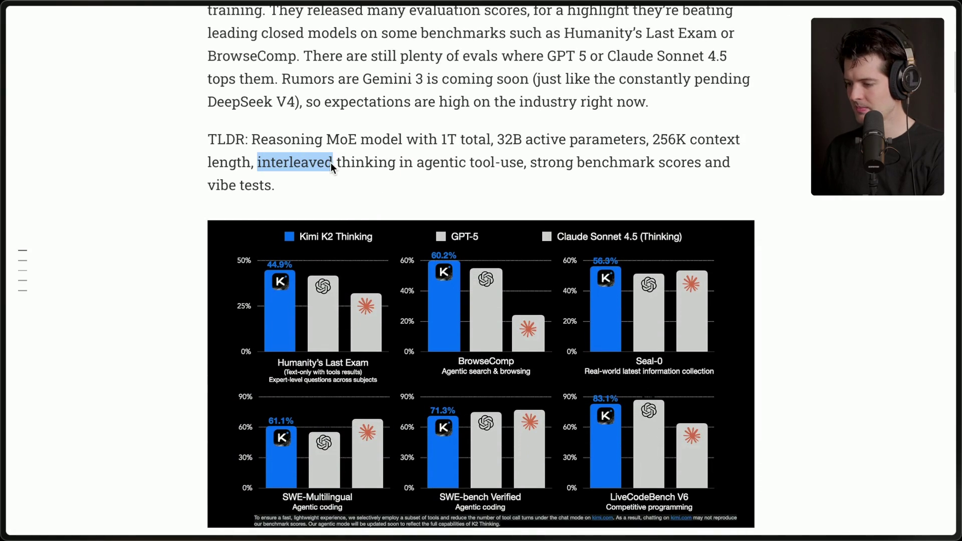
pyautogui.click(337, 163)
# - Paste 'interleaved' over 'Interweaved' in Notion, then clear the article's highlight
pyautogui.press('super+Tab')
pyautogui.doubleClick(581, 266)
pyautogui.press('super+v')
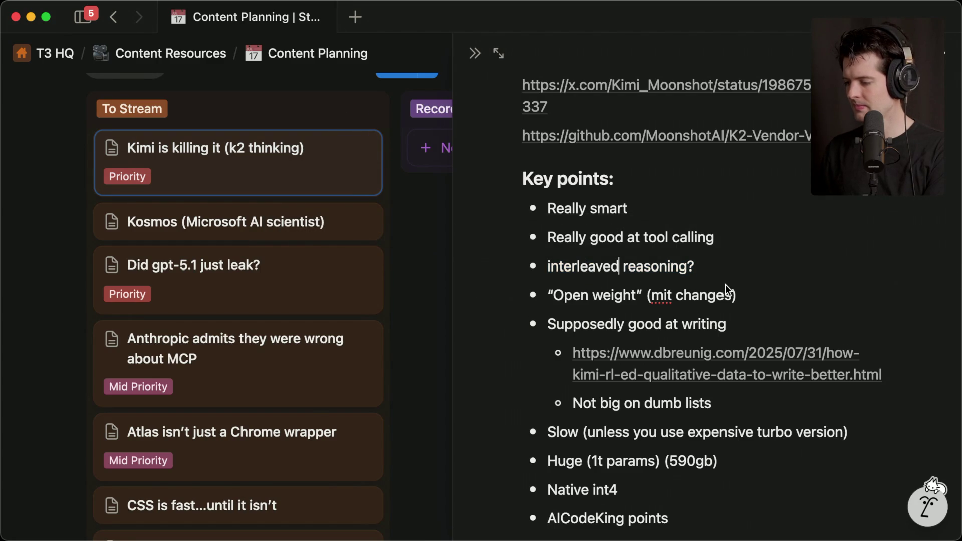
pyautogui.press('super+Tab')
pyautogui.click(328, 190)
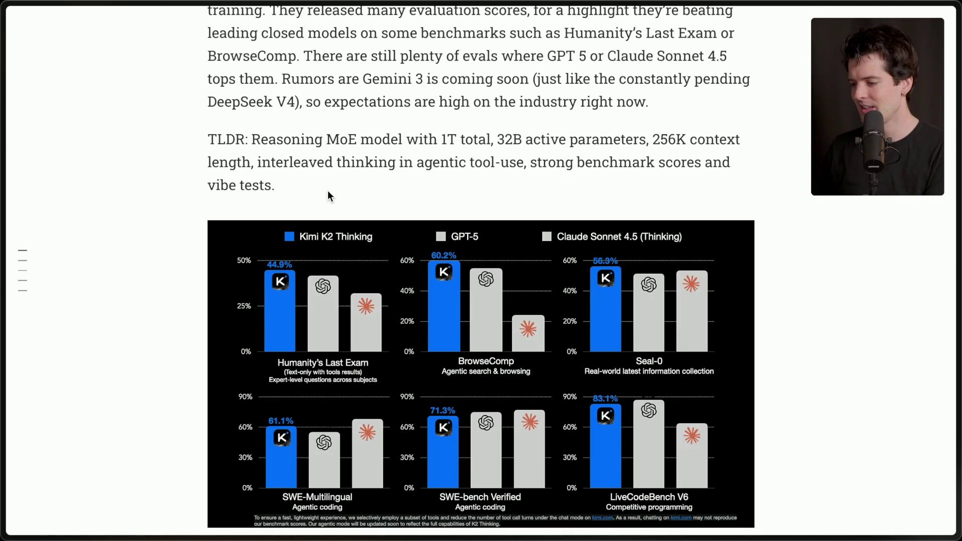
# - Highlight 'interleaved thinking in agentic tool-use' in the TLDR and scroll past the chart to thought 1
pyautogui.scroll(10, 181, 161)
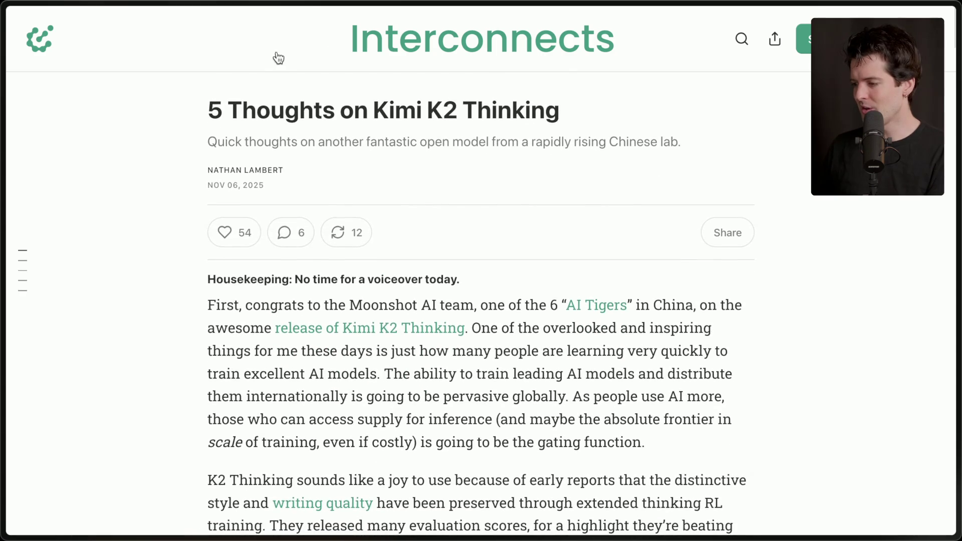
pyautogui.scroll(-7, 393, 354)
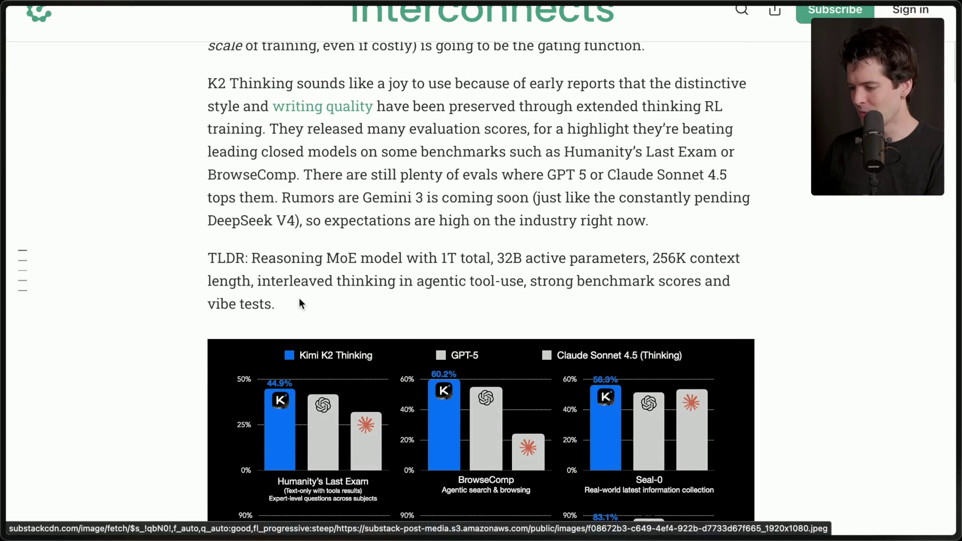
pyautogui.moveTo(255, 283); pyautogui.dragTo(521, 284)
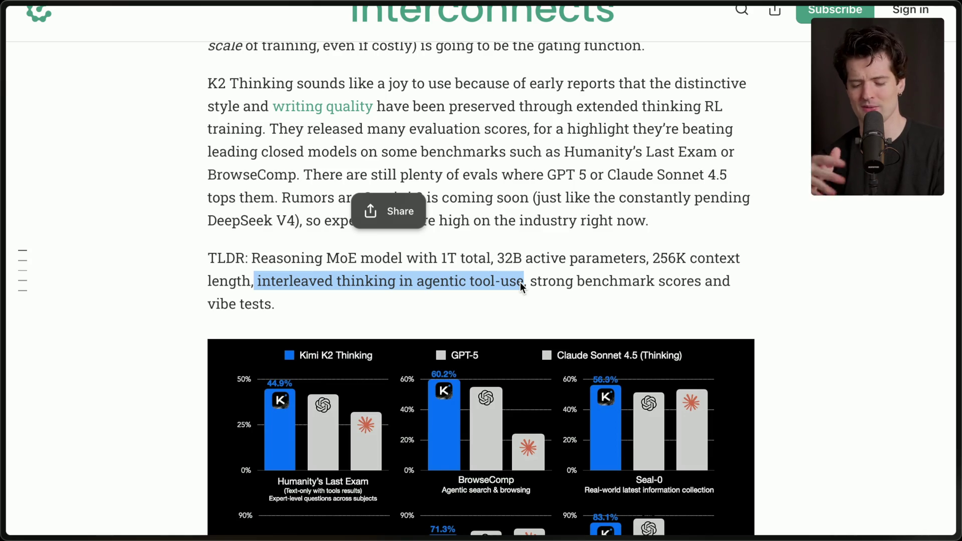
pyautogui.scroll(-10, 520, 282)
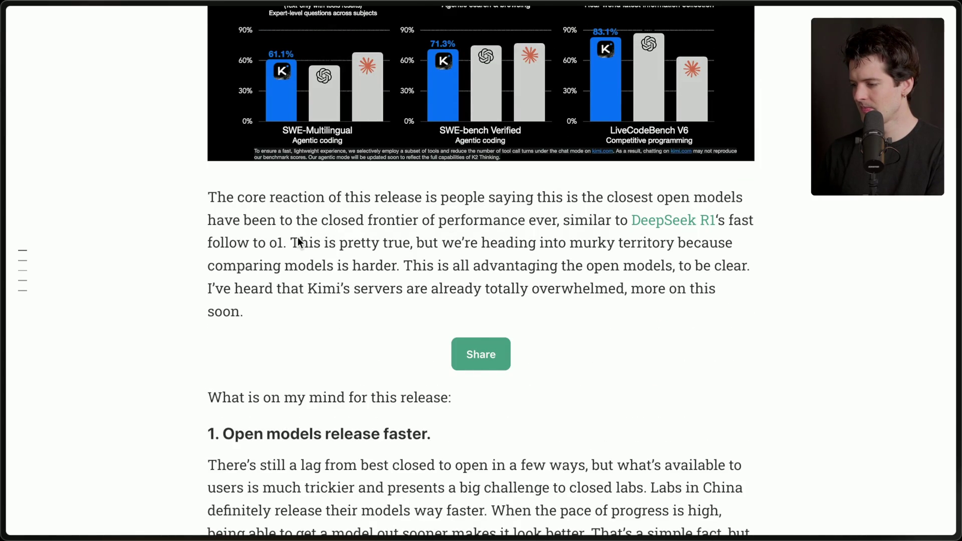
pyautogui.moveTo(193, 197)
pyautogui.mouseDown()
pyautogui.moveTo(270, 246)
pyautogui.moveTo(296, 293)
pyautogui.mouseUp()
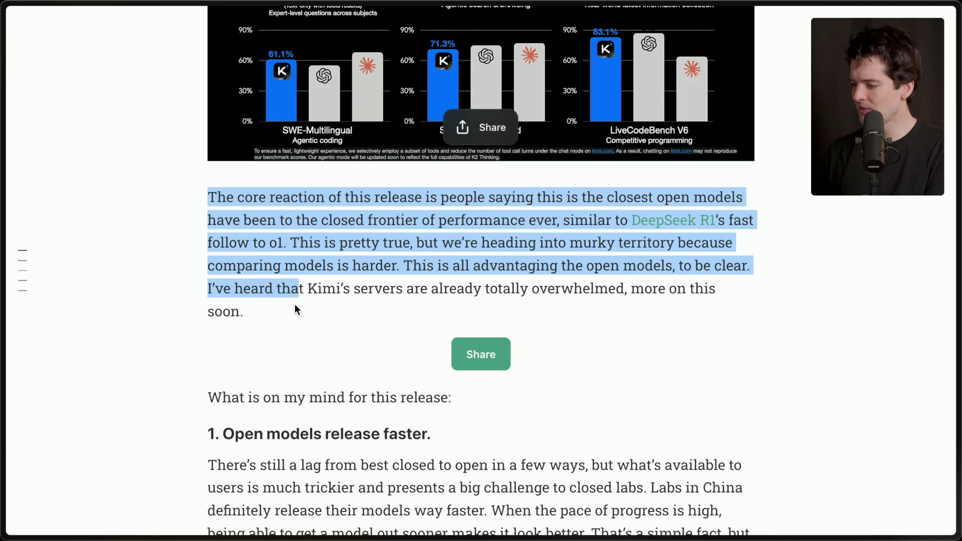
pyautogui.click(456, 200)
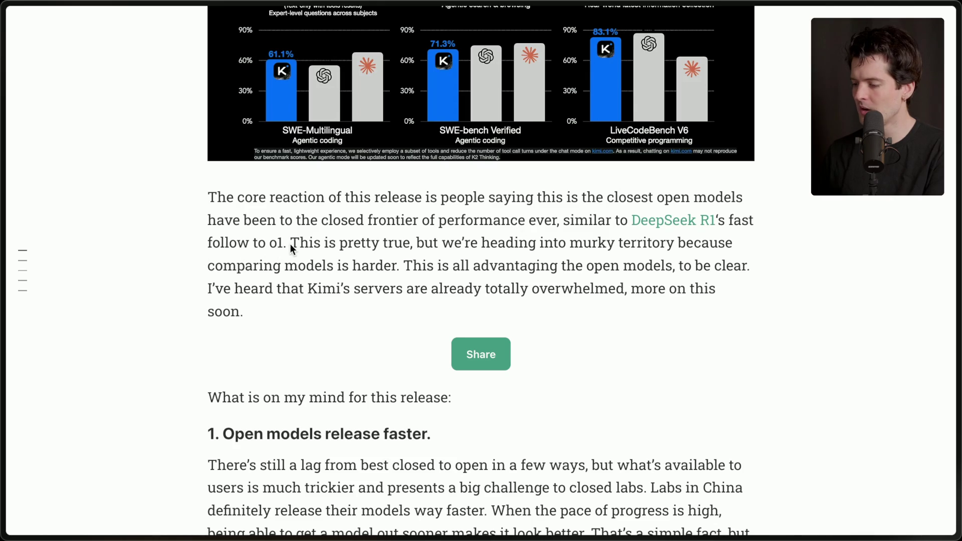
pyautogui.moveTo(291, 244); pyautogui.dragTo(292, 316)
pyautogui.click(291, 312)
pyautogui.moveTo(270, 308); pyautogui.dragTo(194, 289)
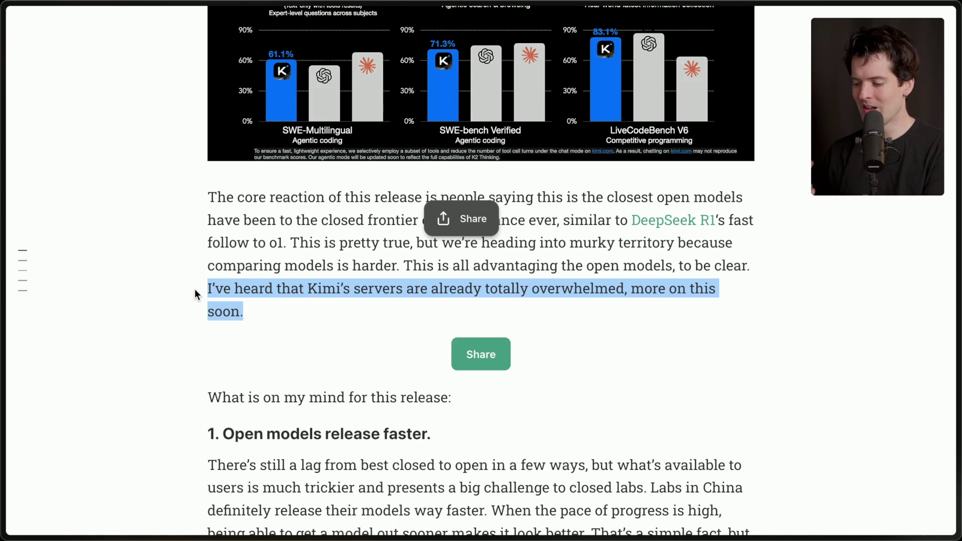
pyautogui.click(255, 311)
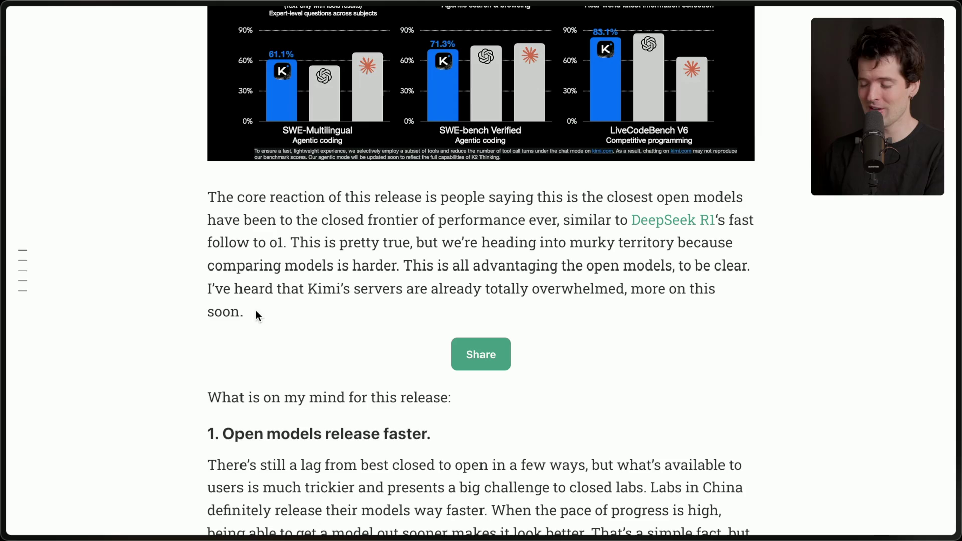
pyautogui.moveTo(957, 284)
pyautogui.scroll(-3, 850, 384)
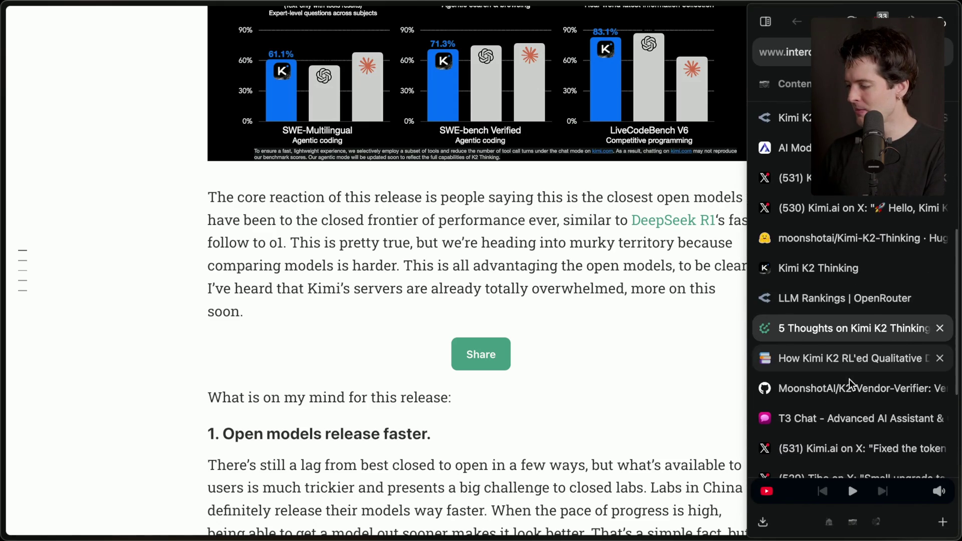
# - Switch to the MoonshotAI/K2-Vendor-Verifier tab and view its header and tool-call evaluation README
pyautogui.click(851, 386)
pyautogui.scroll(10, 255, 202)
pyautogui.scroll(15, 254, 201)
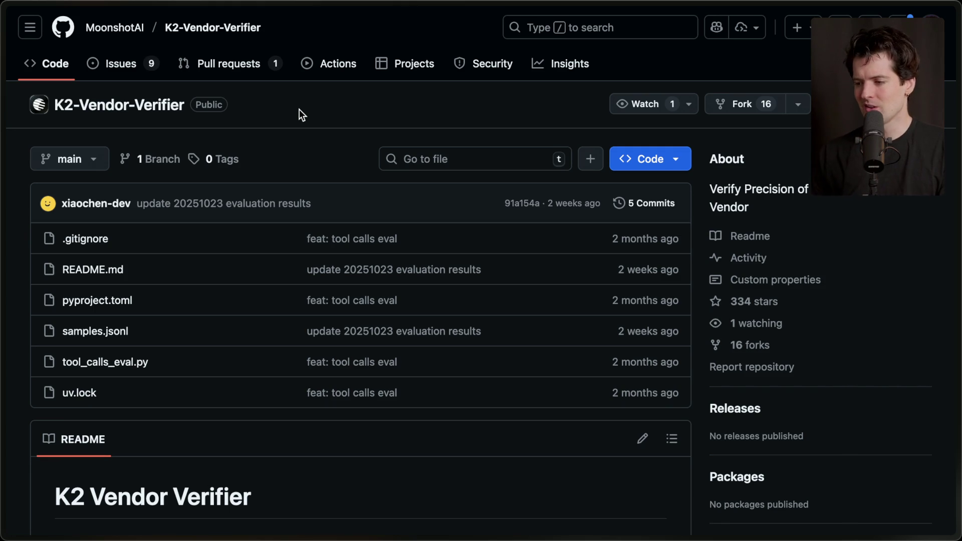
pyautogui.scroll(-1, 300, 109)
pyautogui.scroll(-10, 299, 109)
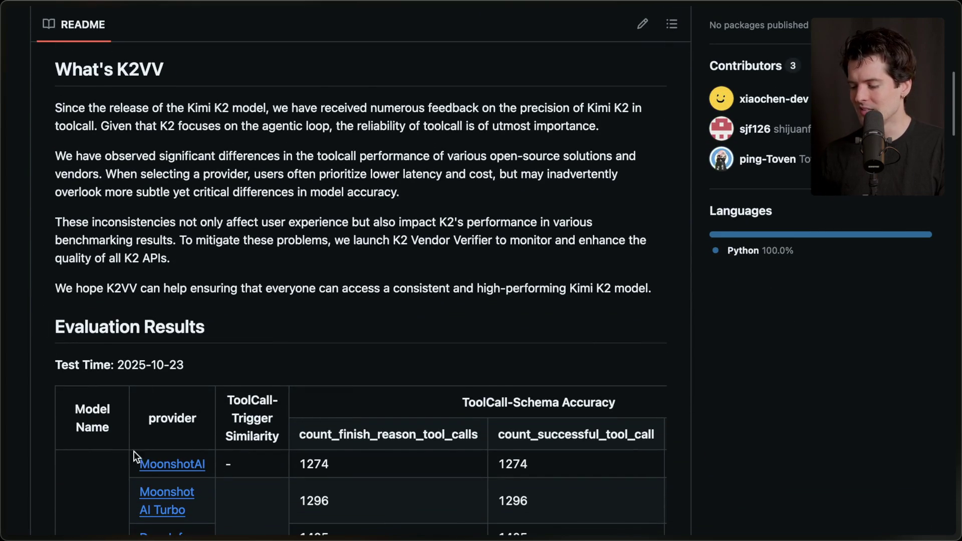
pyautogui.scroll(-6, 311, 422)
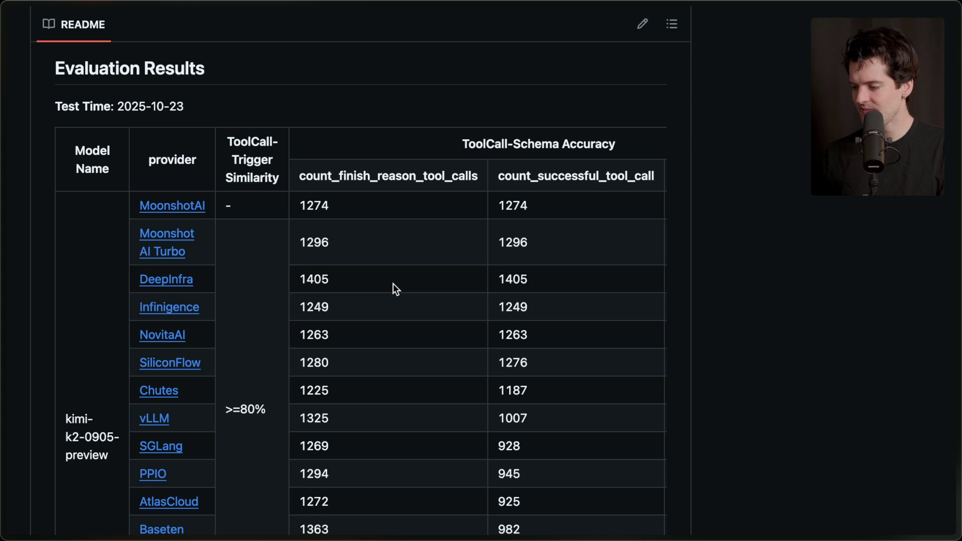
pyautogui.scroll(-2, 393, 284)
pyautogui.scroll(-5, 393, 284)
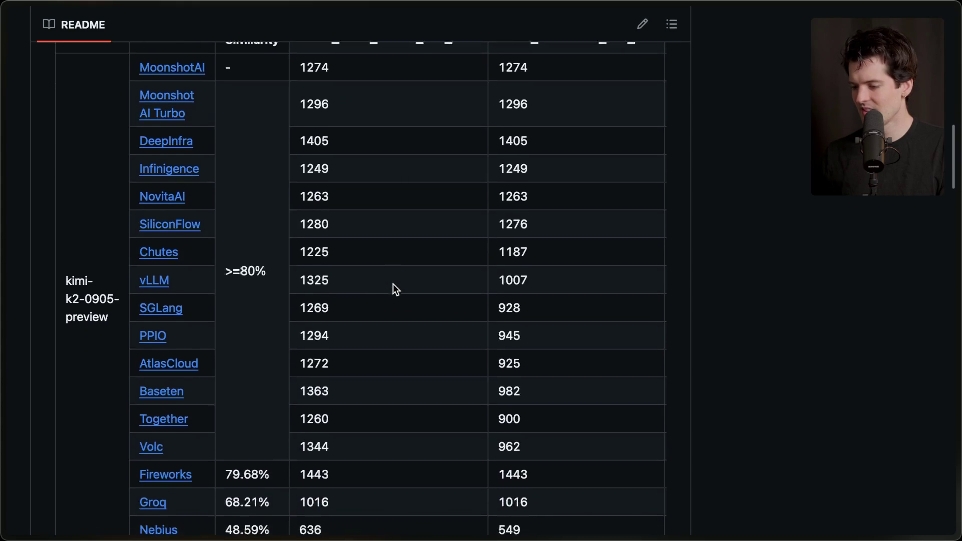
pyautogui.scroll(4, 393, 283)
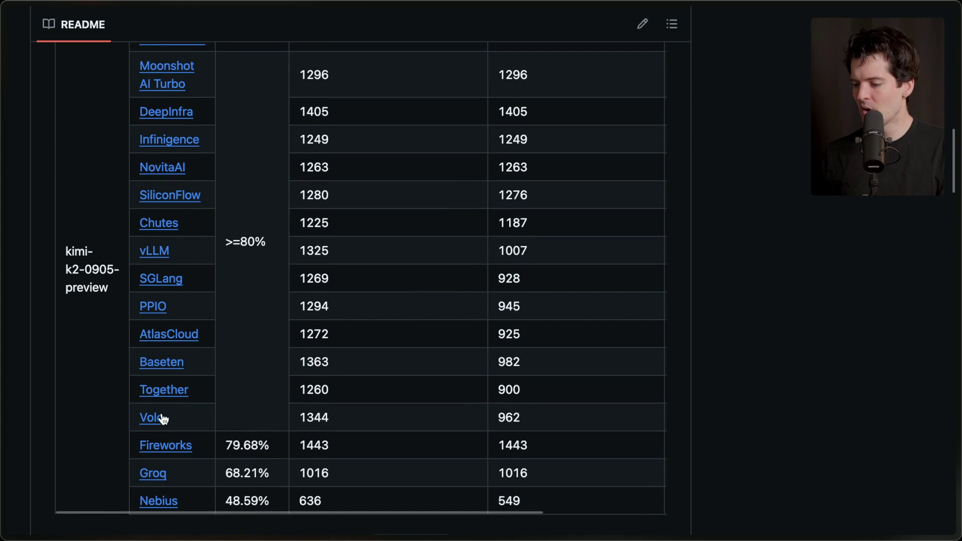
pyautogui.scroll(1, 192, 259)
pyautogui.scroll(-3, 190, 352)
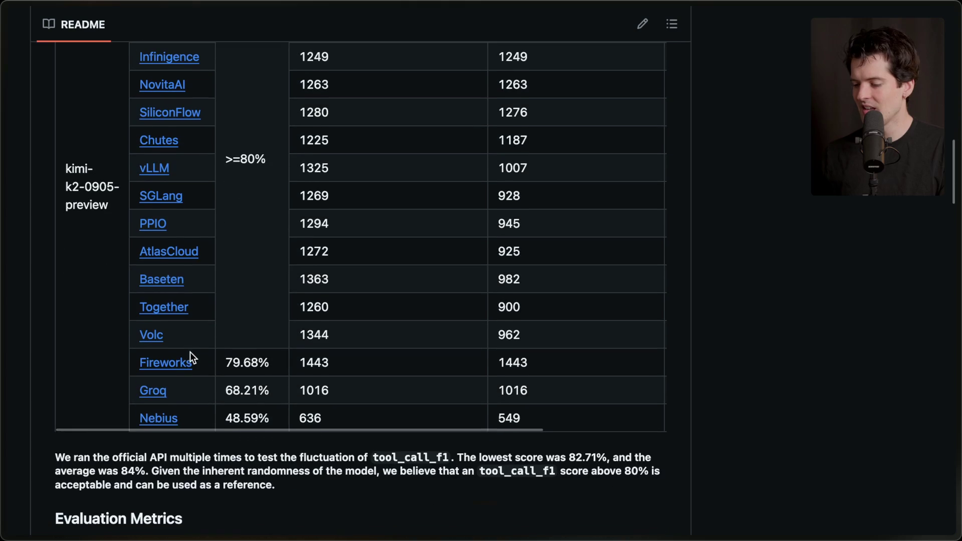
pyautogui.scroll(1, 158, 401)
pyautogui.moveTo(186, 427); pyautogui.dragTo(136, 426)
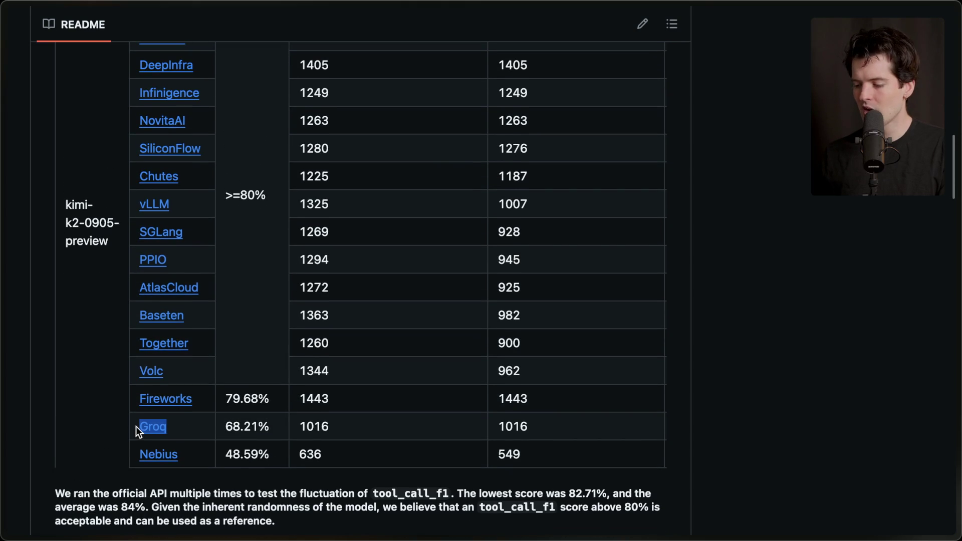
pyautogui.moveTo(223, 426); pyautogui.dragTo(270, 427)
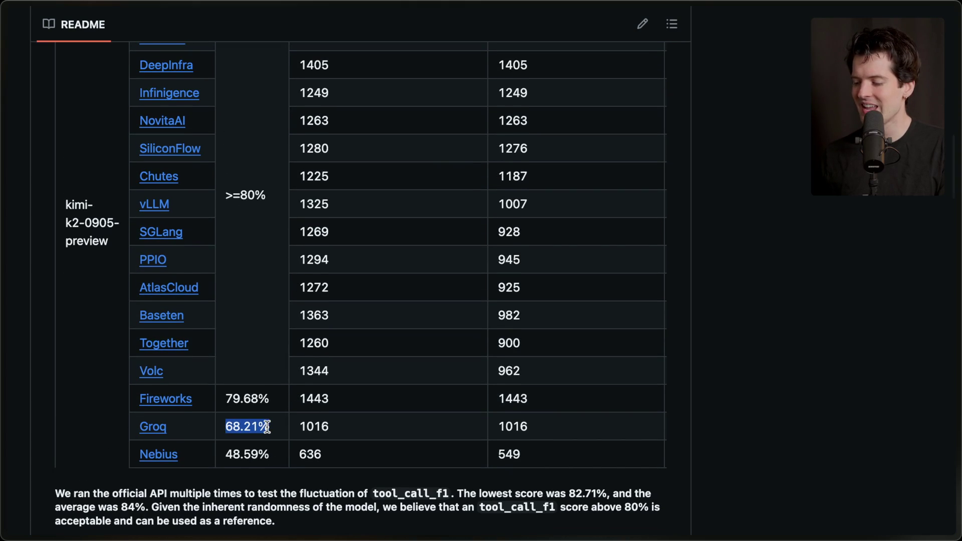
pyautogui.scroll(1, 267, 426)
pyautogui.scroll(4, 267, 426)
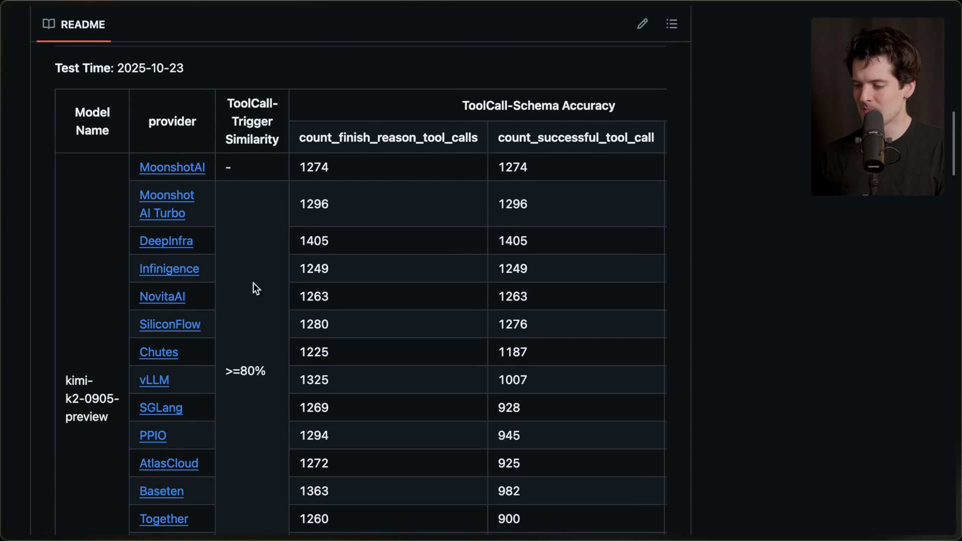
pyautogui.moveTo(134, 174)
pyautogui.mouseDown()
pyautogui.moveTo(146, 165)
pyautogui.moveTo(214, 168)
pyautogui.mouseUp()
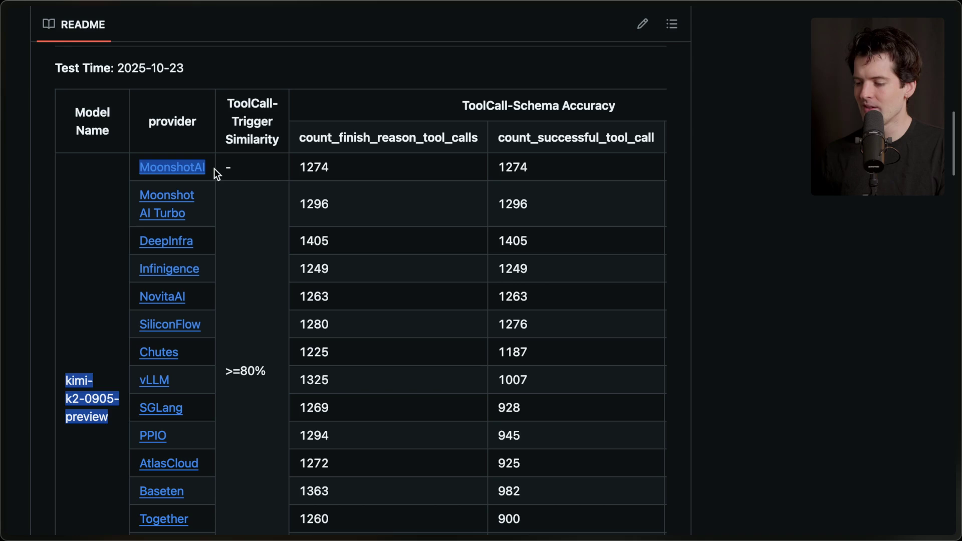
pyautogui.doubleClick(215, 168)
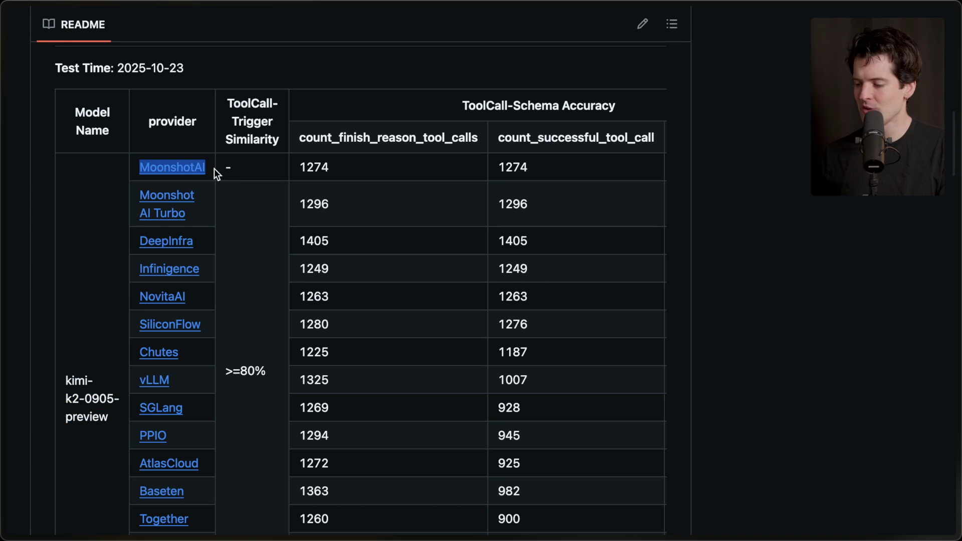
pyautogui.doubleClick(201, 238)
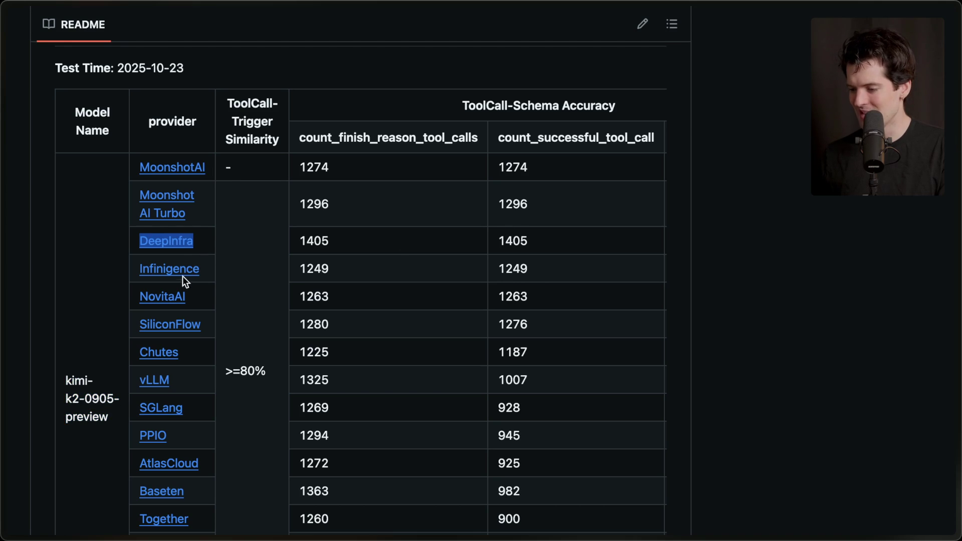
pyautogui.doubleClick(206, 272)
pyautogui.scroll(-3, 200, 461)
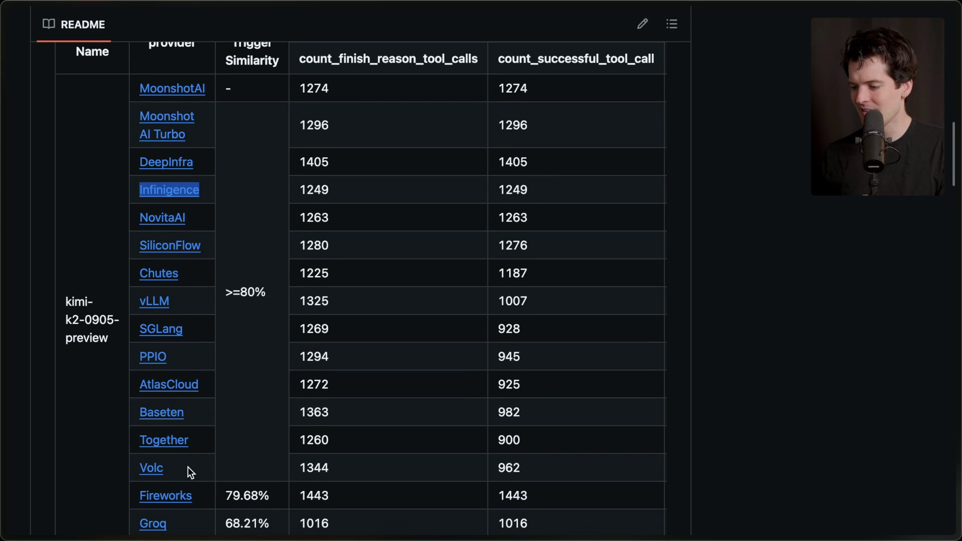
pyautogui.scroll(-3, 188, 466)
pyautogui.scroll(4, 188, 466)
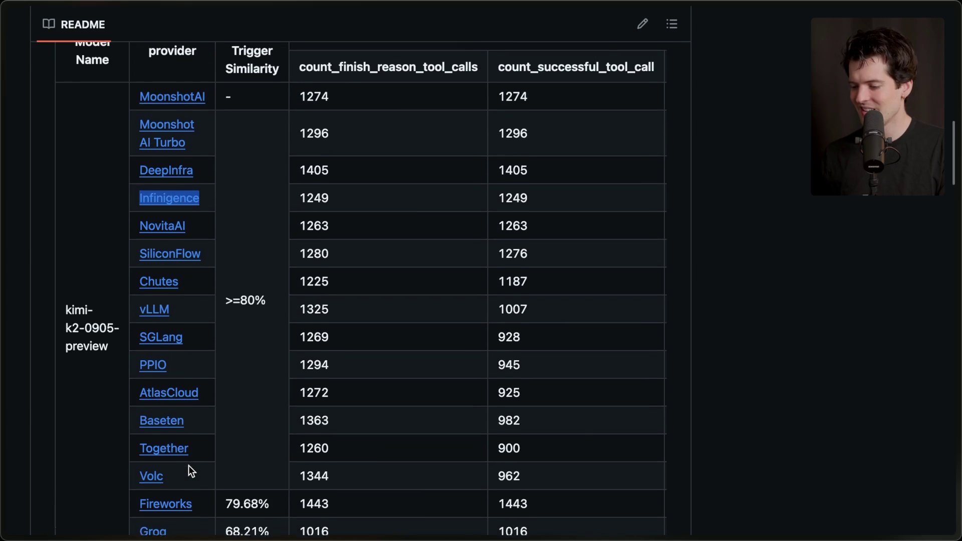
pyautogui.click(229, 454)
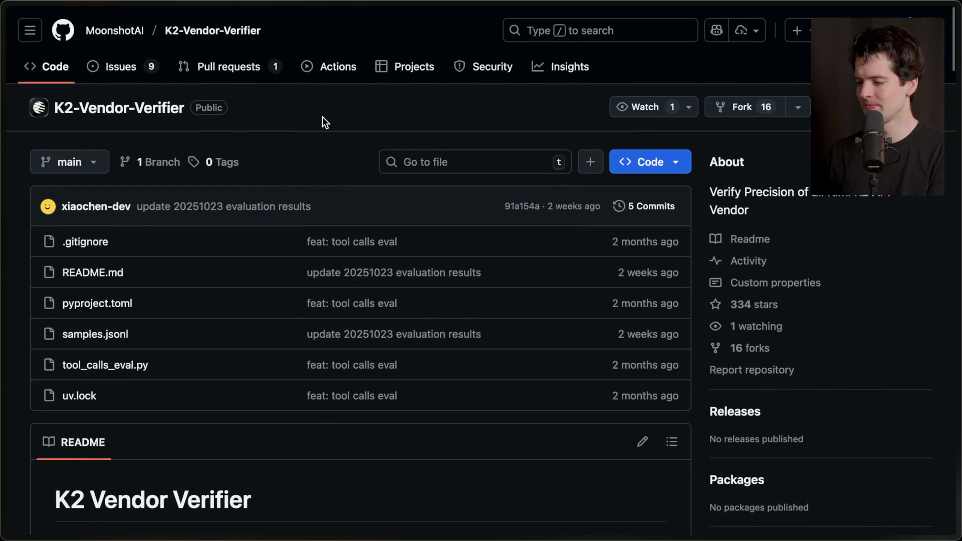
# - Copy the K2-Vendor-Verifier repository URL and post it in the Twitch stream chat
pyautogui.press('super+shift+c')
pyautogui.scroll(-1, 800, 176)
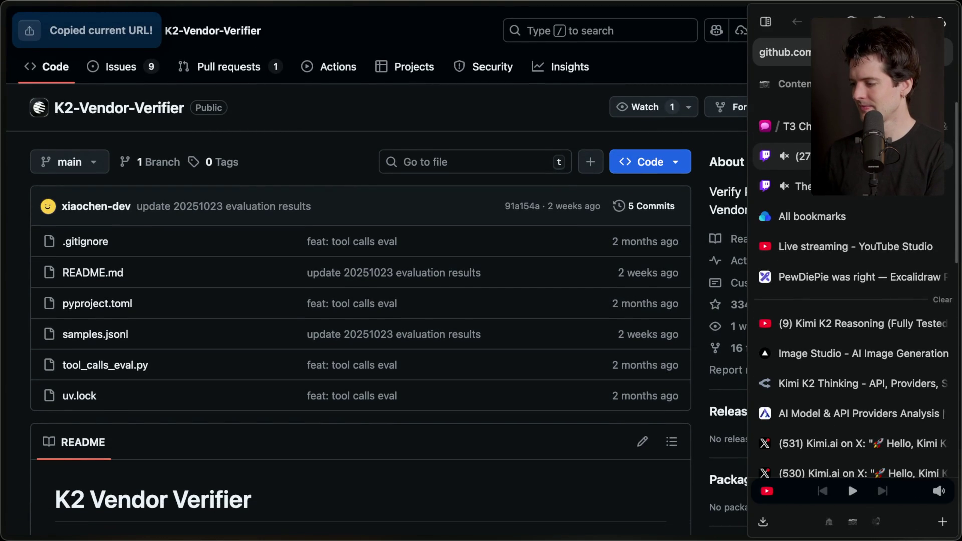
pyautogui.click(800, 176)
pyautogui.click(401, 481)
pyautogui.hotkey('ctrl', 'v')
pyautogui.press('Return')
# - Scroll through the Notion Kimi K2 key-point notes, then cycle back through the open apps
pyautogui.press('super+Tab')
pyautogui.scroll(3, 651, 396)
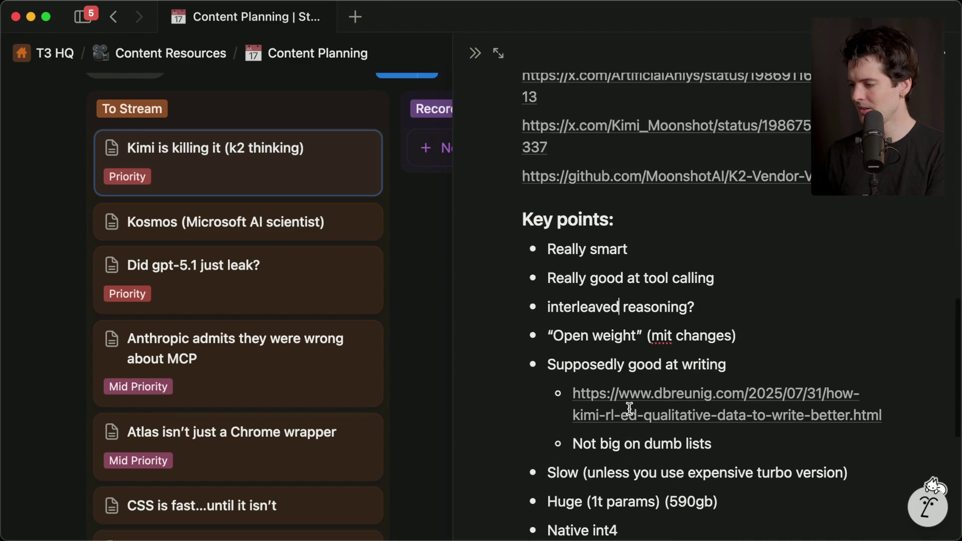
pyautogui.scroll(-4, 629, 408)
pyautogui.scroll(-1, 629, 409)
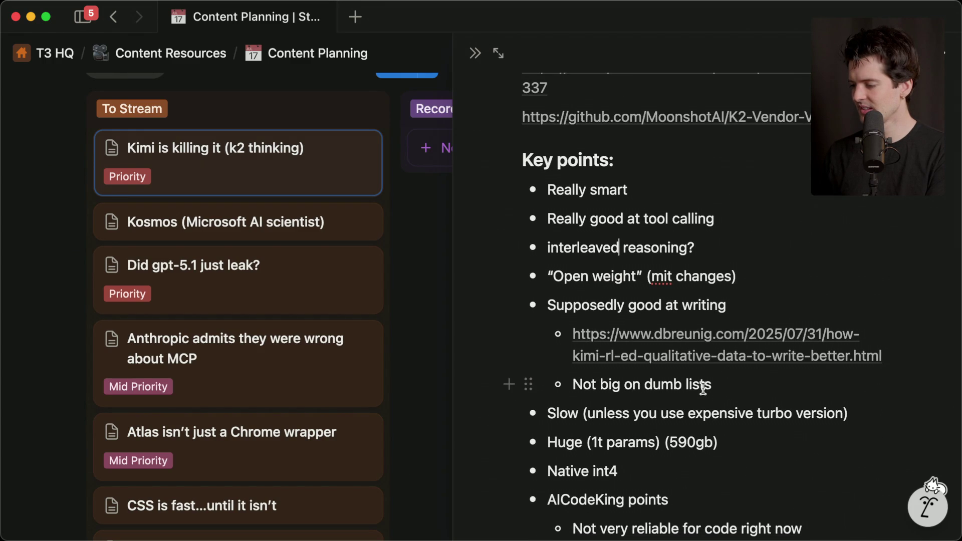
pyautogui.scroll(-2, 586, 414)
pyautogui.press('super+Tab')
pyautogui.press('super+Tab')
pyautogui.press('Tab')
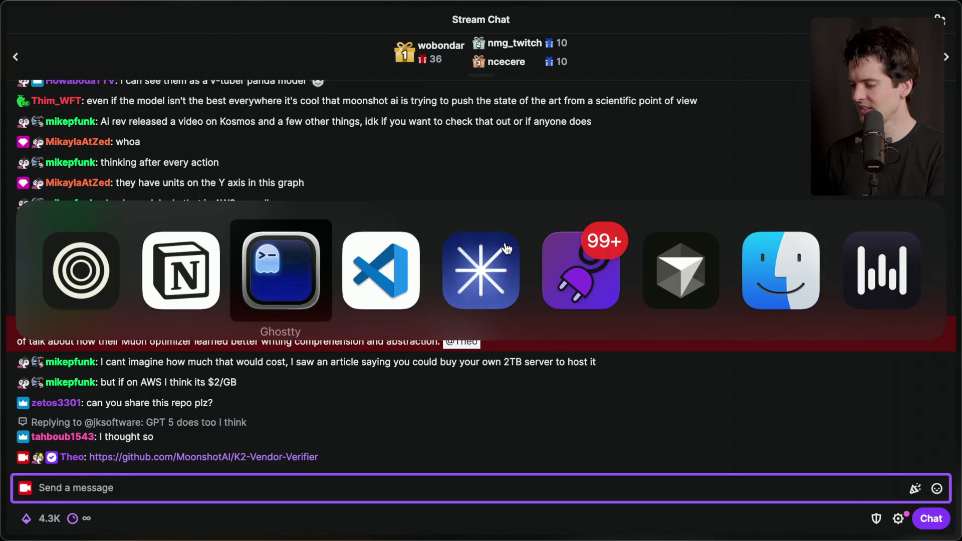
pyautogui.press('super+Tab')
# - Return to the browser and flip through the OpenRouter and model providers analysis tabs
pyautogui.press('Tab')
pyautogui.press('super+shift+Tab')
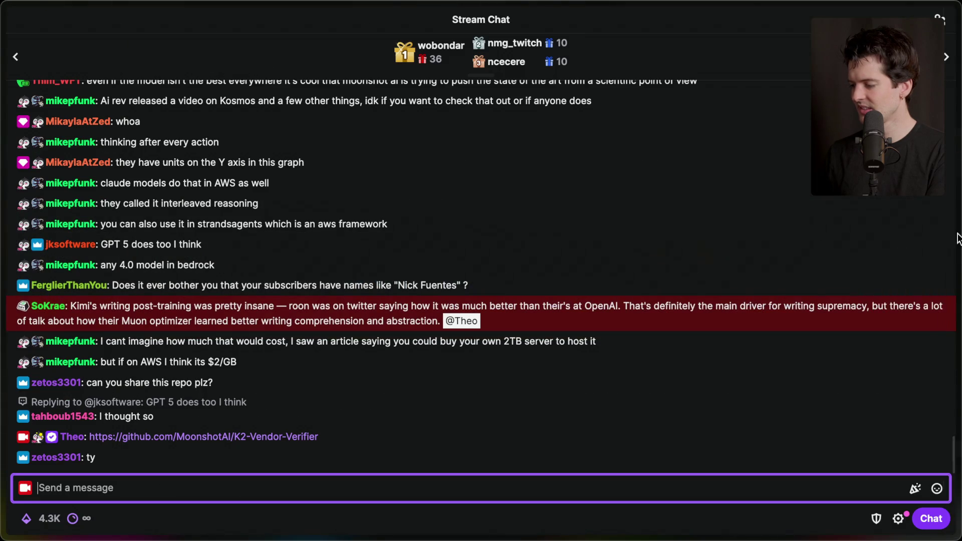
pyautogui.moveTo(958, 220)
pyautogui.click(852, 373)
pyautogui.click(849, 401)
# - Browse MoonshotAI's GitHub repositories from a new tab, then go back to the $380 cost chart
pyautogui.hotkey('ctrl', 't')
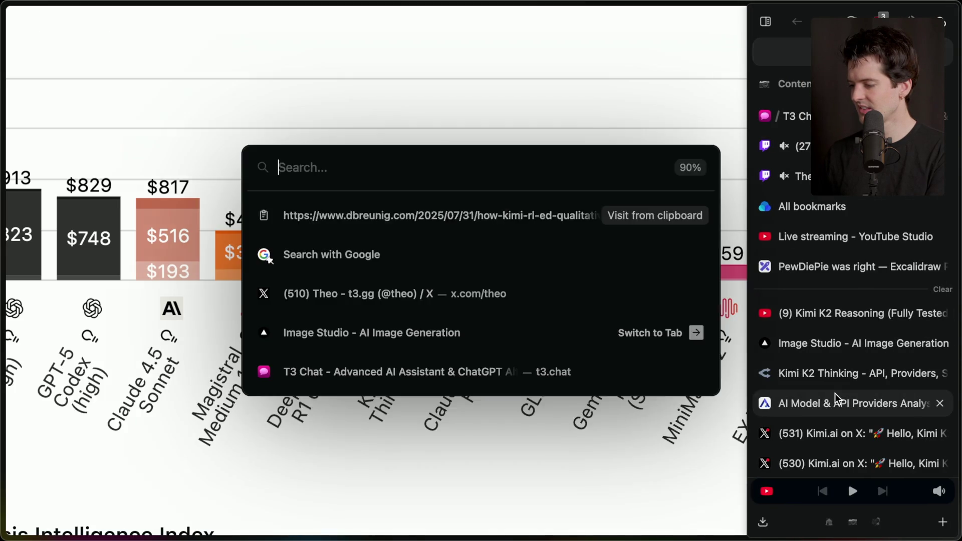
pyautogui.write('github')
pyautogui.press('Return')
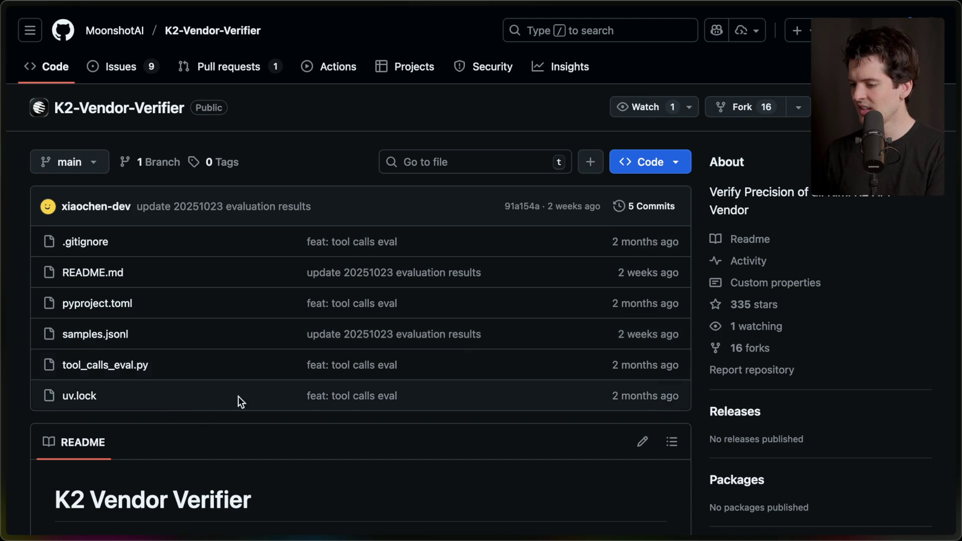
pyautogui.click(108, 31)
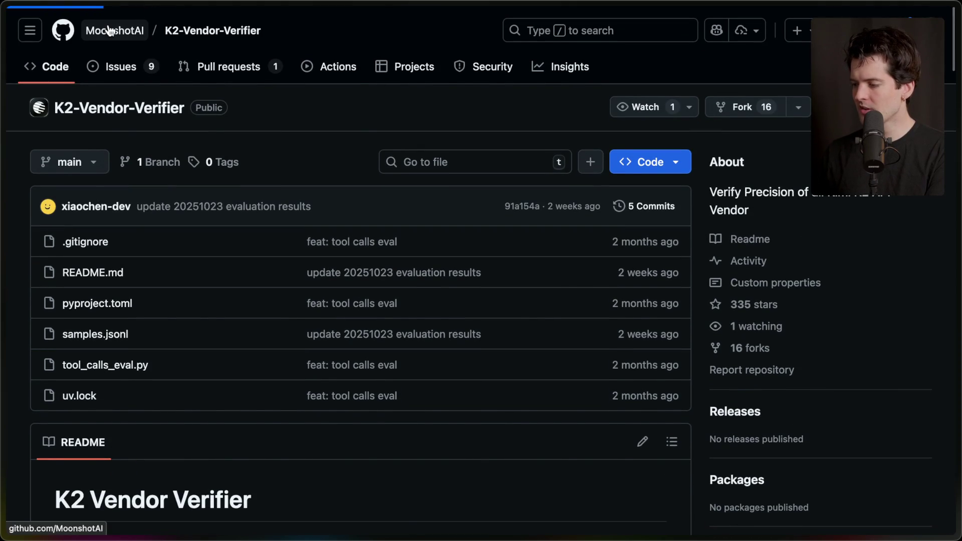
pyautogui.scroll(-15, 122, 382)
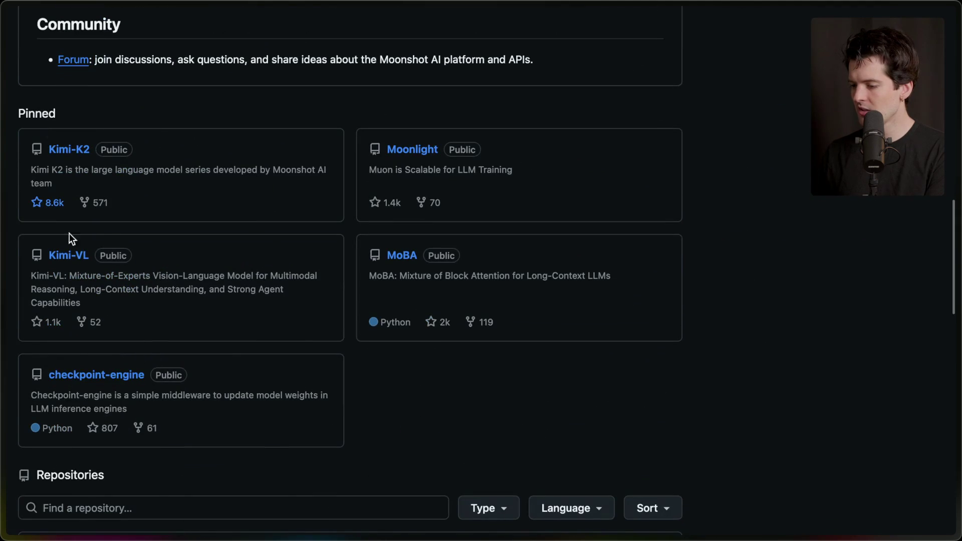
pyautogui.scroll(-8, 233, 342)
pyautogui.scroll(-2, 233, 343)
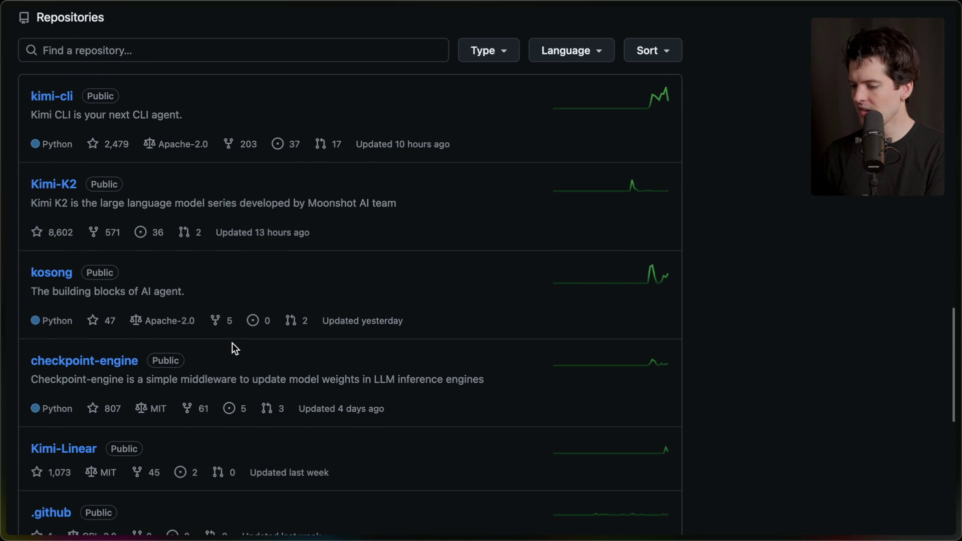
pyautogui.hotkey('ctrl', 'Tab')
pyautogui.scroll(-5, 848, 482)
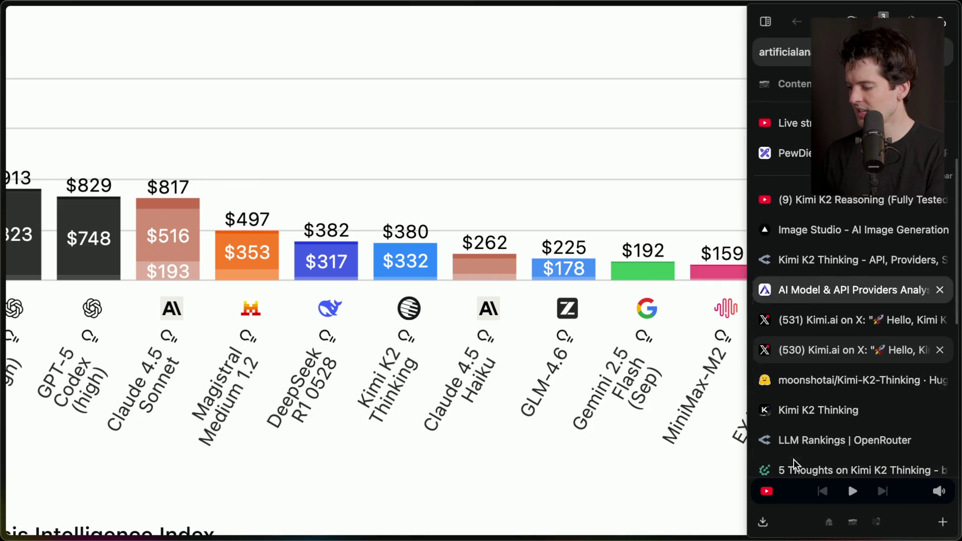
# - Open the Hugging Face Kimi-K2-Thinking model page and its Modified MIT License
pyautogui.click(852, 177)
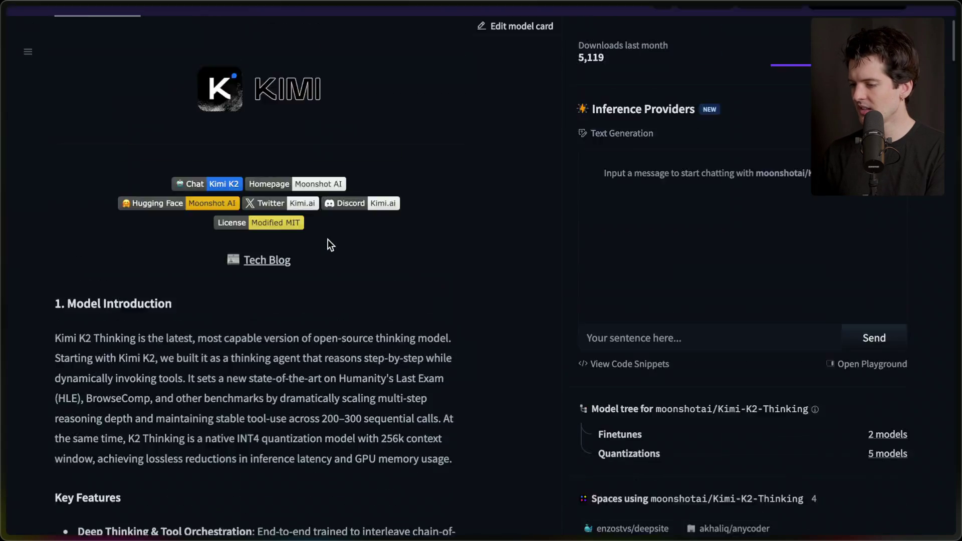
pyautogui.scroll(-10, 328, 240)
pyautogui.scroll(-20, 328, 240)
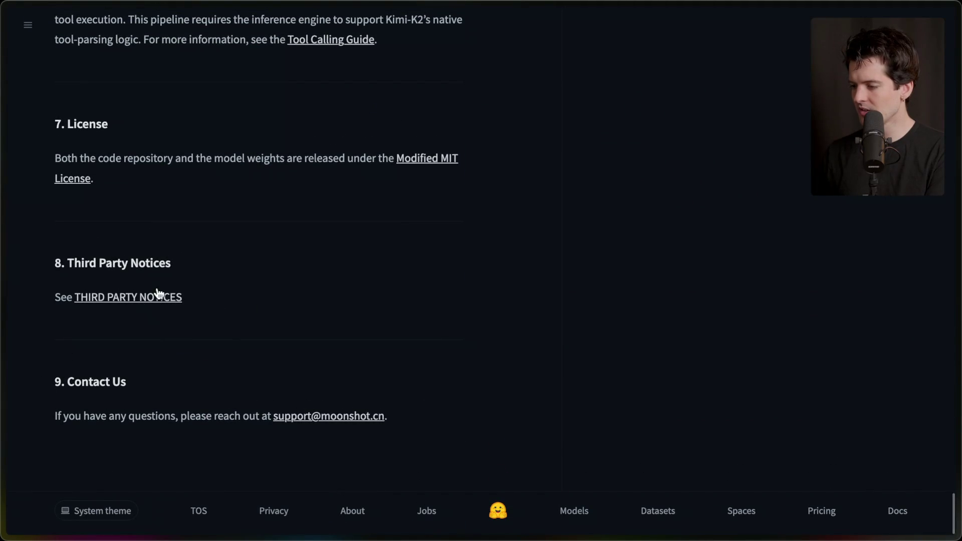
pyautogui.click(417, 164)
# - Glance at the Notion notes, then open the '5 Thoughts on Kimi K2 Thinking' article
pyautogui.press('super+Tab')
pyautogui.press('super+Tab')
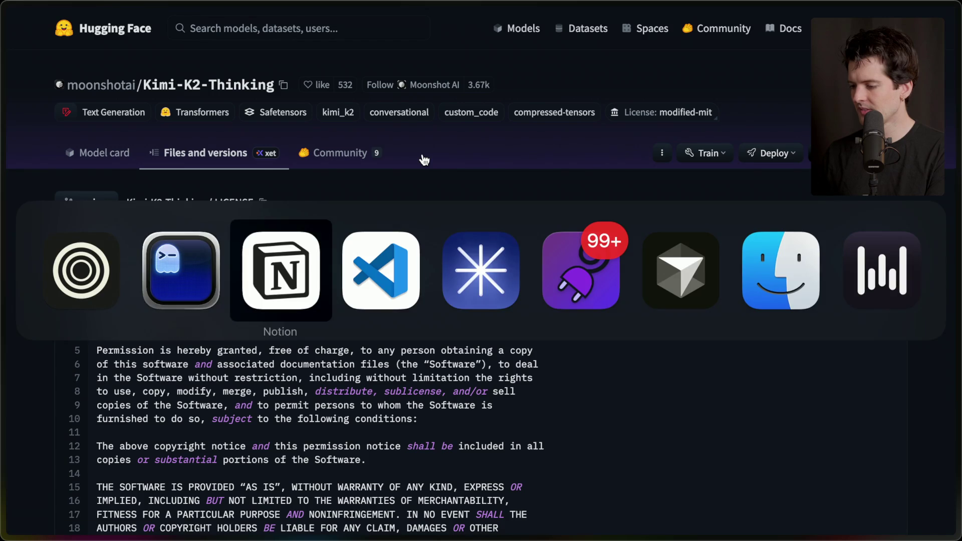
pyautogui.scroll(-5, 649, 396)
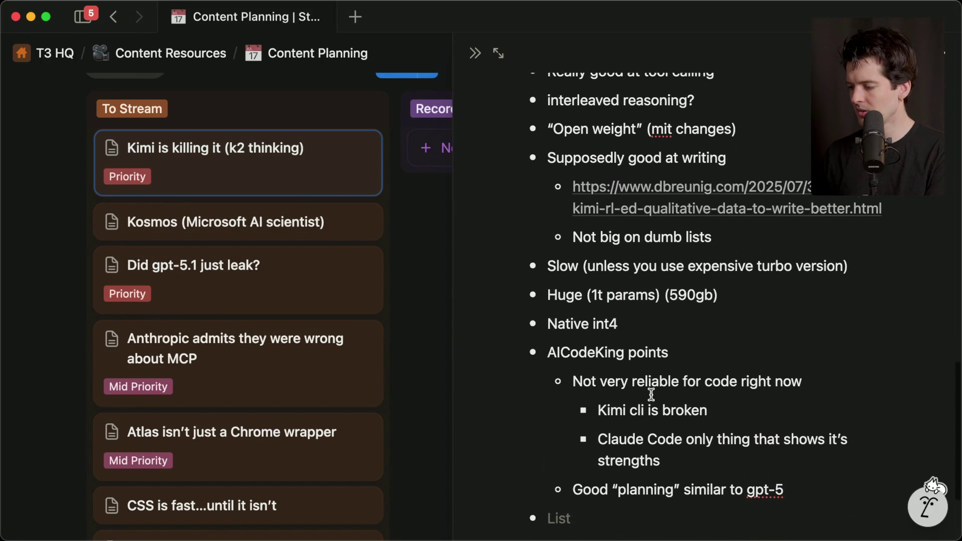
pyautogui.press('super+Tab')
pyautogui.moveTo(951, 270)
pyautogui.click(892, 268)
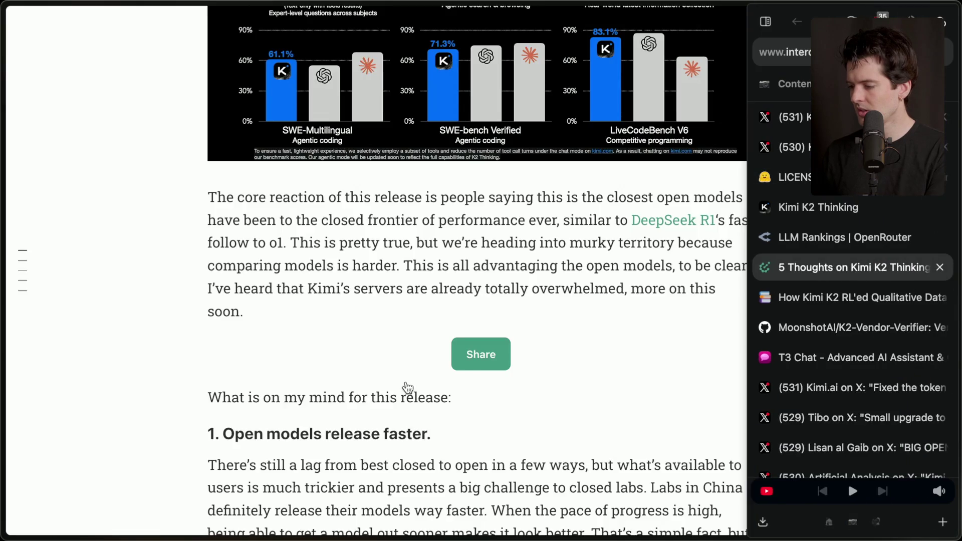
pyautogui.scroll(-2, 405, 381)
pyautogui.scroll(-7, 406, 381)
pyautogui.scroll(-8, 406, 380)
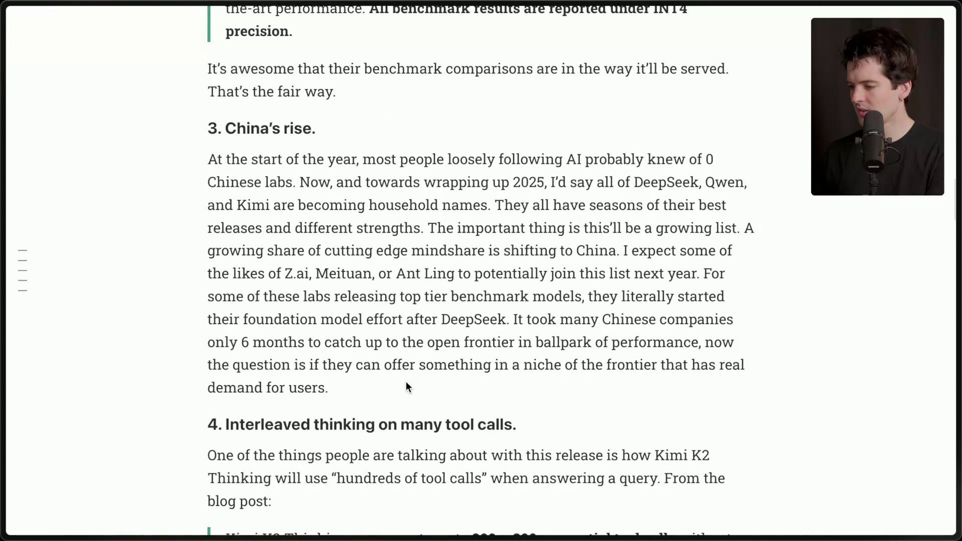
pyautogui.scroll(-3, 405, 381)
pyautogui.scroll(-5, 406, 381)
pyautogui.scroll(-6, 406, 380)
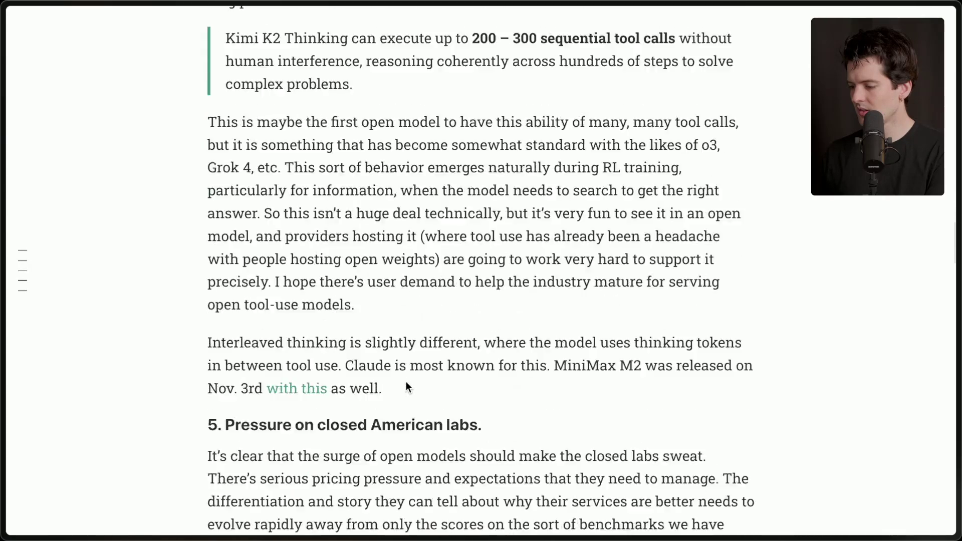
pyautogui.scroll(-10, 406, 384)
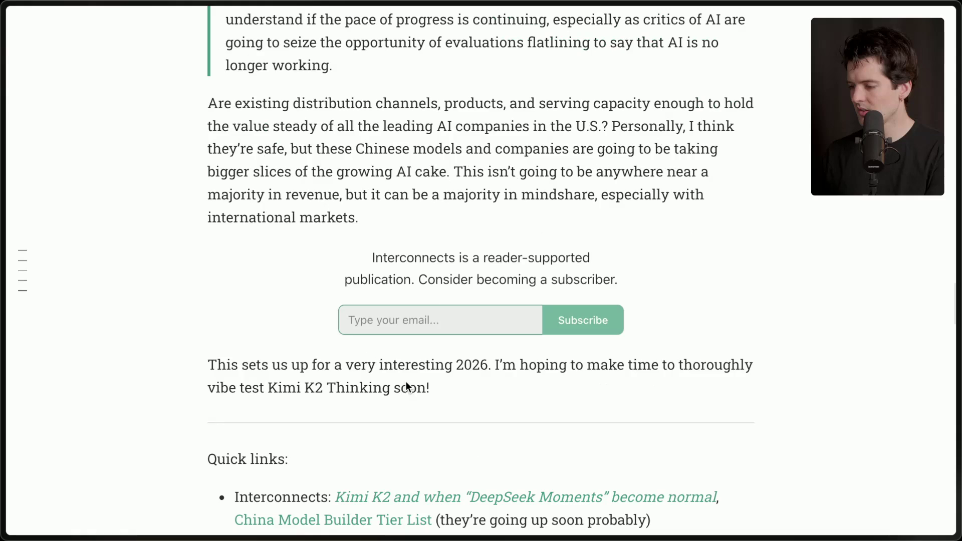
pyautogui.scroll(20, 406, 381)
pyautogui.scroll(14, 406, 380)
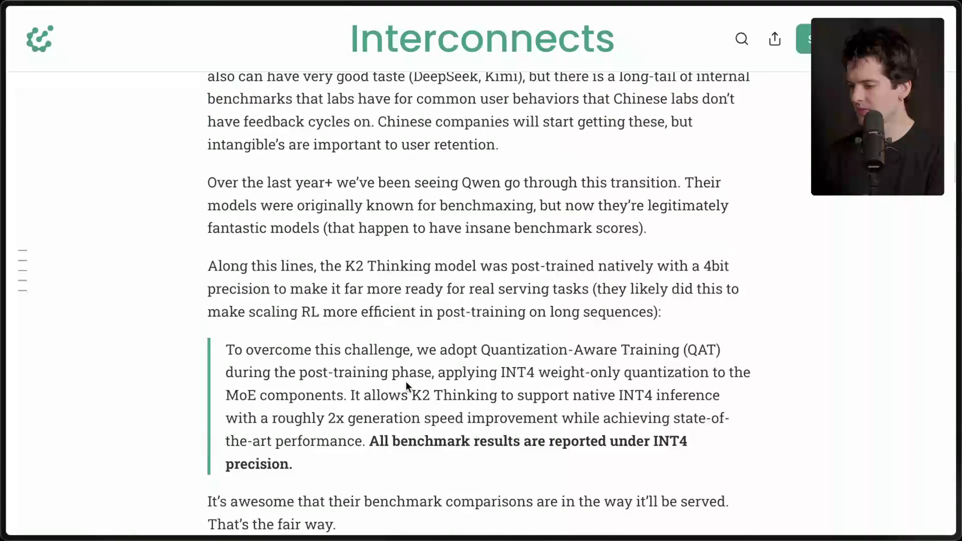
pyautogui.scroll(8, 405, 382)
pyautogui.scroll(-5, 407, 386)
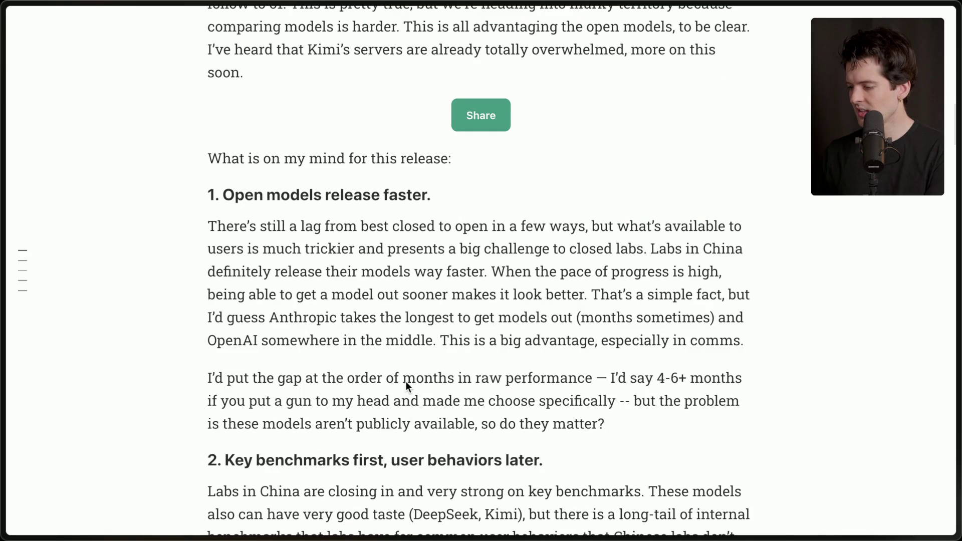
pyautogui.press('super+Tab')
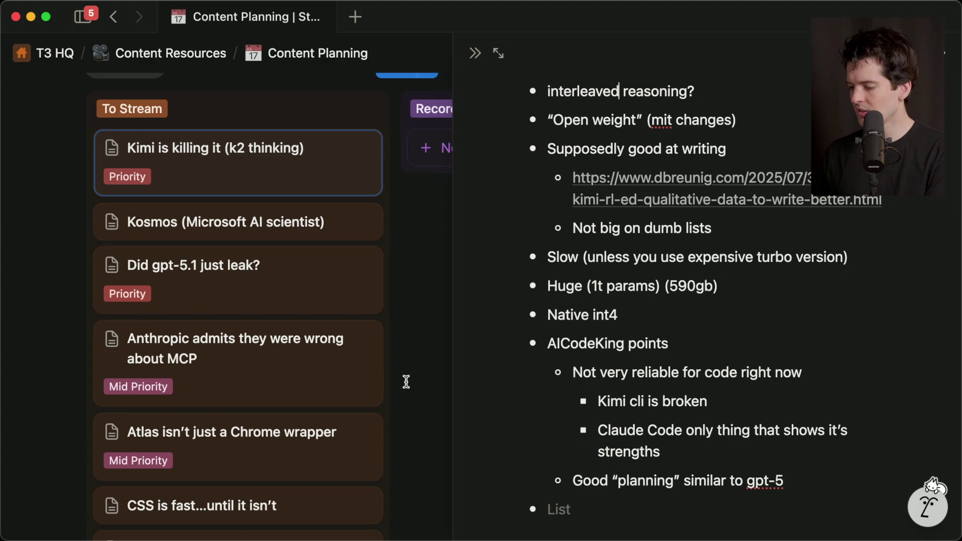
pyautogui.press('super+Tab')
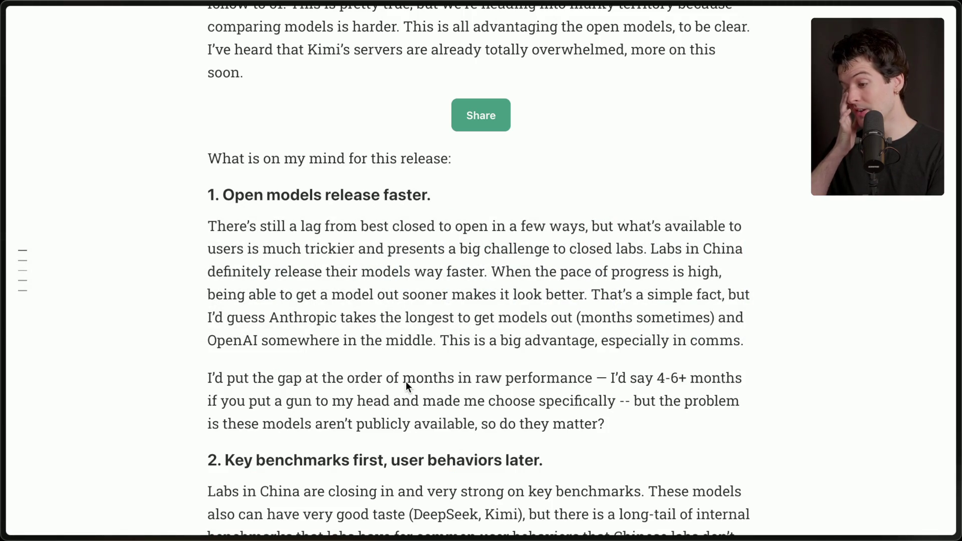
pyautogui.press('Home')
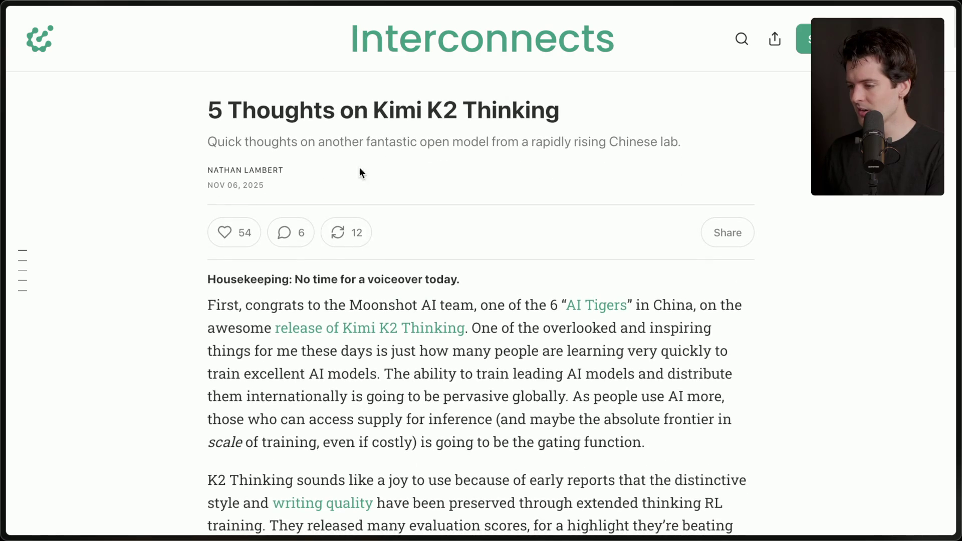
pyautogui.scroll(-20, 353, 380)
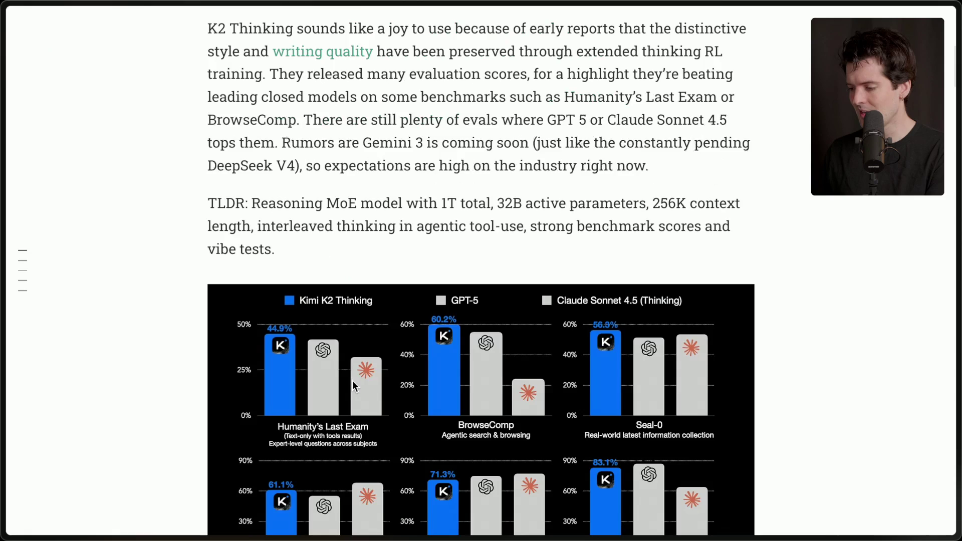
pyautogui.press('Home')
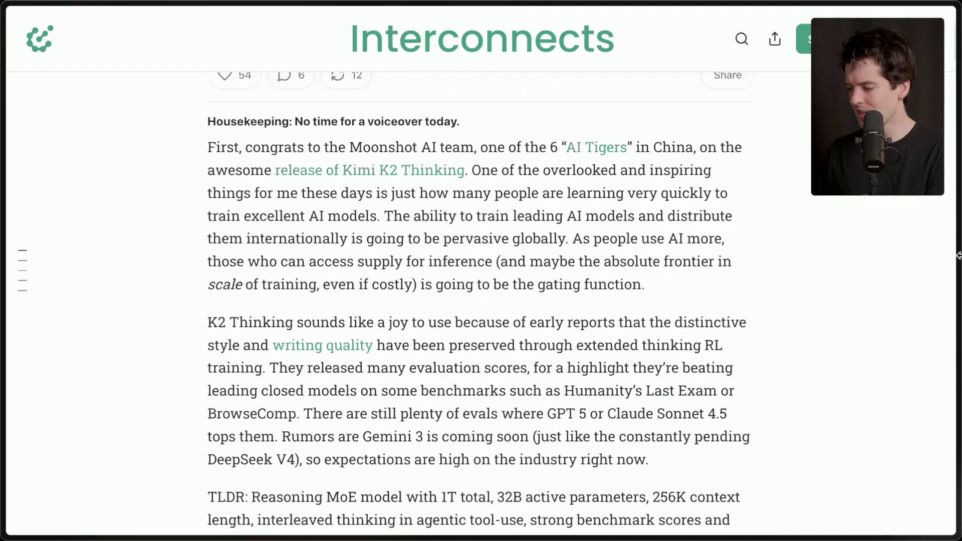
pyautogui.moveTo(867, 323)
pyautogui.click(870, 293)
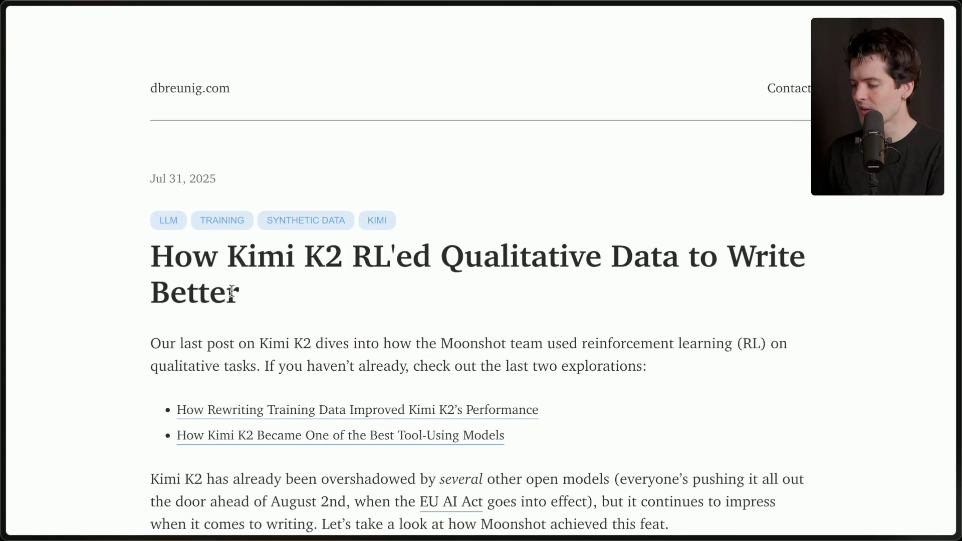
# - Scroll through the dbreunig post, then return to the '5 Thoughts on Kimi K2 Thinking' article
pyautogui.scroll(-3, 295, 316)
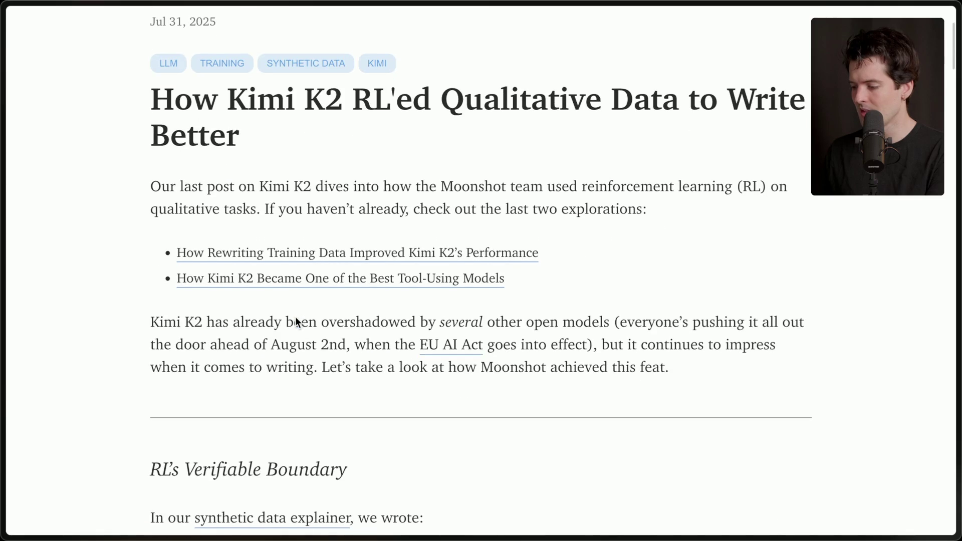
pyautogui.scroll(-8, 295, 317)
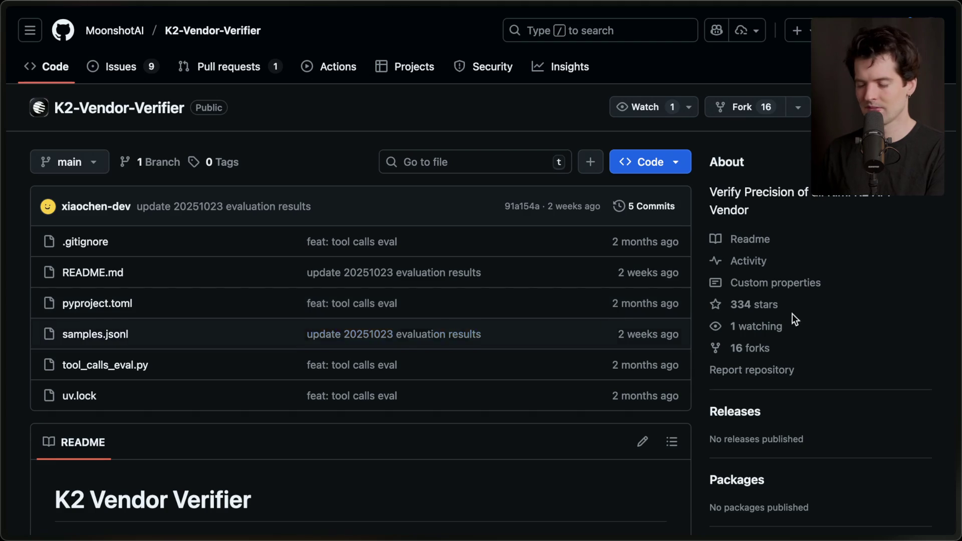
pyautogui.moveTo(942, 298)
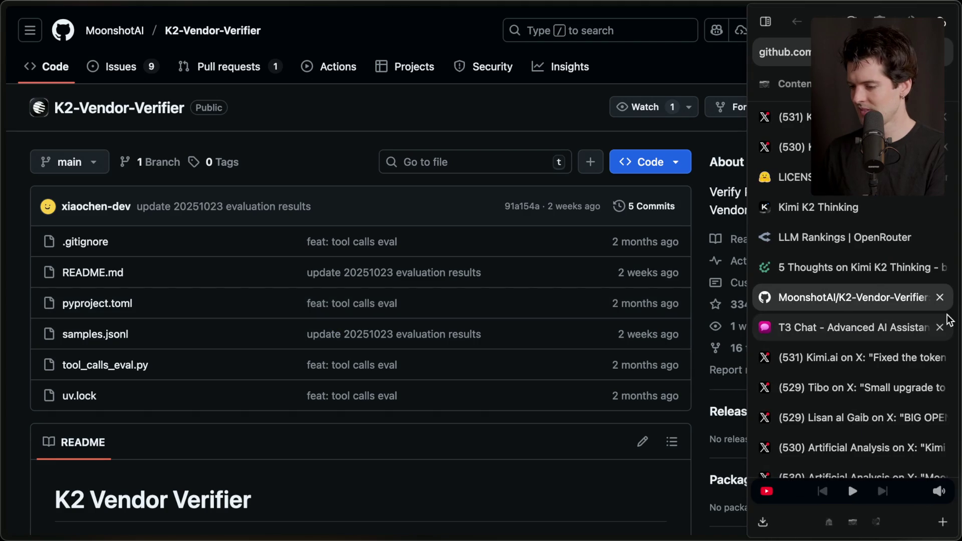
pyautogui.click(852, 267)
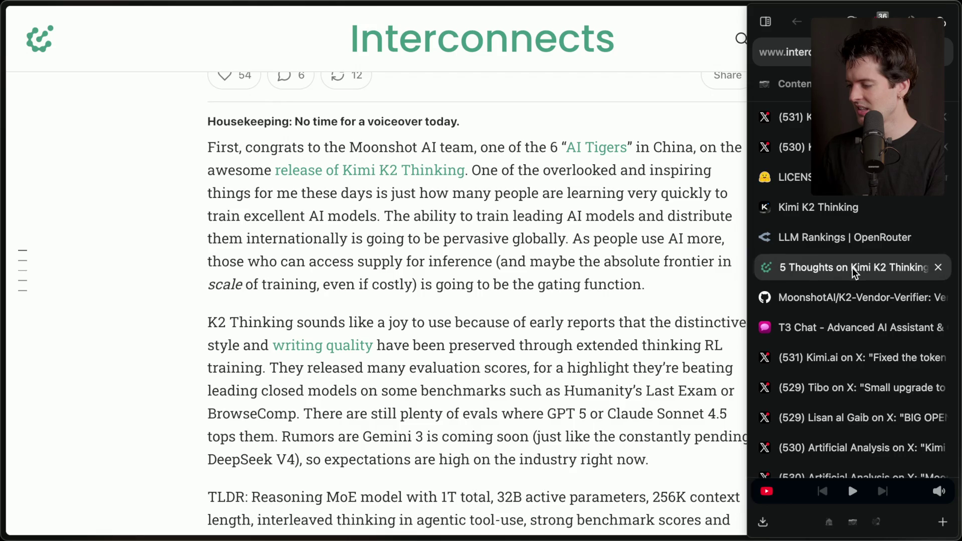
pyautogui.scroll(-15, 389, 310)
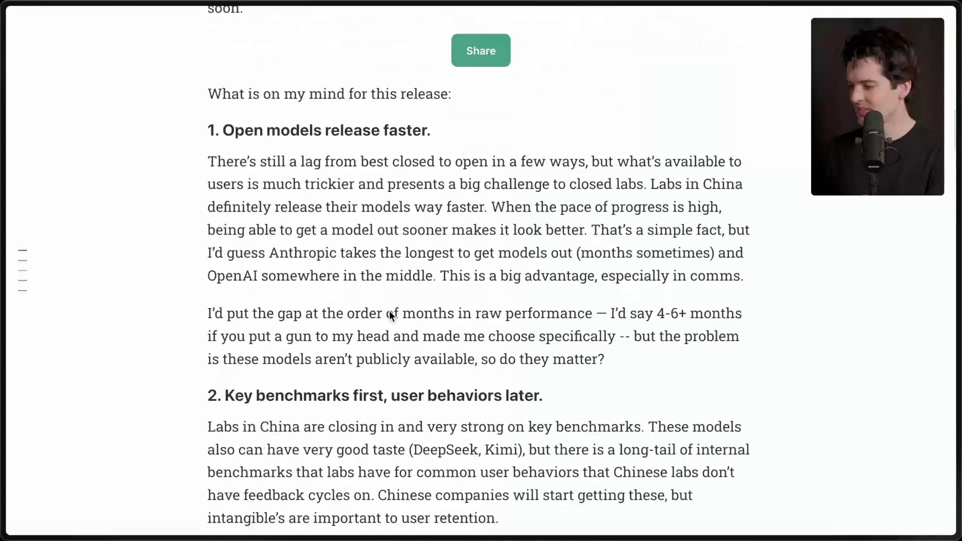
pyautogui.scroll(1, 389, 310)
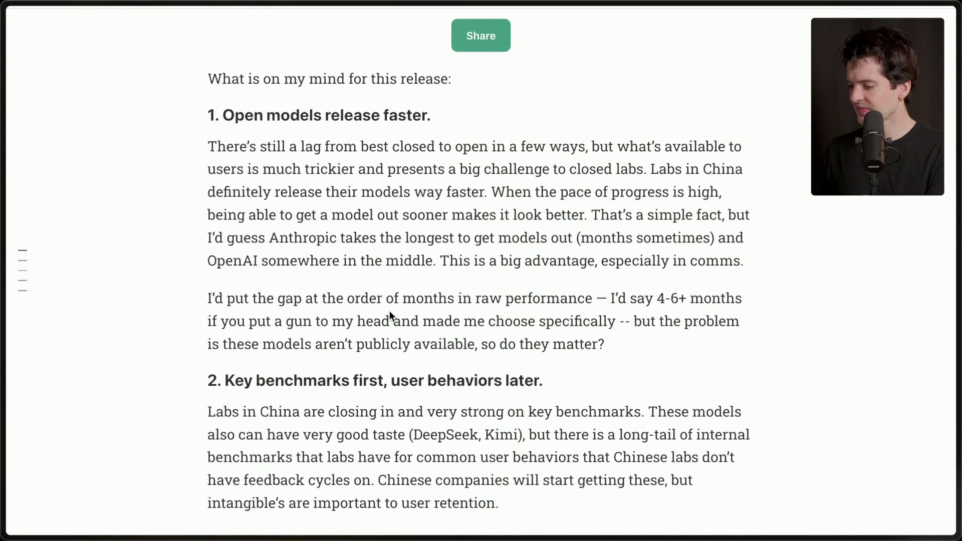
# - Open Kimi.ai's 'Hello, Kimi K2 Thinking!' post on X, with its profile in a background tab
pyautogui.moveTo(848, 482)
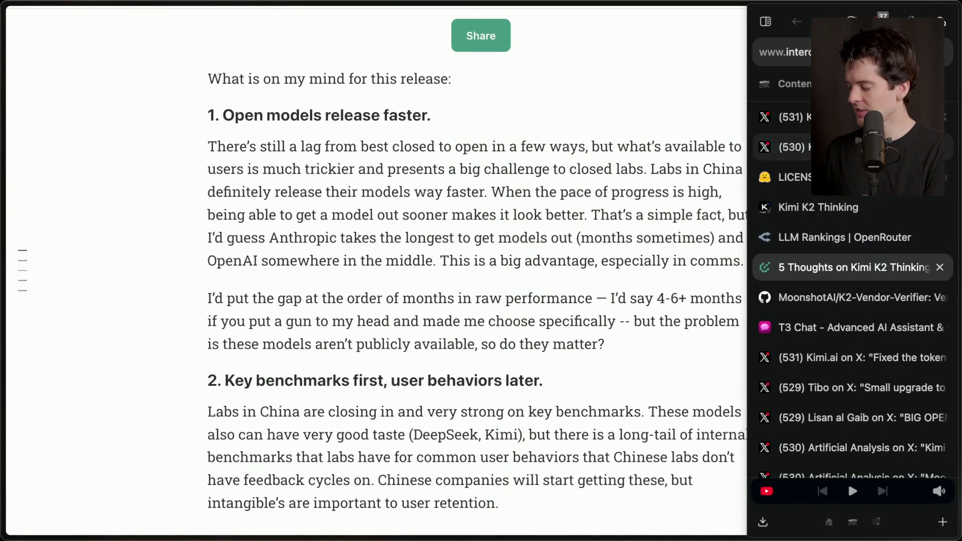
pyautogui.scroll(5, 843, 344)
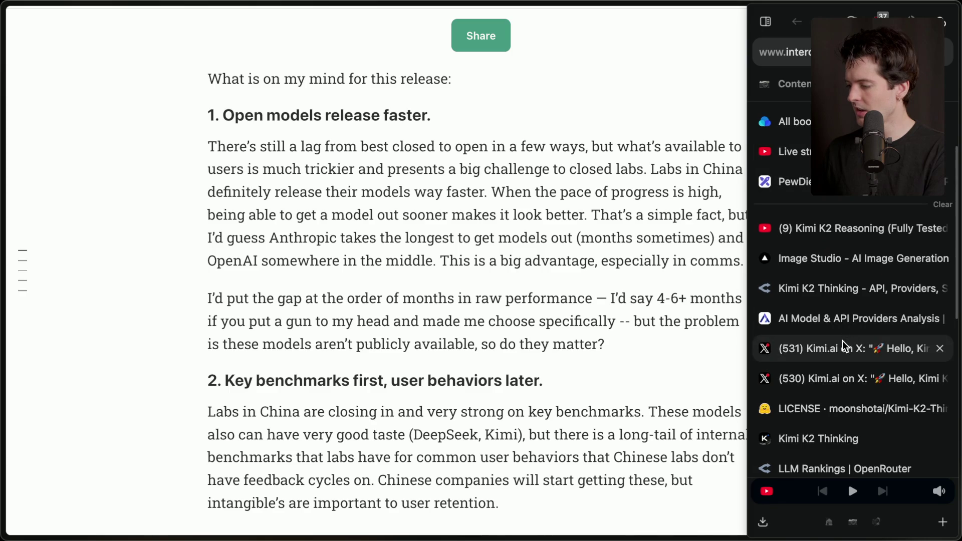
pyautogui.click(843, 345)
pyautogui.middleClick(298, 69)
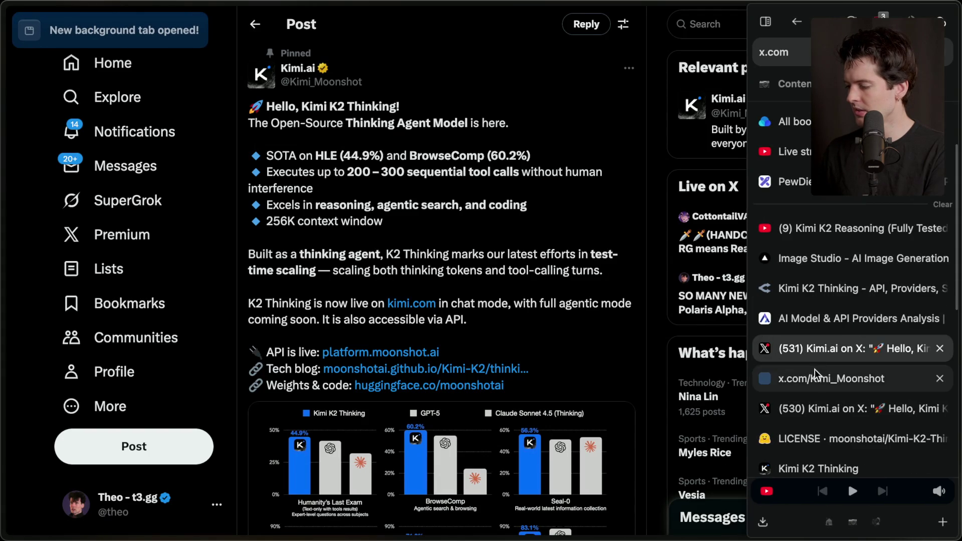
# - From the Kimi_Moonshot profile tab, search X for 'kimi k2 thinking'
pyautogui.click(816, 373)
pyautogui.click(733, 28)
pyautogui.write('kimi k2 thinking')
pyautogui.press('Return')
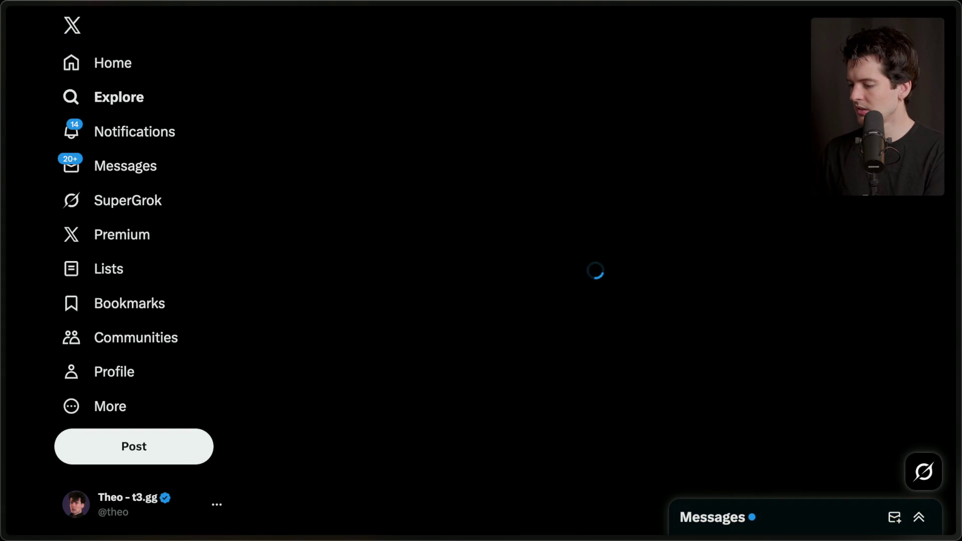
# - Refine the search to 'kimi k2 training' and open the CNBC post citing a $4.6 million training cost
pyautogui.click(377, 24)
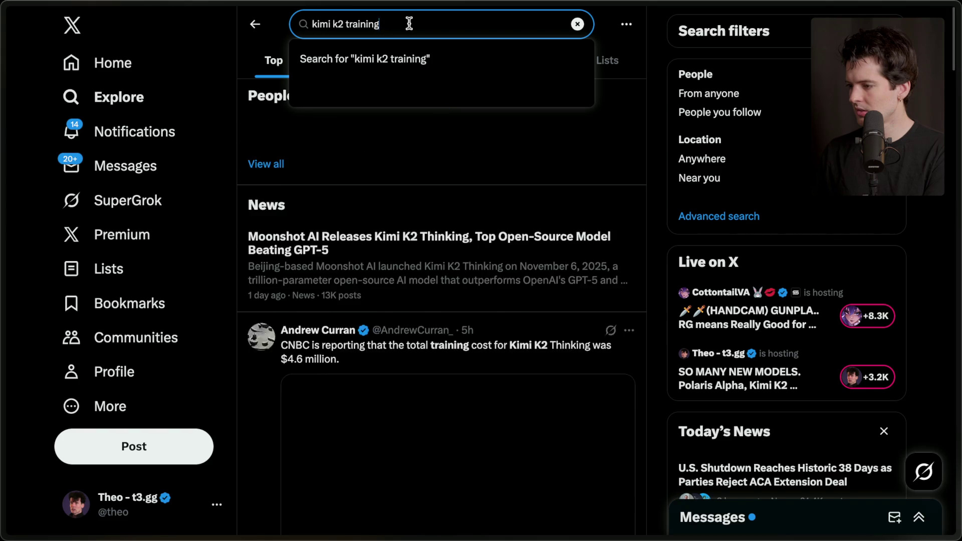
pyautogui.scroll(-2, 353, 388)
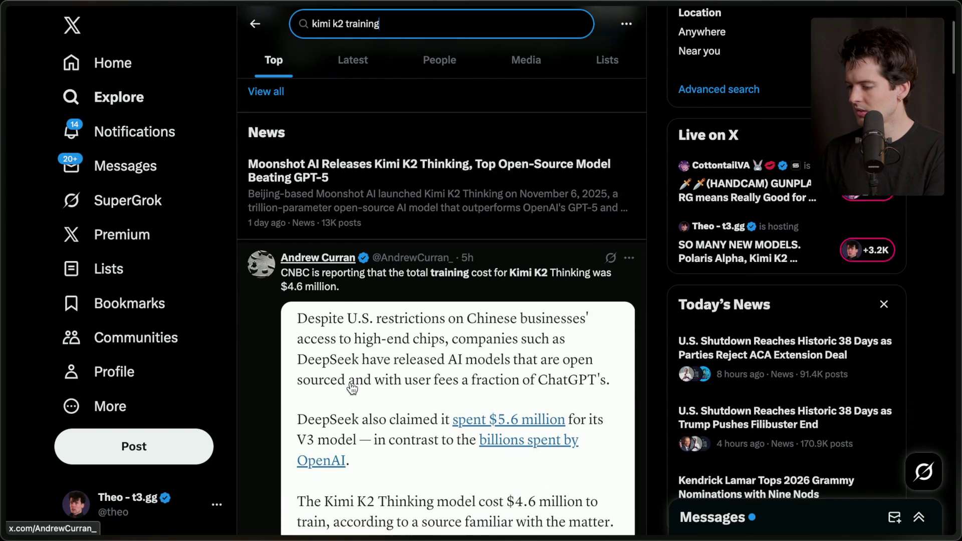
pyautogui.click(470, 270)
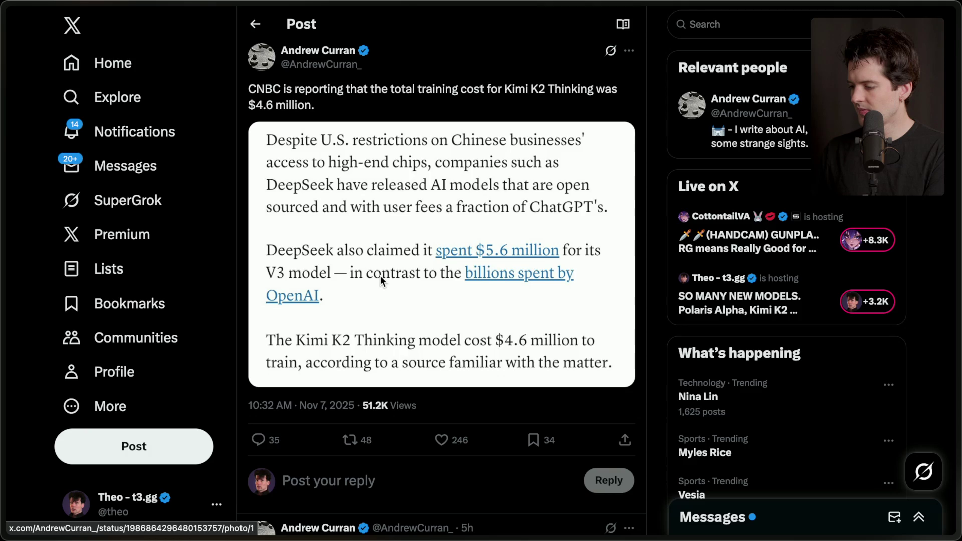
pyautogui.scroll(-7, 380, 276)
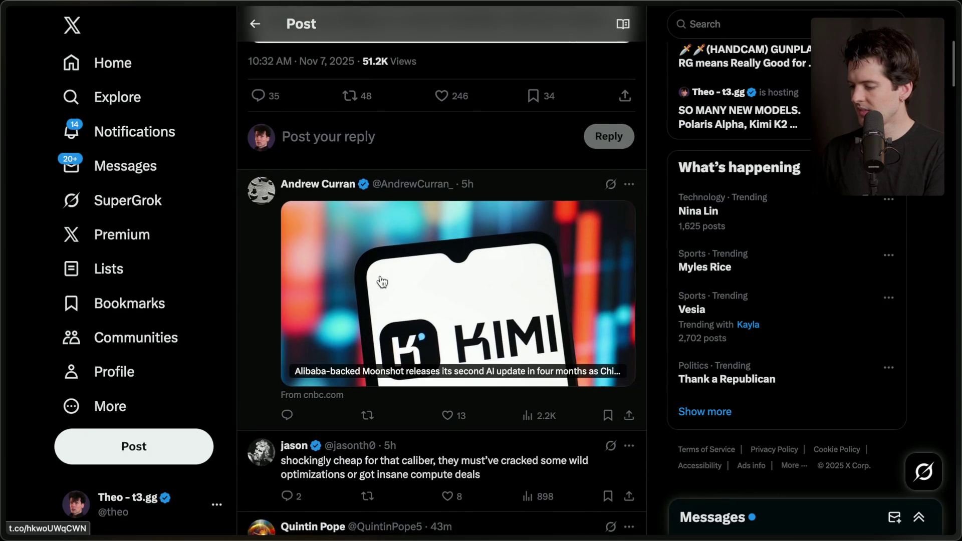
pyautogui.scroll(7, 382, 282)
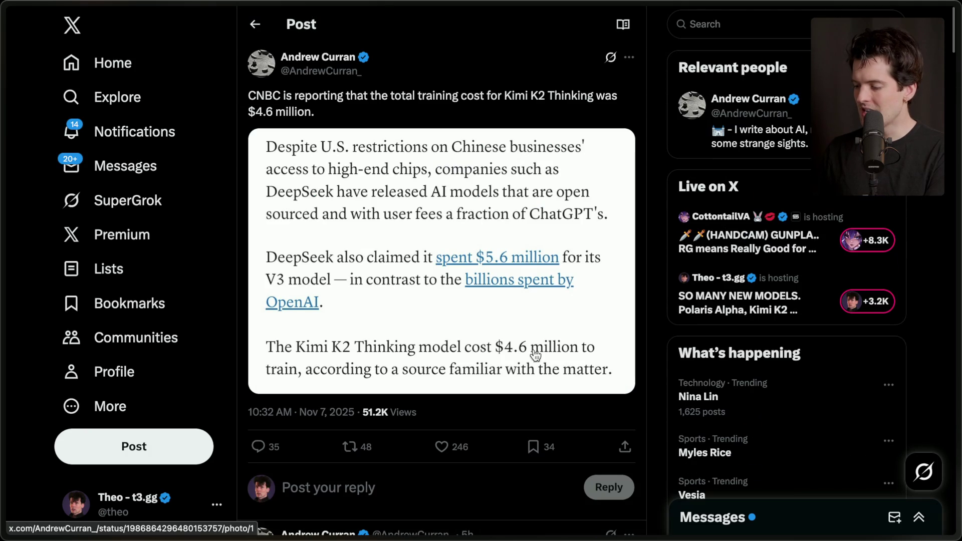
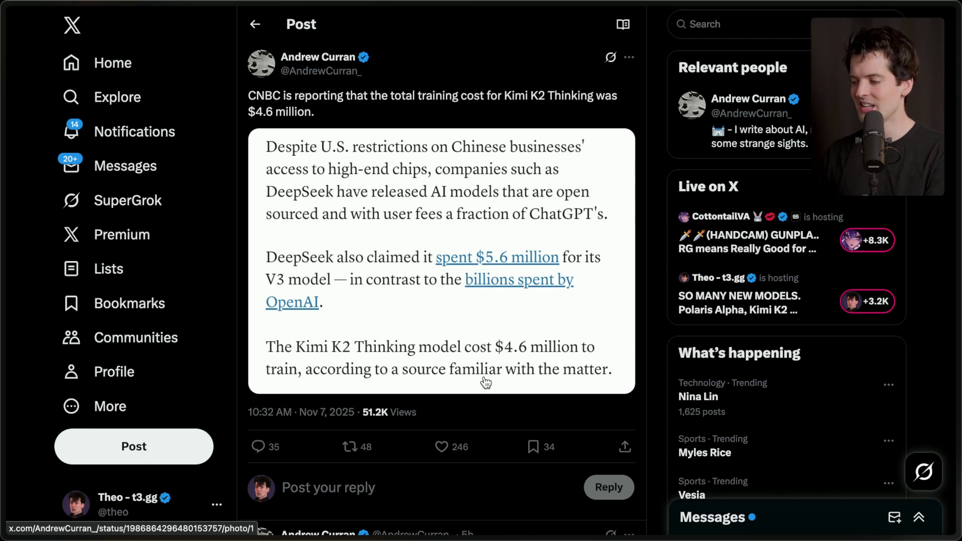
# - Switch from the X training-cost post to the LICENSE · moonshotai/Kimi-K2-Thinking tab
pyautogui.moveTo(959, 300)
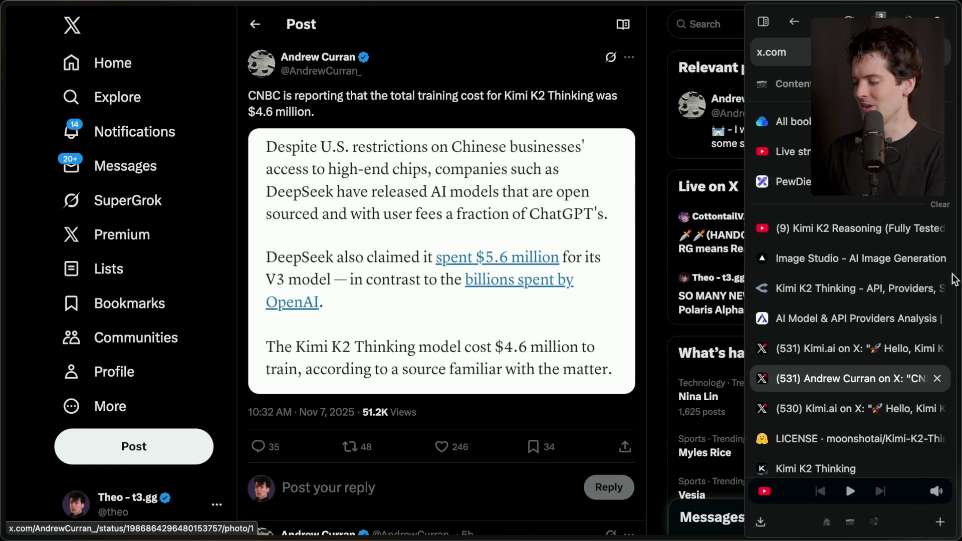
pyautogui.scroll(-3, 822, 389)
pyautogui.click(849, 320)
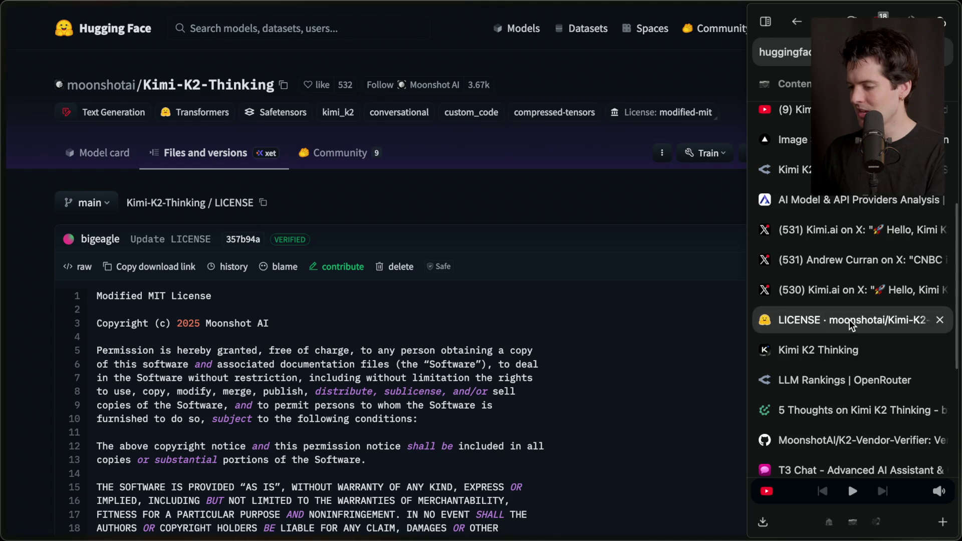
# - Read the Modified MIT License, highlighting the title and lines 1–21, down to the modification paragraph
pyautogui.scroll(-2, 315, 359)
pyautogui.scroll(-2, 314, 360)
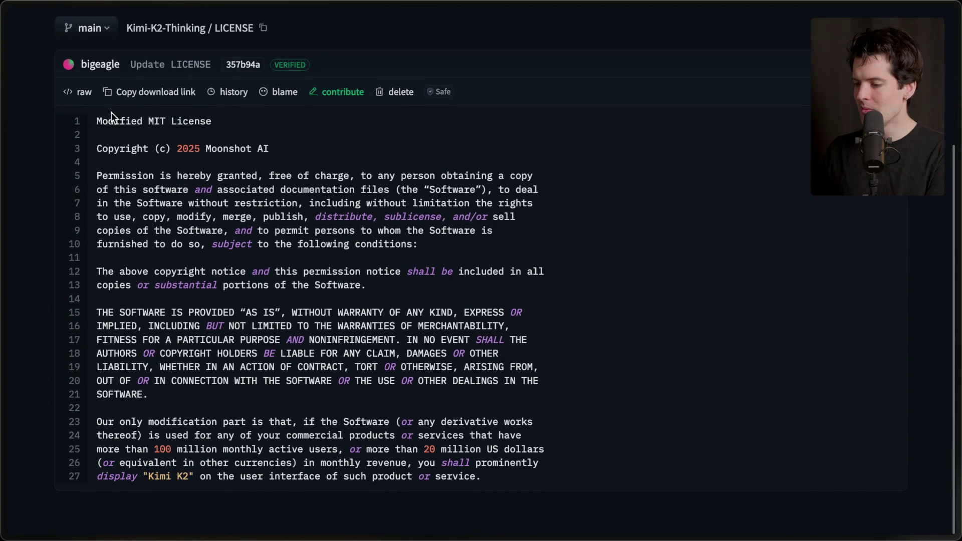
pyautogui.moveTo(98, 121); pyautogui.dragTo(219, 127)
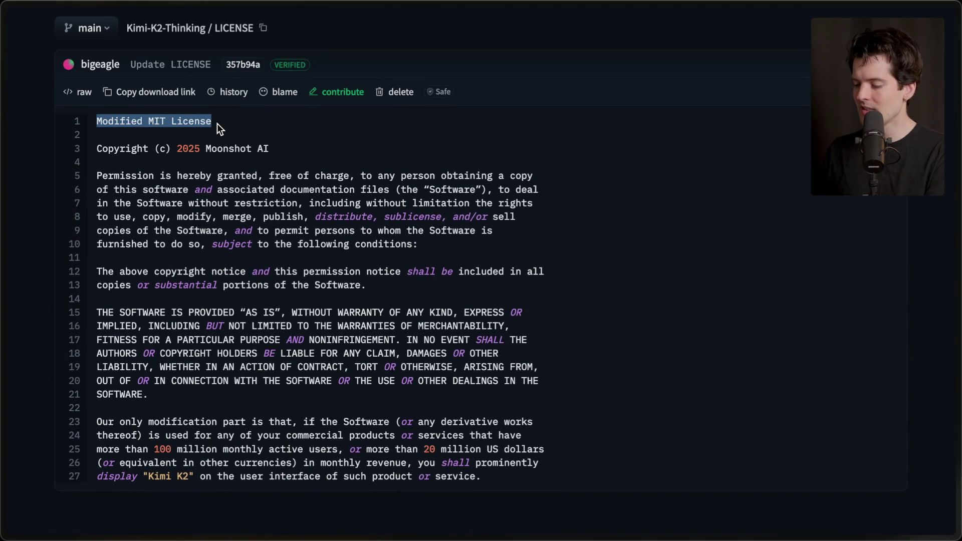
pyautogui.moveTo(163, 400)
pyautogui.mouseDown()
pyautogui.moveTo(101, 225)
pyautogui.moveTo(76, 104)
pyautogui.mouseUp()
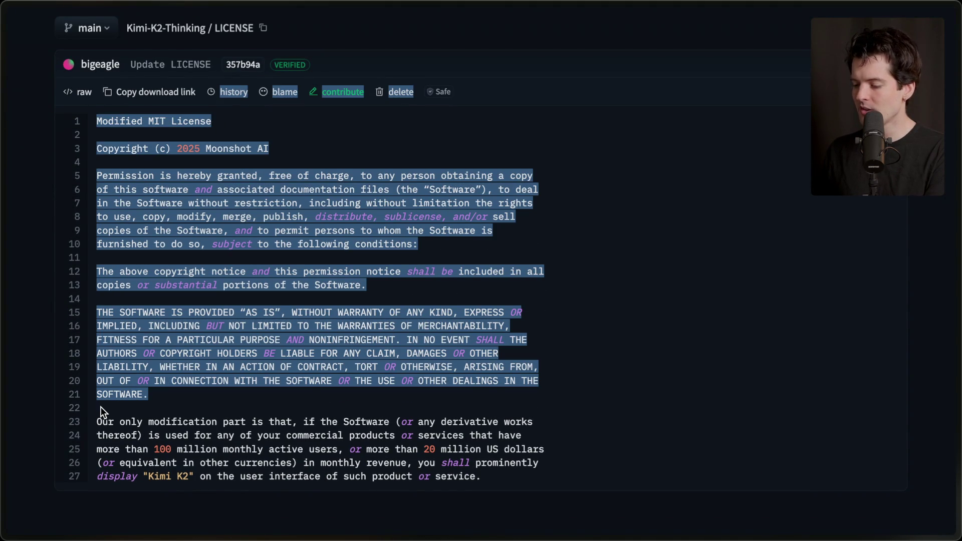
pyautogui.click(99, 420)
pyautogui.scroll(-3, 98, 421)
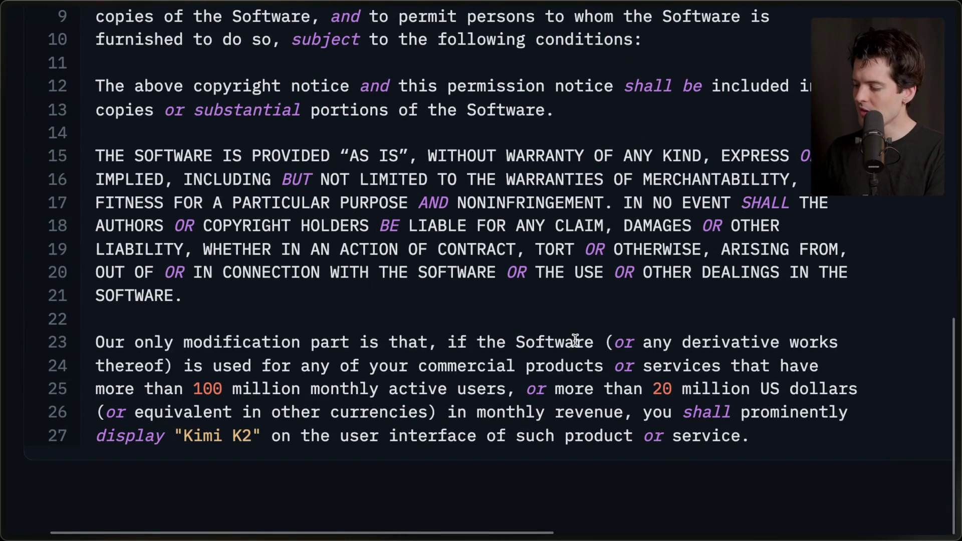
pyautogui.moveTo(596, 342)
pyautogui.mouseDown()
pyautogui.moveTo(203, 391)
pyautogui.moveTo(172, 362)
pyautogui.mouseUp()
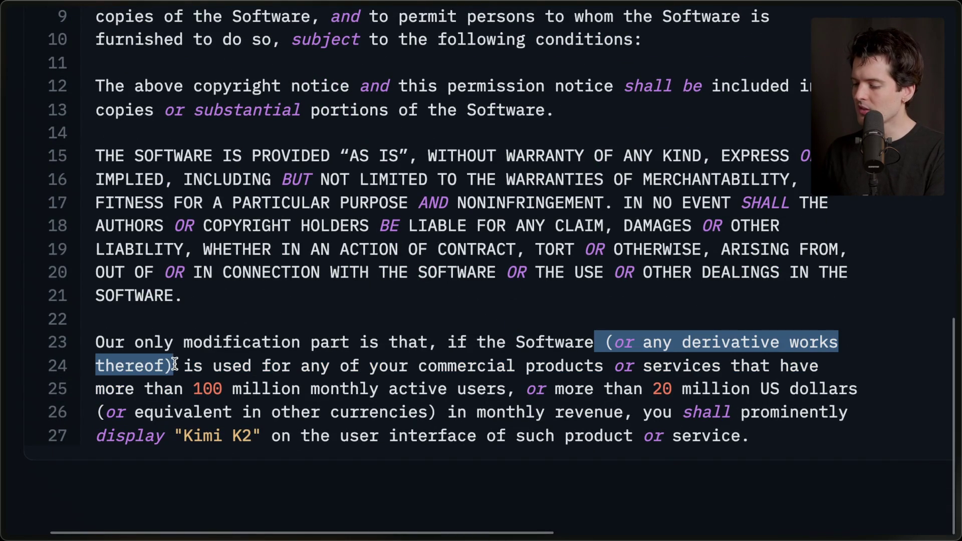
pyautogui.click(173, 364)
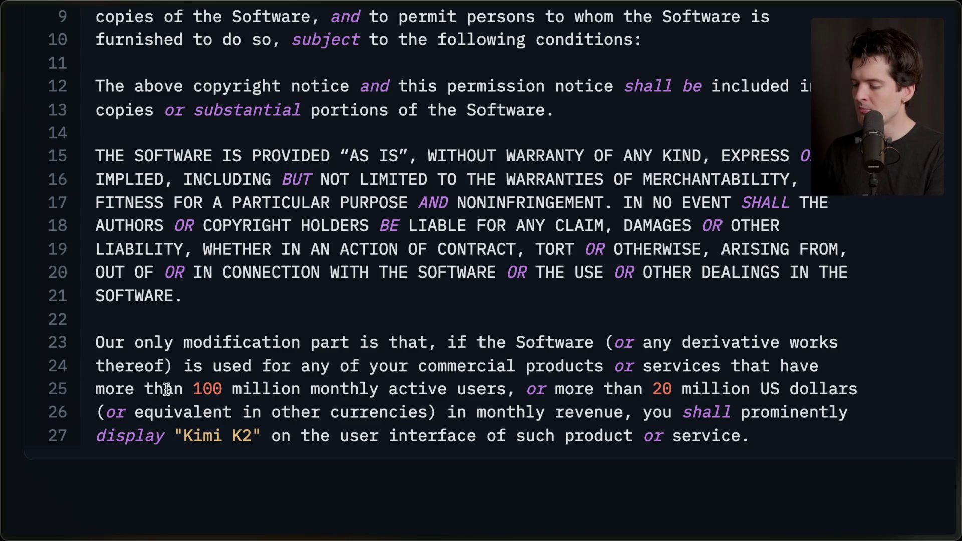
pyautogui.moveTo(188, 388); pyautogui.dragTo(507, 391)
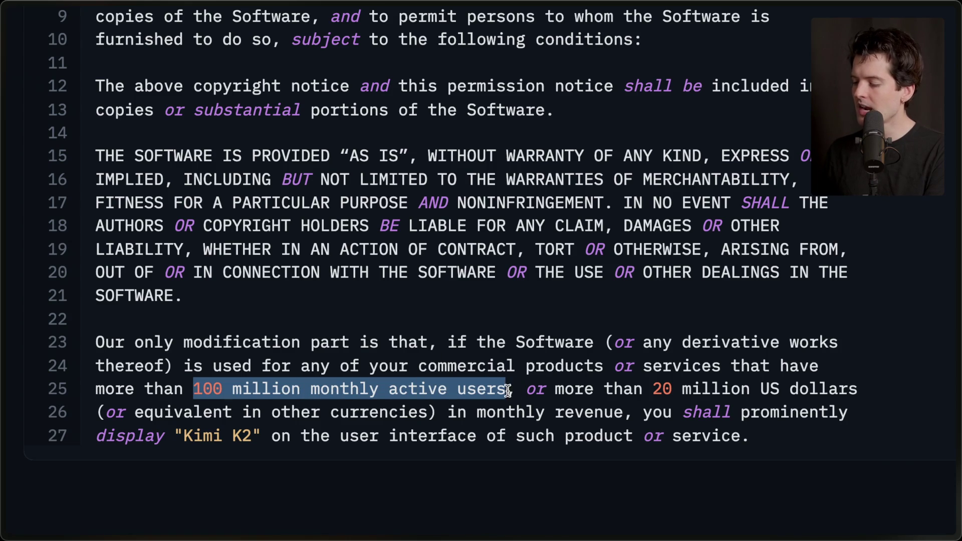
pyautogui.click(527, 390)
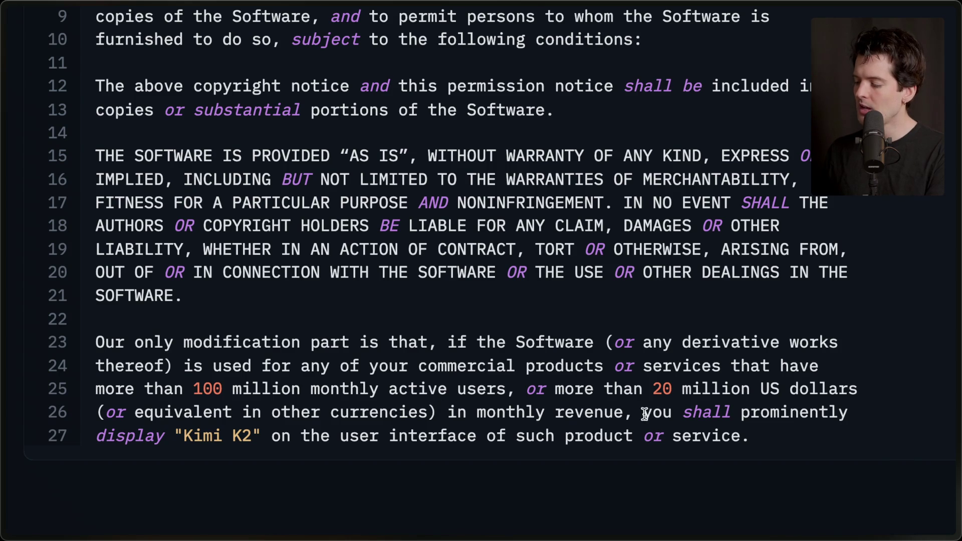
pyautogui.moveTo(175, 436); pyautogui.dragTo(257, 436)
pyautogui.click(257, 436)
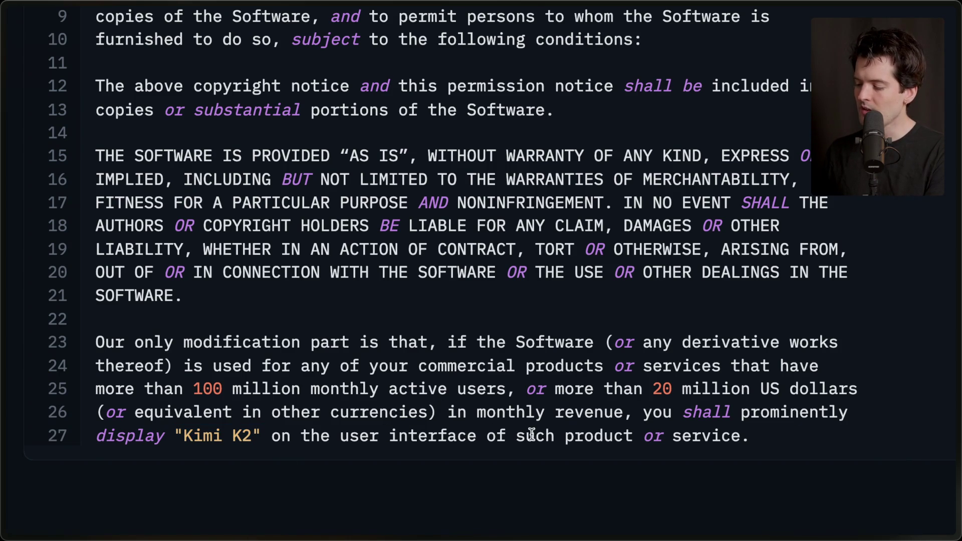
pyautogui.moveTo(769, 444); pyautogui.dragTo(107, 343)
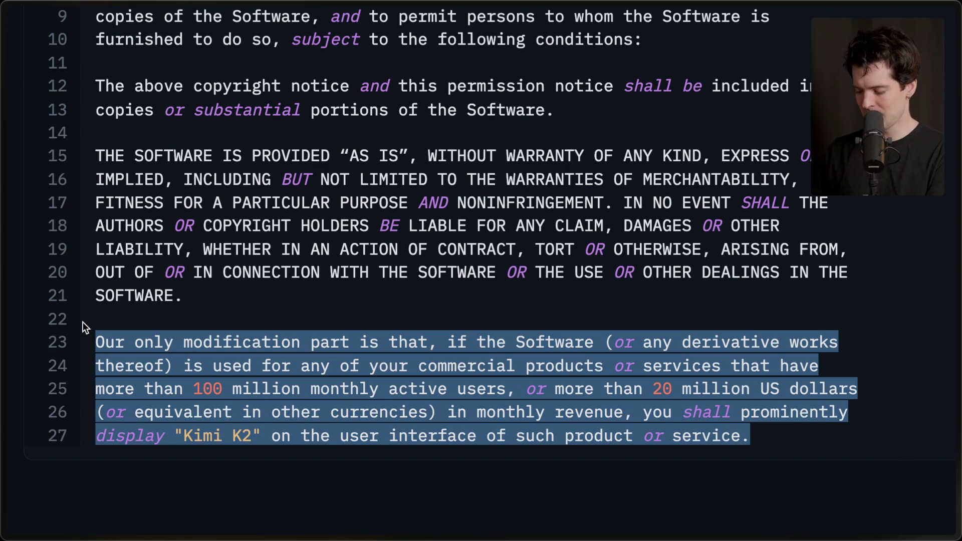
pyautogui.click(255, 453)
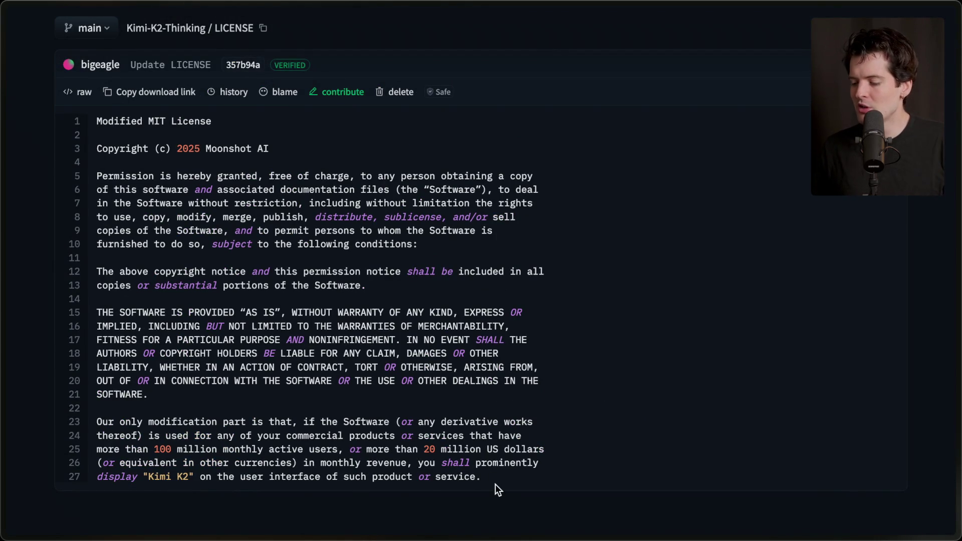
# - Briefly highlight license lines 8–27, then switch to the Twitch stream chat tab
pyautogui.moveTo(495, 484); pyautogui.dragTo(92, 216)
pyautogui.click(233, 254)
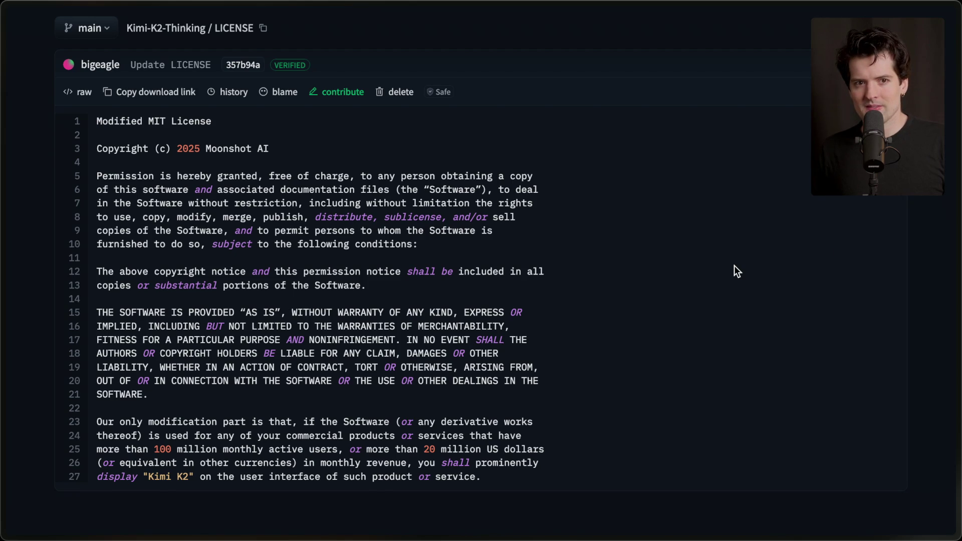
pyautogui.moveTo(958, 268)
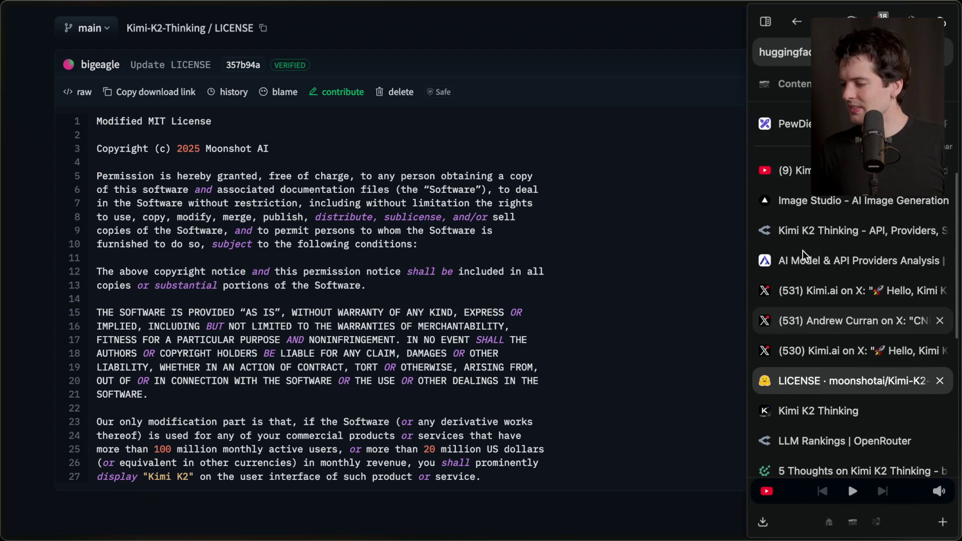
pyautogui.scroll(3, 851, 261)
pyautogui.click(792, 114)
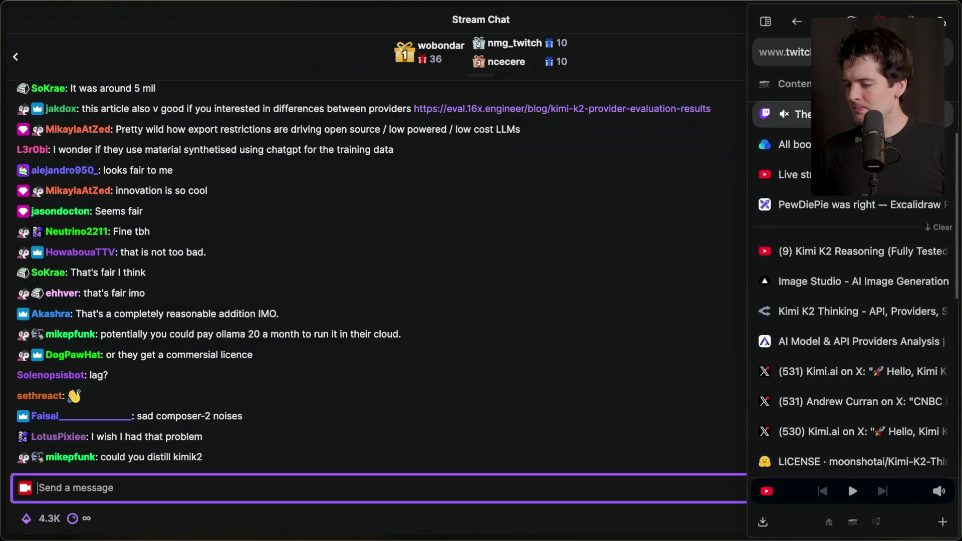
# - Go to the T3 Chat tab and start a new empty chat with Kimi K2 (Thinking)
pyautogui.scroll(2, 792, 145)
pyautogui.click(791, 114)
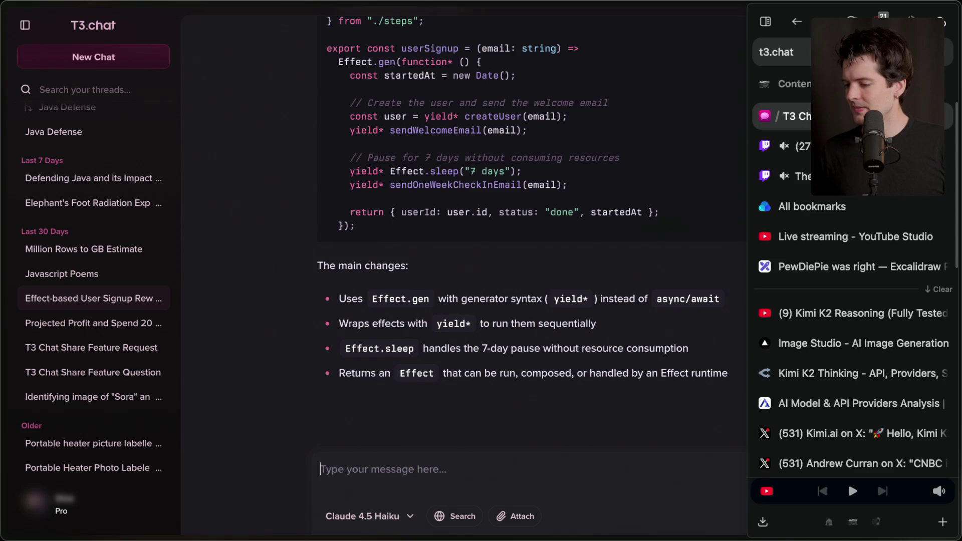
pyautogui.click(102, 61)
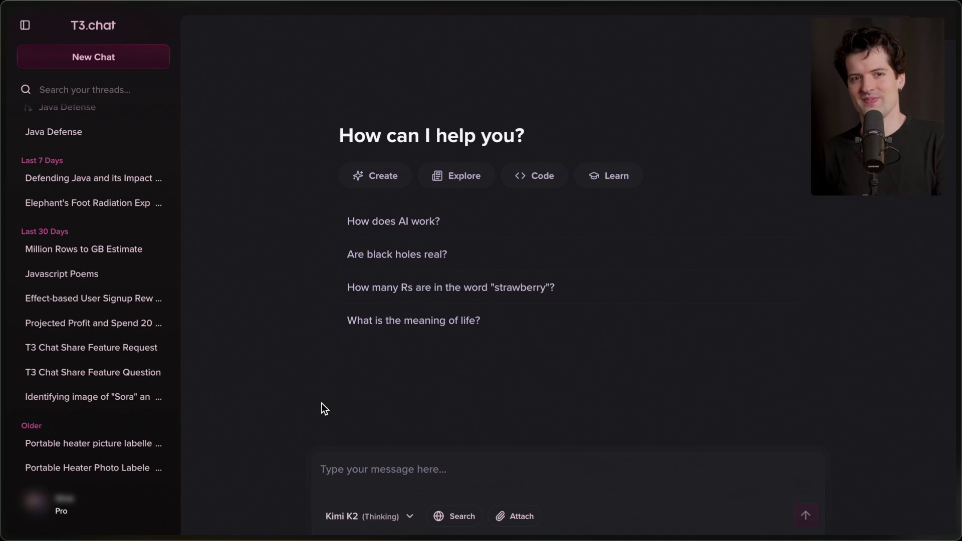
pyautogui.moveTo(958, 284)
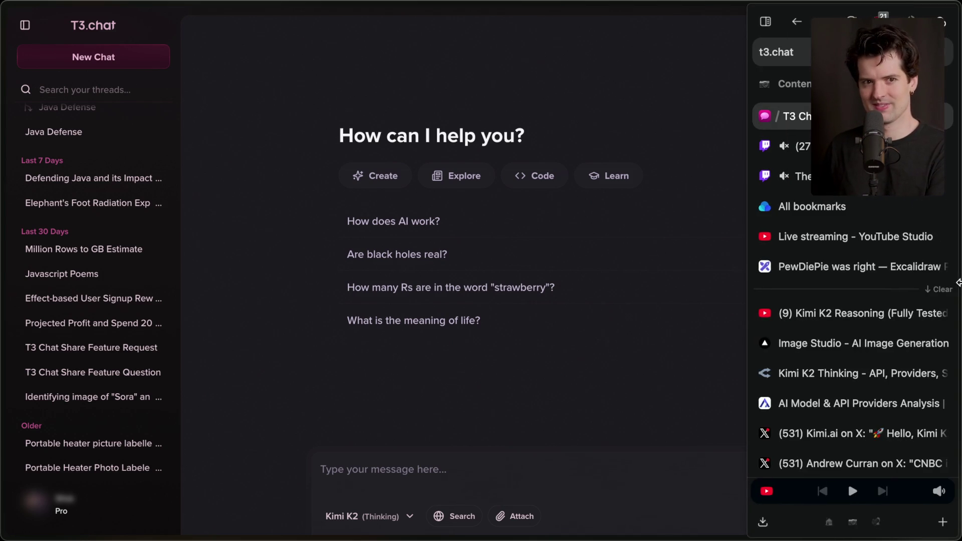
pyautogui.scroll(-3, 829, 385)
# - Return to the Kimi-K2-Thinking LICENSE tab and highlight the modification paragraph, lines 23–27
pyautogui.click(828, 386)
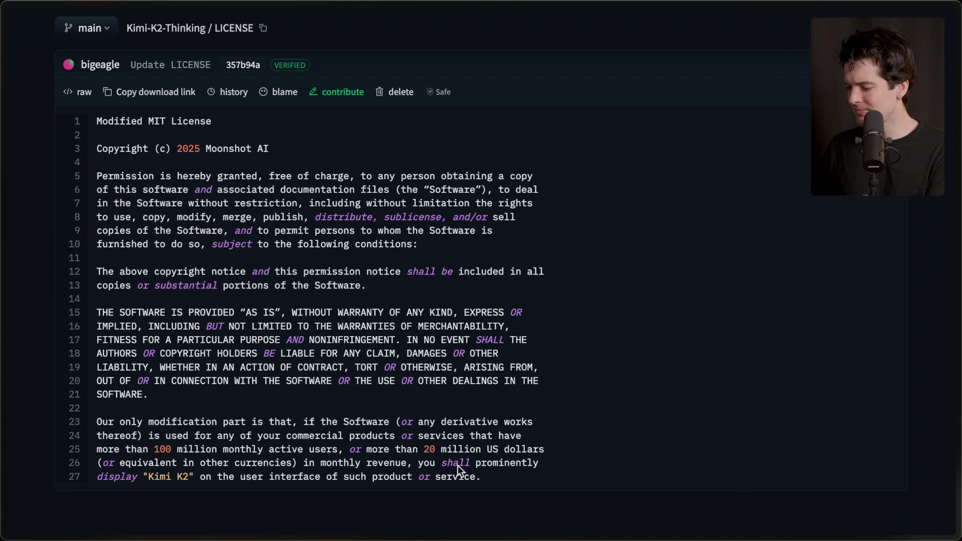
pyautogui.moveTo(501, 483); pyautogui.dragTo(168, 399)
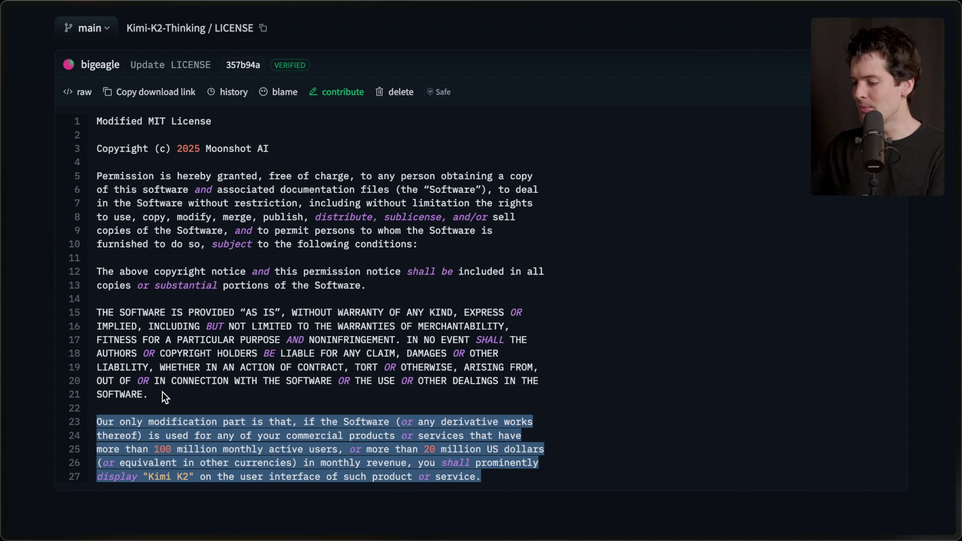
pyautogui.click(163, 393)
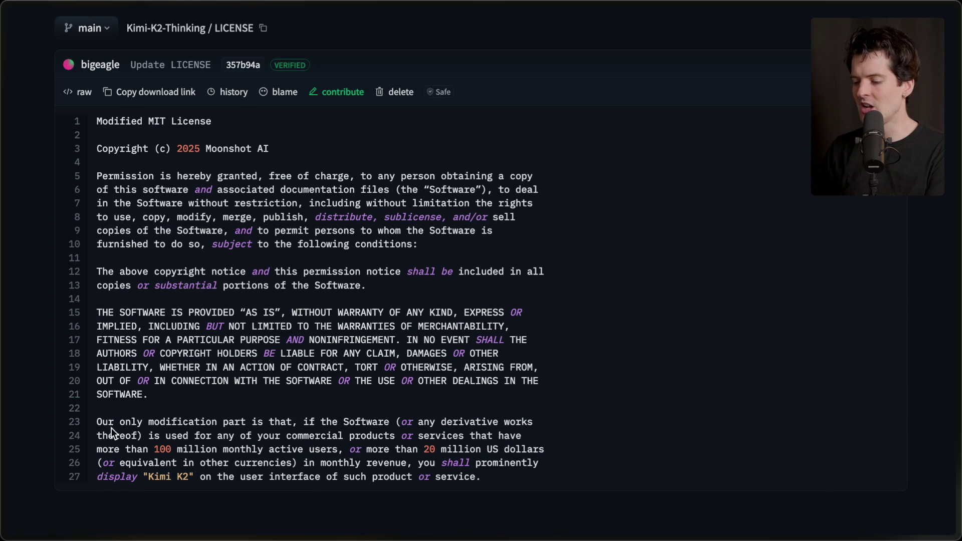
pyautogui.scroll(4, 225, 194)
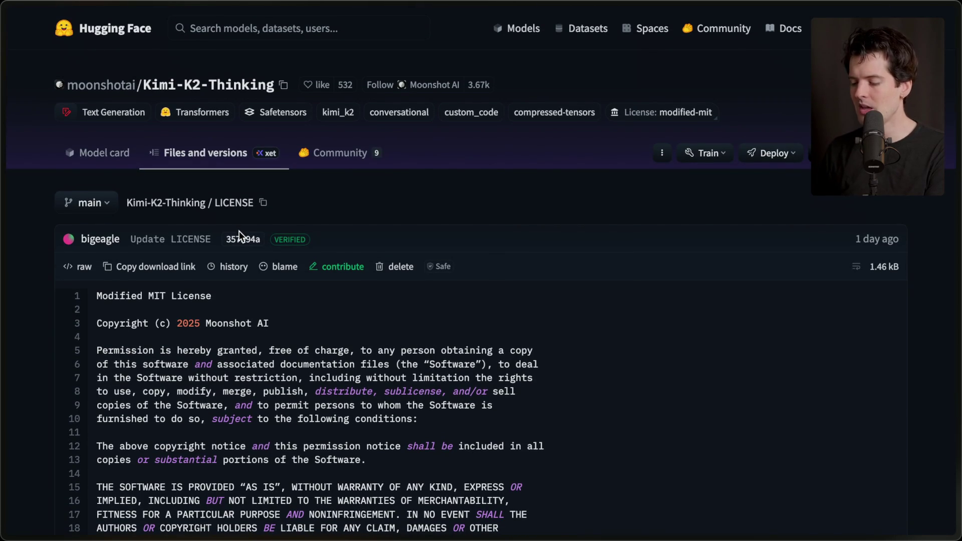
pyautogui.scroll(-4, 239, 231)
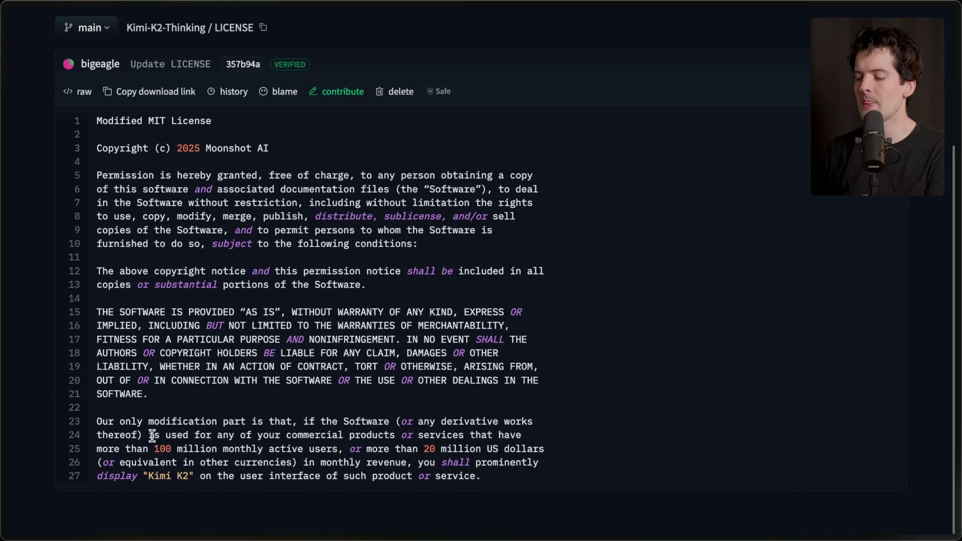
# - Re-highlight the clause requiring 'Kimi K2' display, then scroll back to the file's top
pyautogui.moveTo(499, 482); pyautogui.dragTo(439, 405)
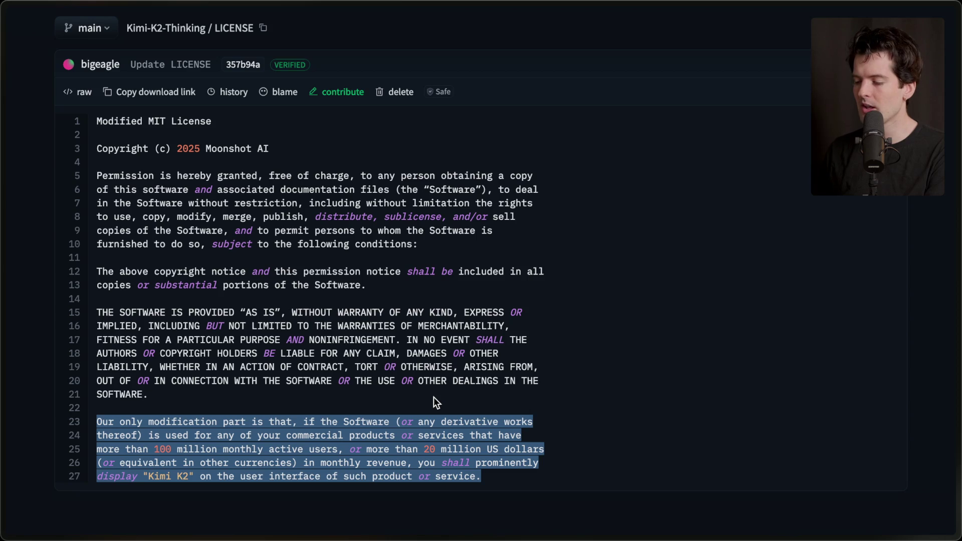
pyautogui.scroll(3, 434, 397)
pyautogui.scroll(-1, 434, 397)
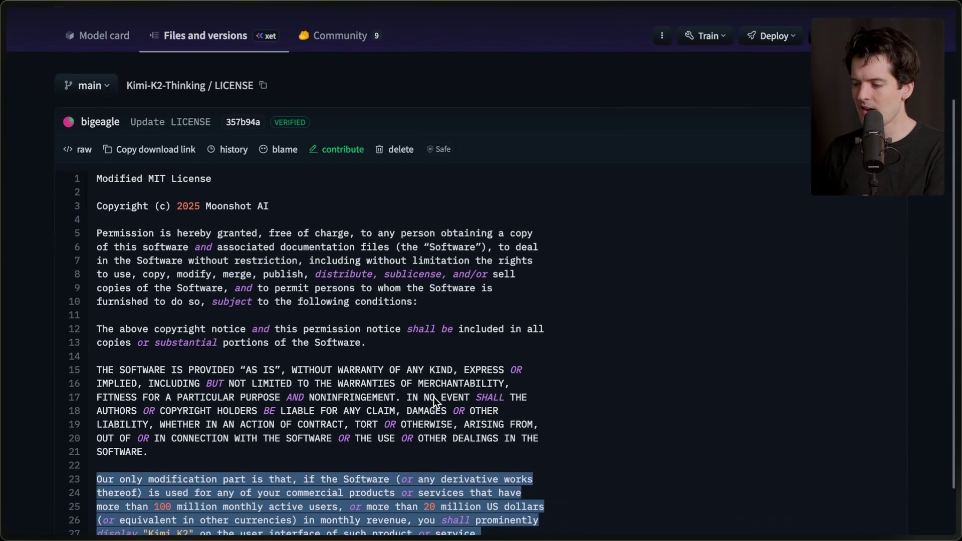
pyautogui.scroll(-2, 434, 397)
pyautogui.click(347, 417)
pyautogui.moveTo(506, 489); pyautogui.dragTo(491, 405)
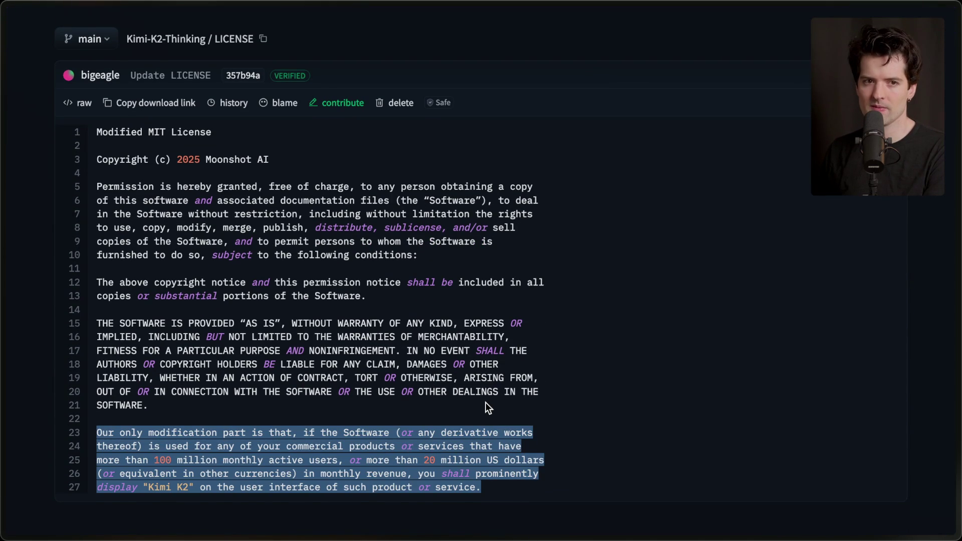
pyautogui.click(485, 402)
pyautogui.scroll(5, 485, 402)
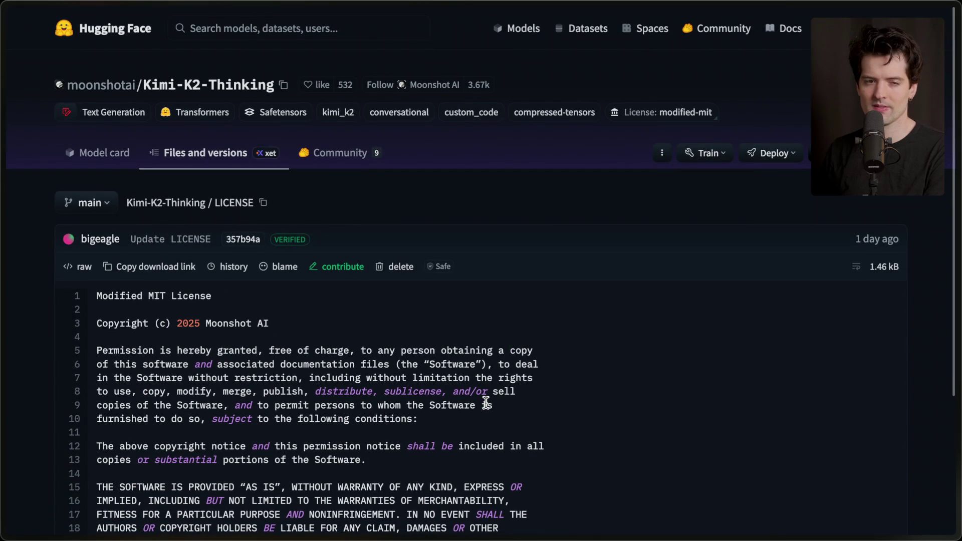
# - Switch to the Kimi K2 Thinking blog post and scroll through its Evaluations benchmark charts
pyautogui.moveTo(957, 386)
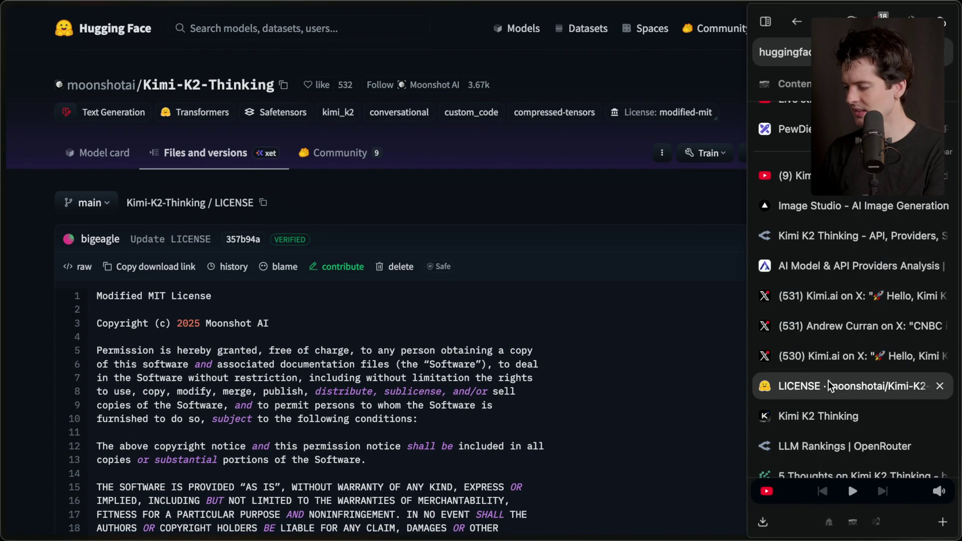
pyautogui.click(825, 394)
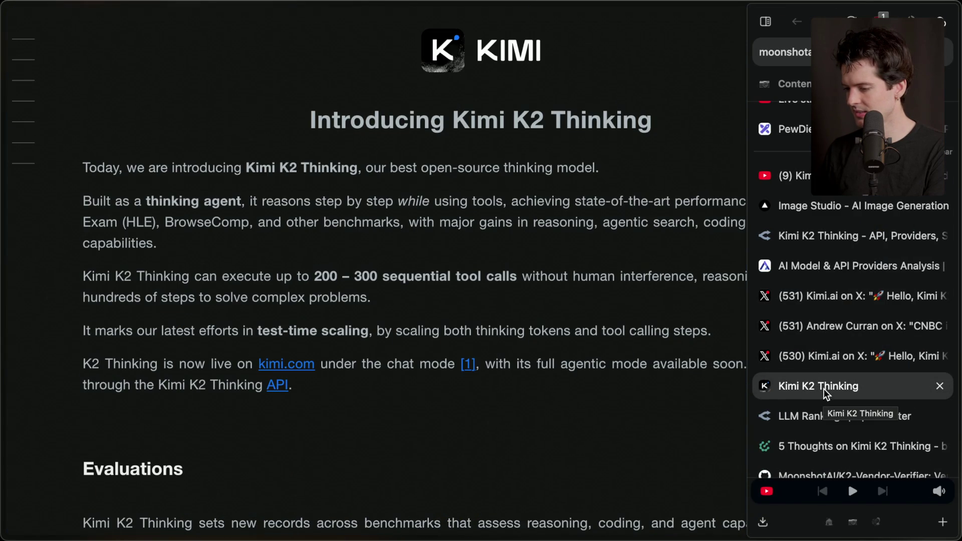
pyautogui.scroll(-1, 508, 432)
pyautogui.scroll(-15, 506, 431)
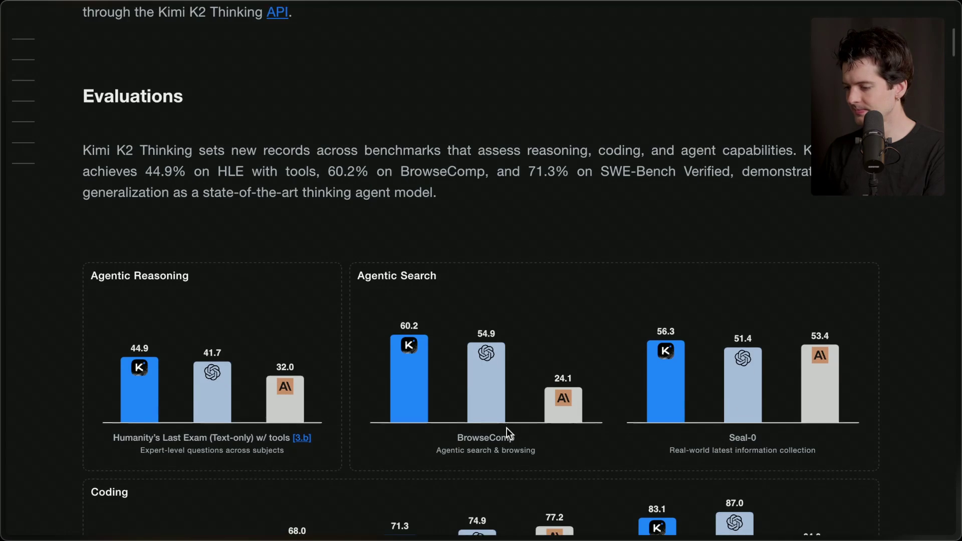
pyautogui.scroll(-5, 506, 428)
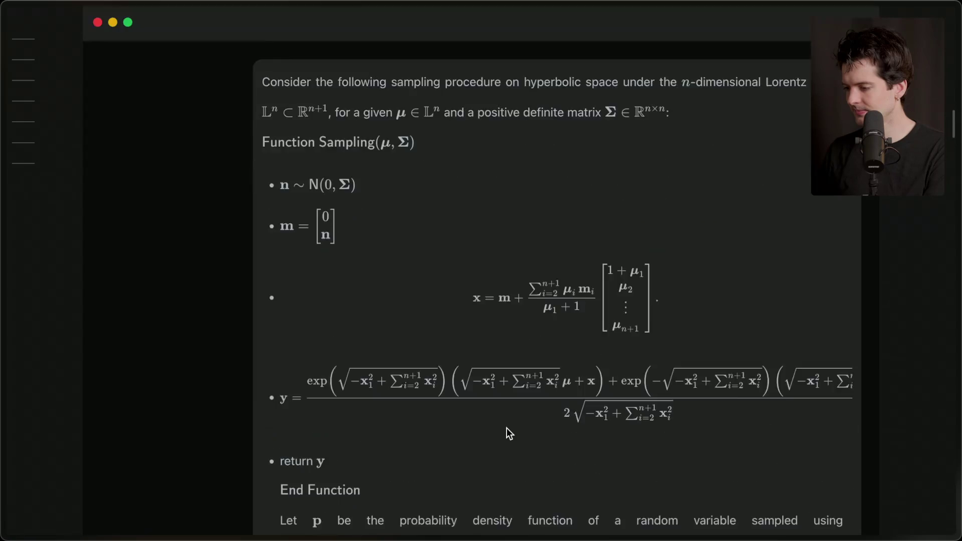
pyautogui.scroll(-20, 506, 428)
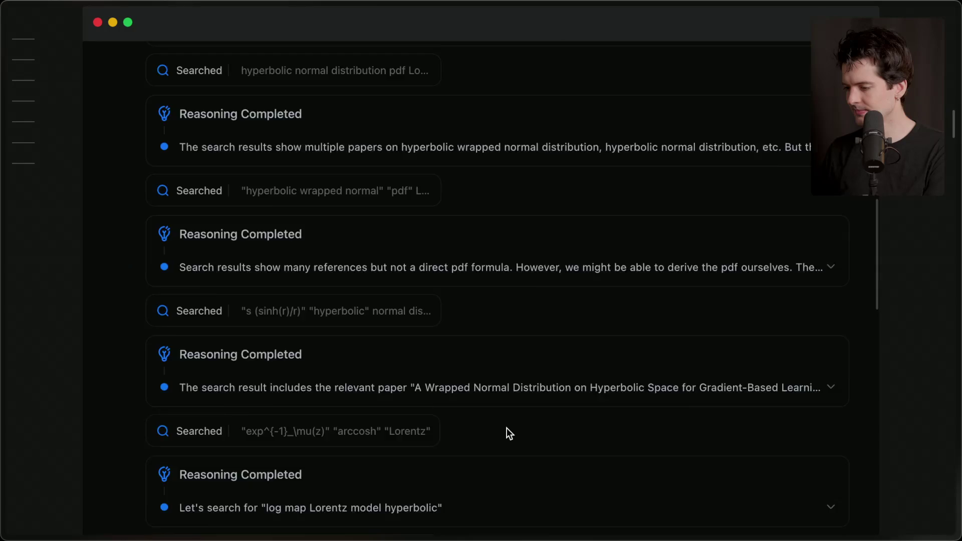
pyautogui.scroll(-20, 507, 428)
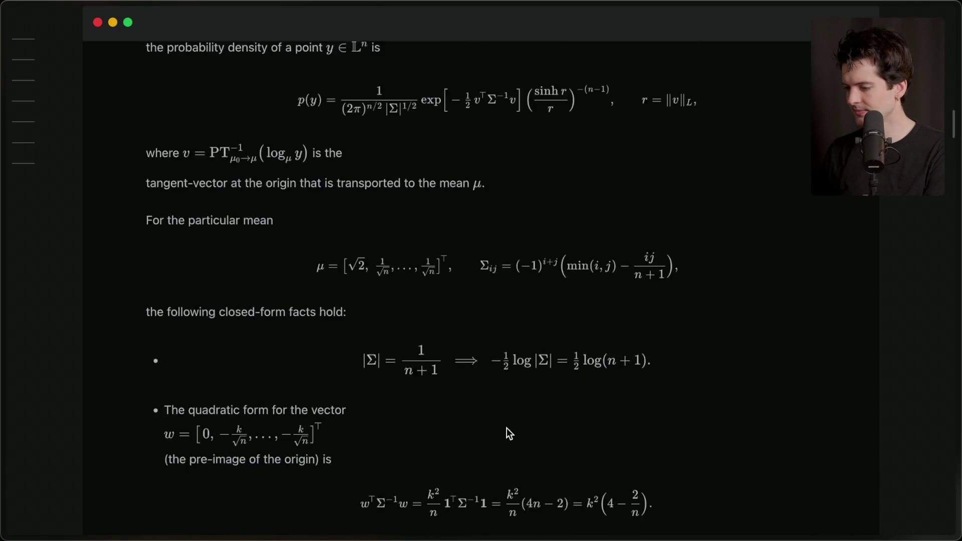
pyautogui.scroll(-5, 507, 428)
pyautogui.scroll(-3, 510, 424)
# - Read the evaluation footnotes, then move on to the OpenRouter LLM Rankings tab
pyautogui.scroll(1, 328, 168)
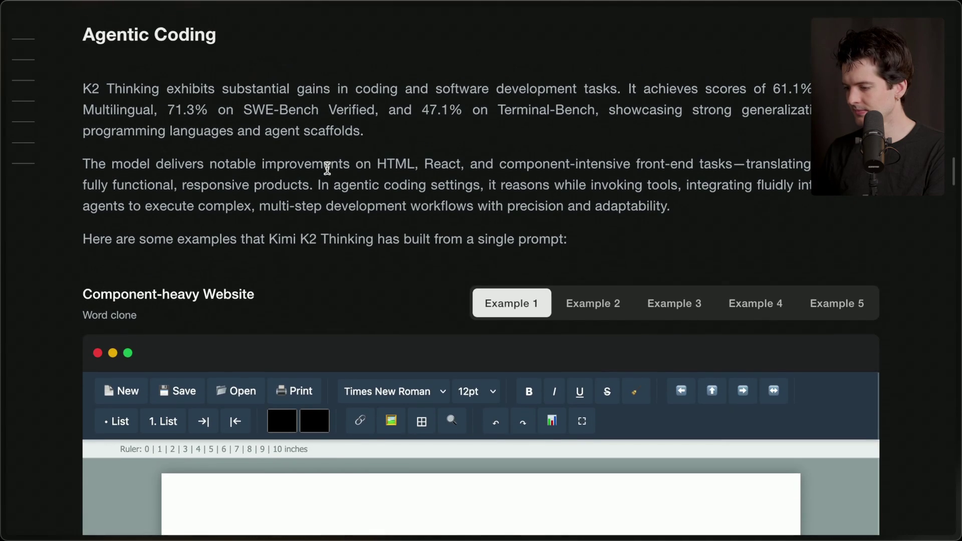
pyautogui.scroll(-15, 43, 369)
pyautogui.scroll(-15, 43, 366)
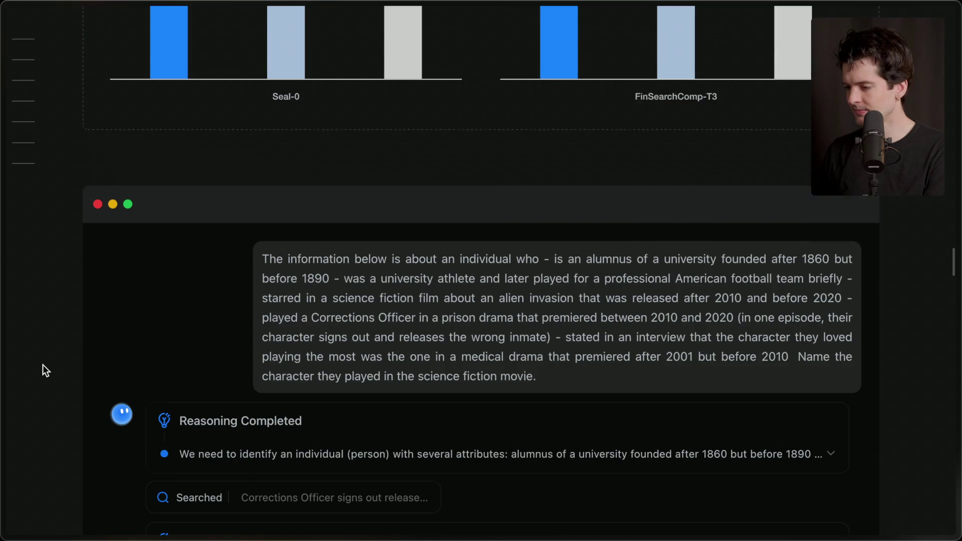
pyautogui.scroll(-15, 44, 366)
pyautogui.scroll(-20, 44, 365)
pyautogui.scroll(-20, 43, 366)
pyautogui.scroll(20, 43, 366)
pyautogui.scroll(5, 43, 370)
pyautogui.scroll(-20, 43, 370)
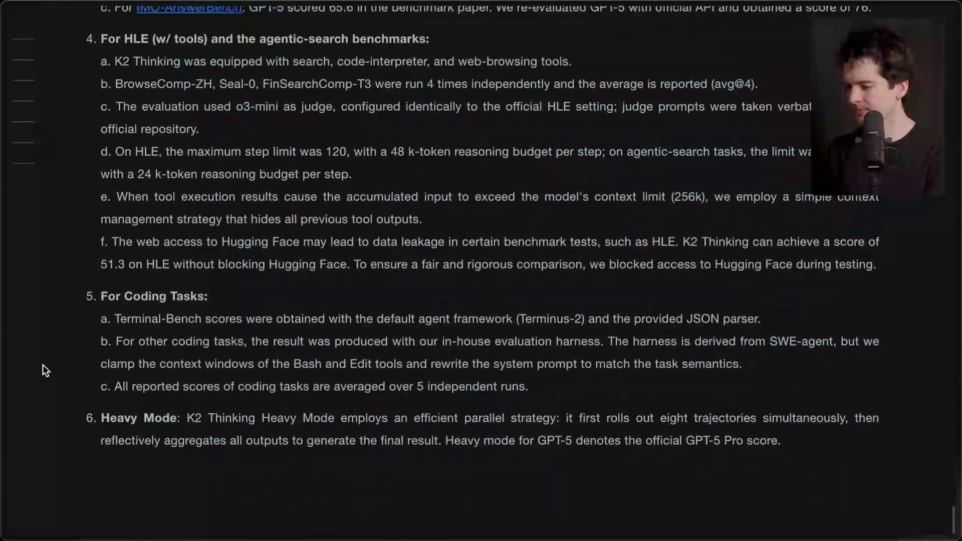
pyautogui.hotkey('ctrl', 'Tab')
pyautogui.moveTo(946, 176)
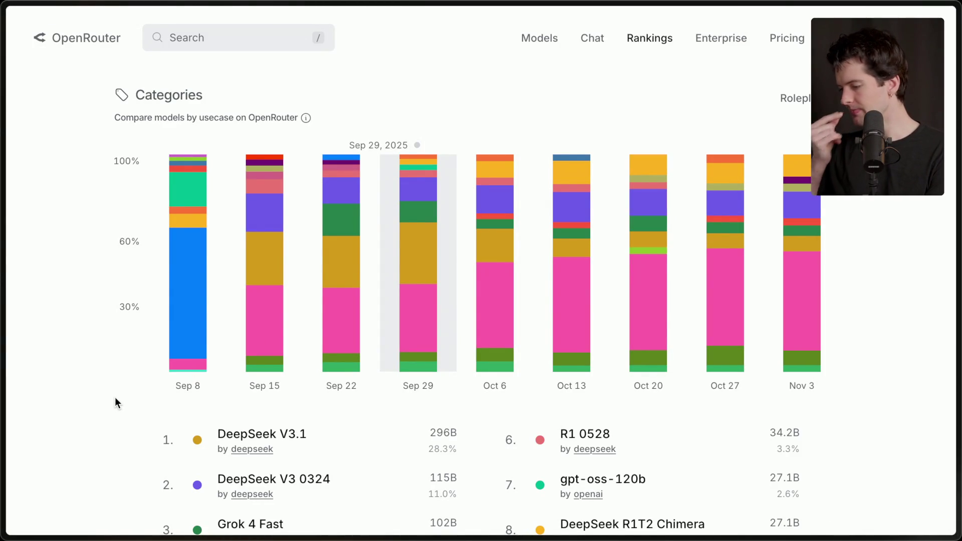
# - Scroll the Rankings page, checking the Roleplay category leaders week by week
pyautogui.scroll(-1, 115, 398)
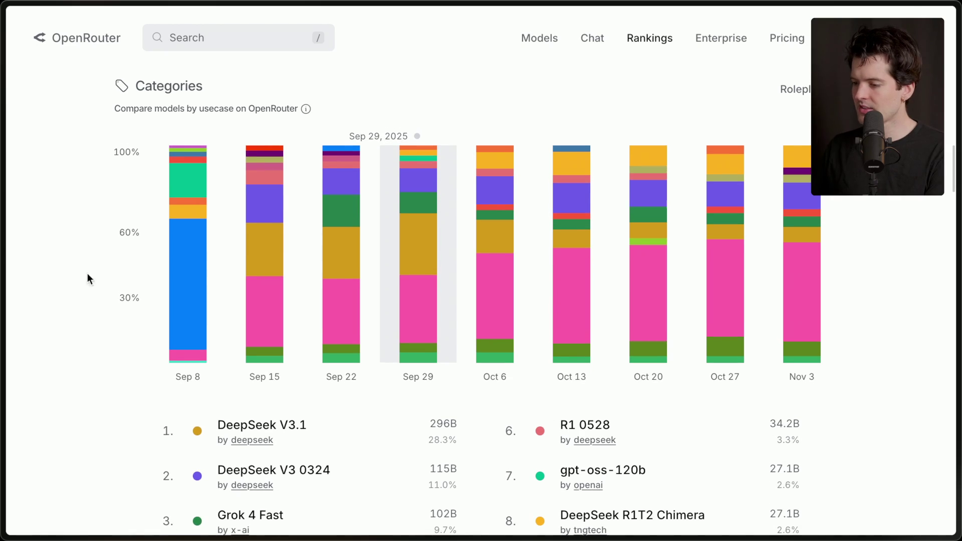
pyautogui.scroll(-2, 47, 391)
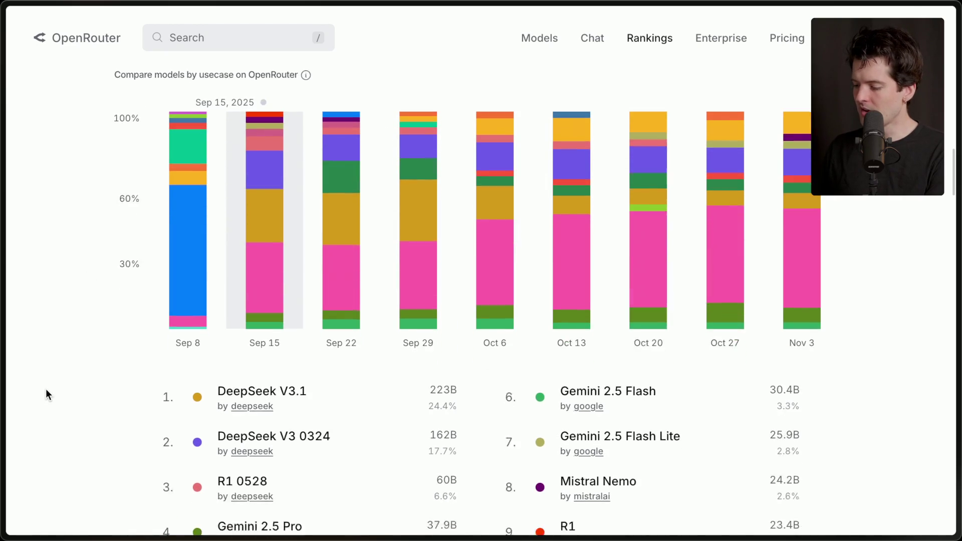
pyautogui.scroll(3, 46, 388)
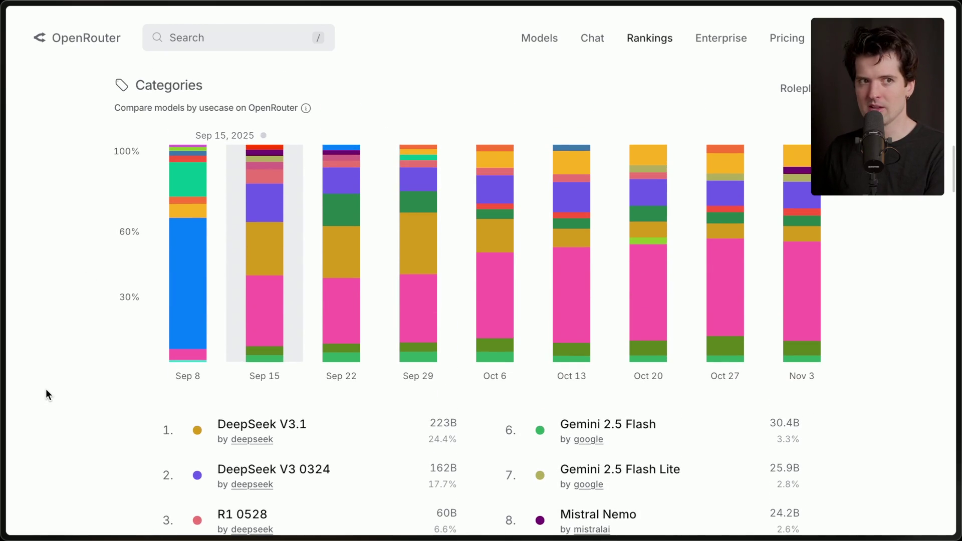
pyautogui.scroll(3, 46, 389)
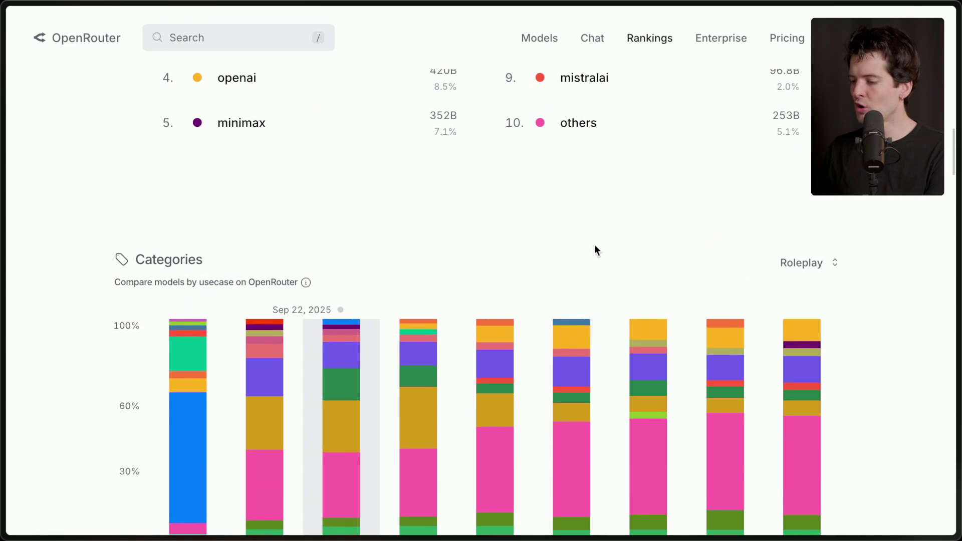
pyautogui.scroll(-8, 293, 281)
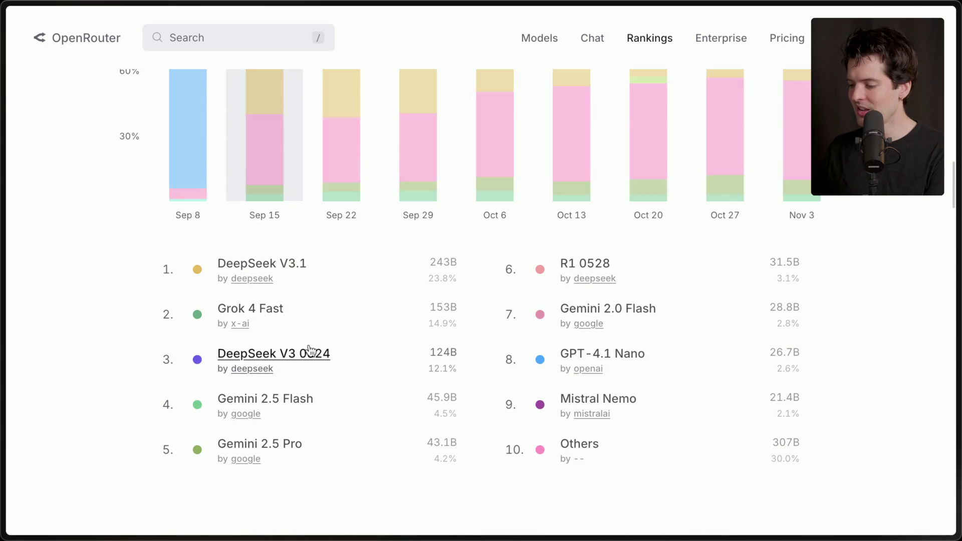
pyautogui.scroll(4, 49, 284)
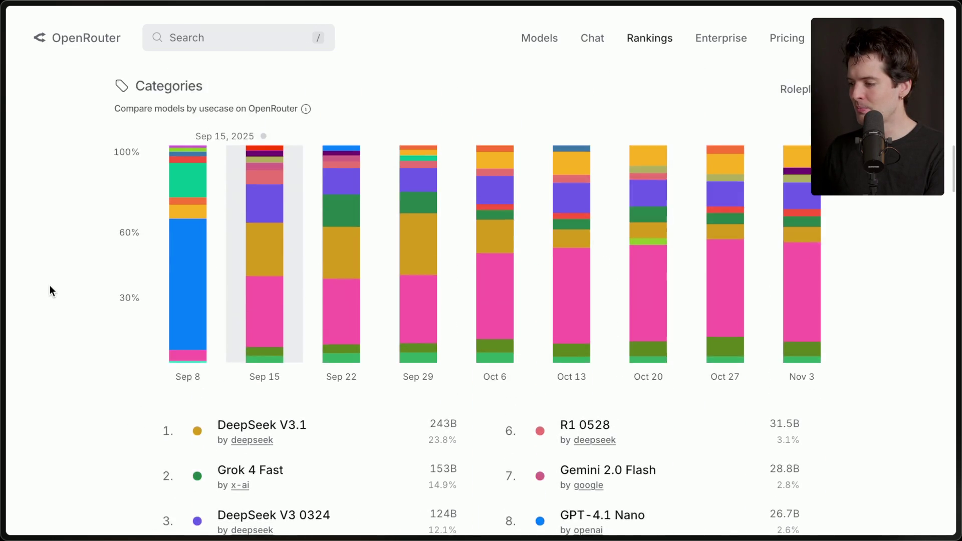
pyautogui.scroll(-5, 50, 285)
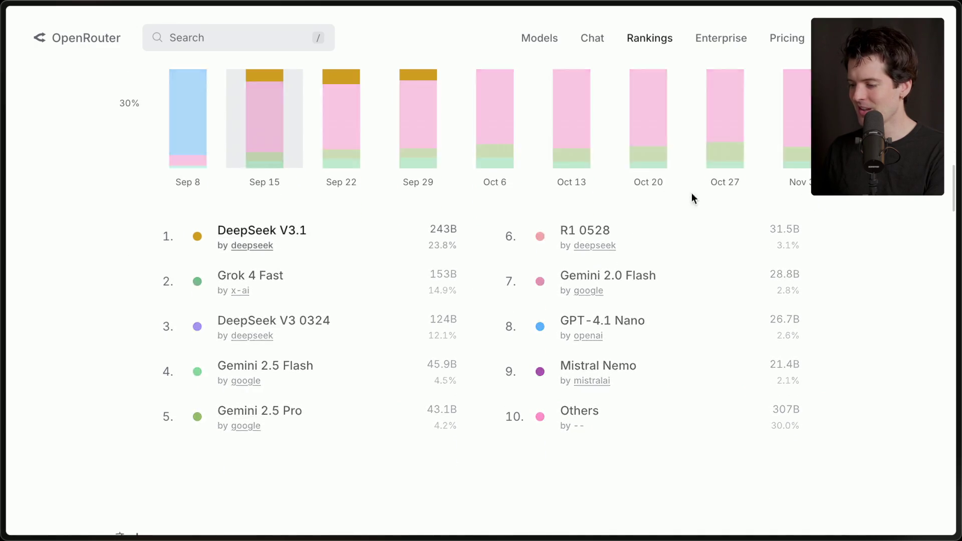
pyautogui.scroll(4, 132, 252)
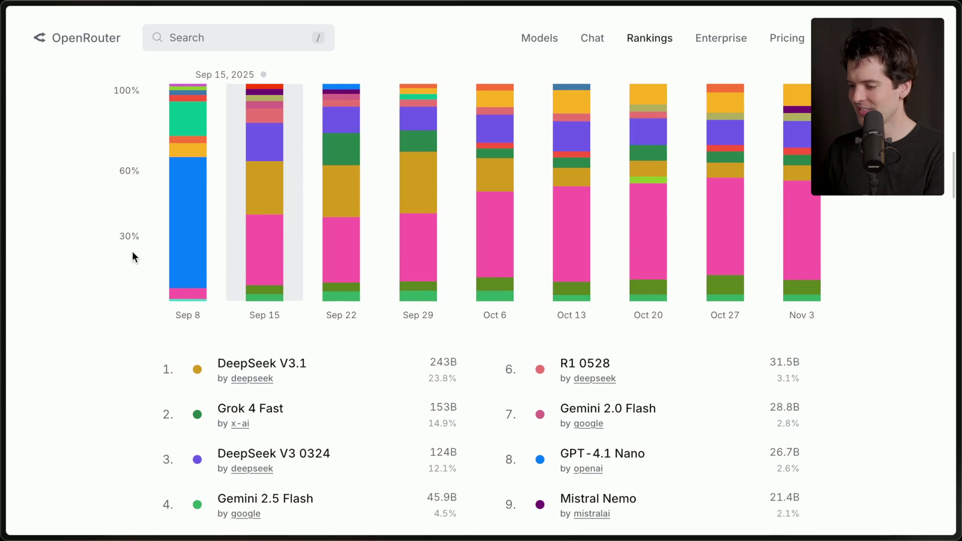
pyautogui.scroll(-3, 919, 222)
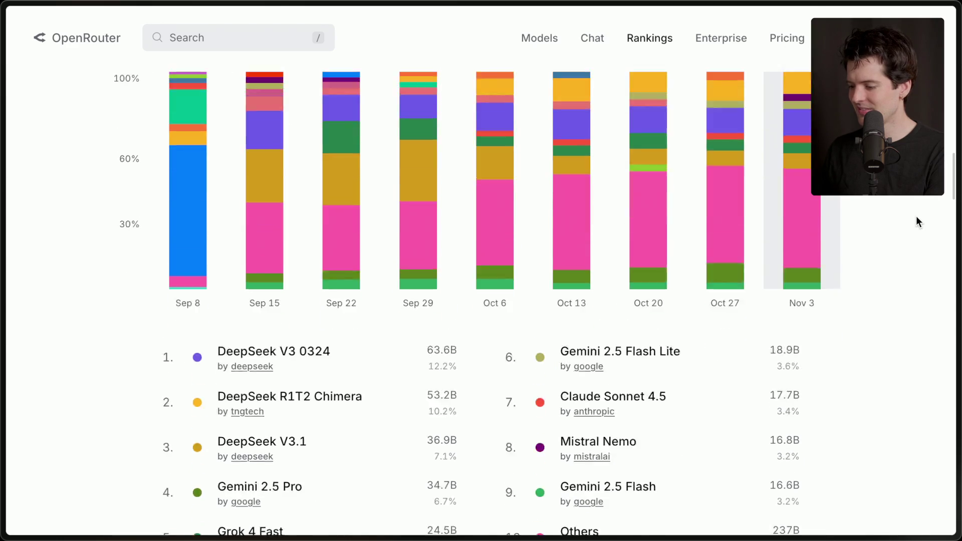
pyautogui.scroll(2, 918, 222)
pyautogui.scroll(3, 918, 222)
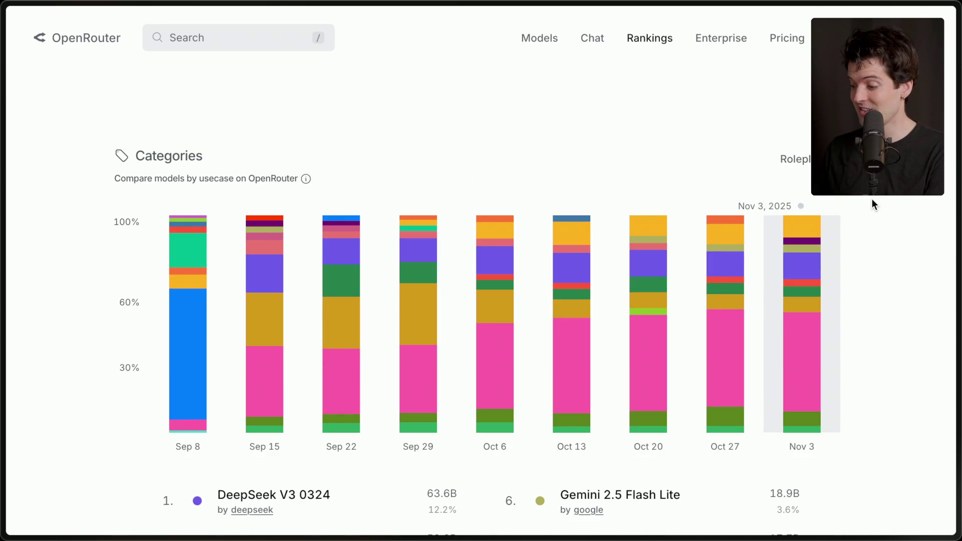
# - Switch to the '5 Thoughts on Kimi K2 Thinking' Interconnects post and start reading
pyautogui.hotkey('ctrl', 'Tab')
pyautogui.moveTo(958, 227)
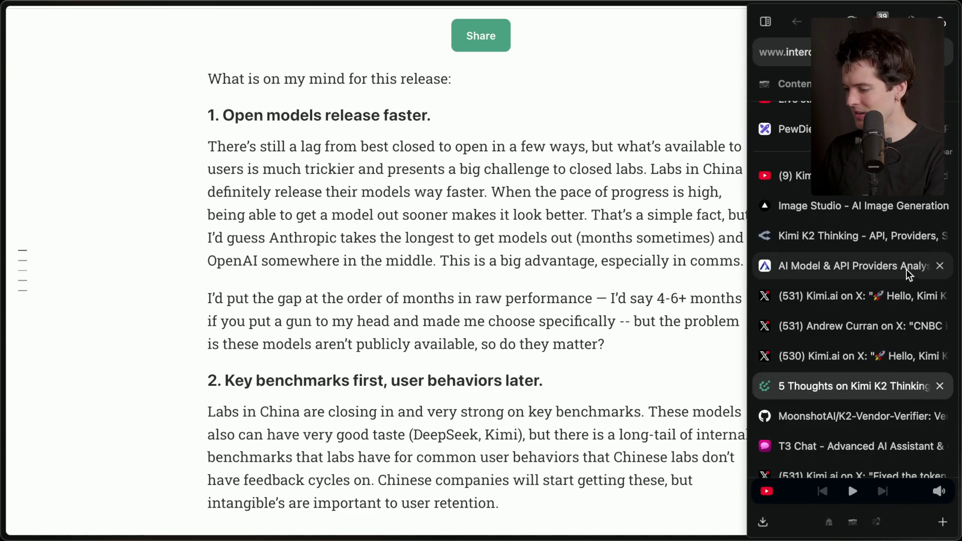
pyautogui.scroll(-5, 505, 396)
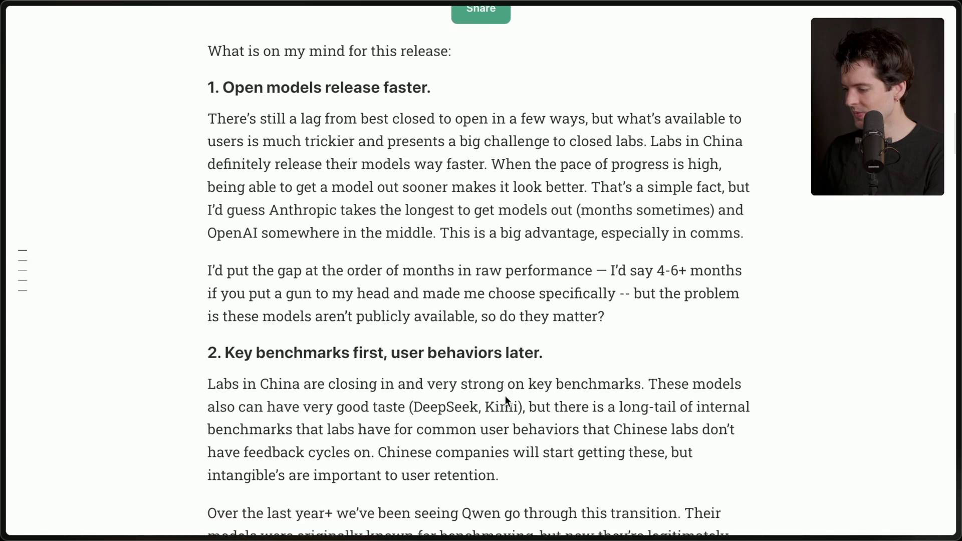